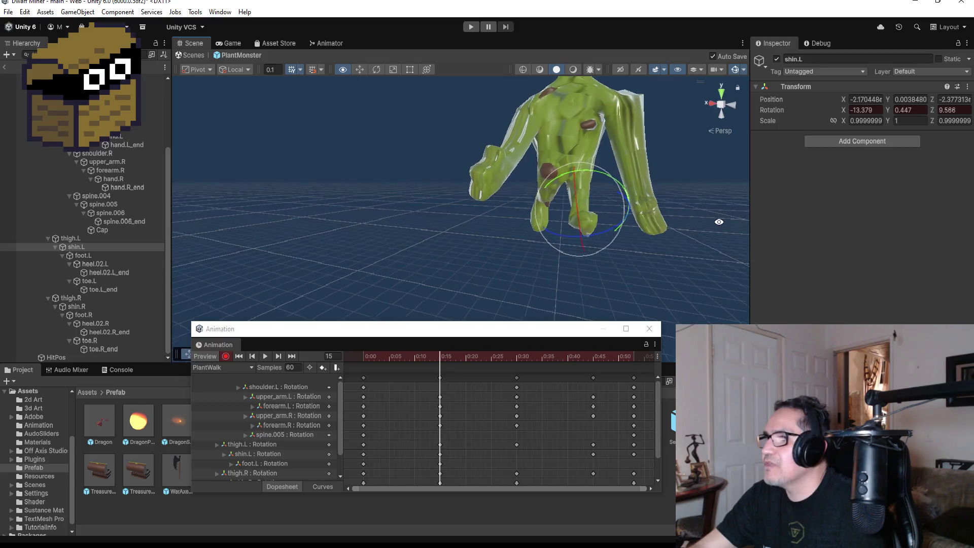
Preview PlantWalk and step through its keyframes, stopping on the frame 15 keyframe.
left_click(239, 357)
left_click(263, 354)
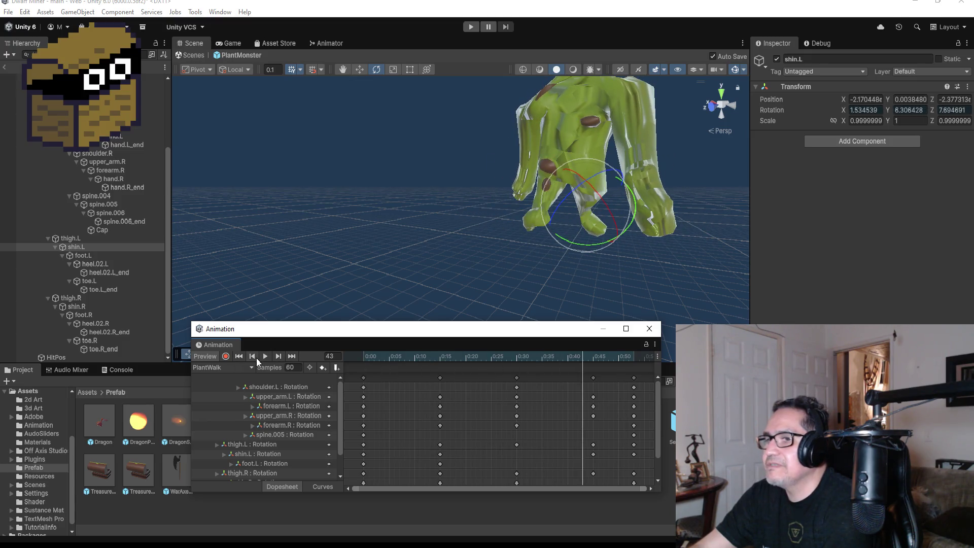
left_click(254, 357)
left_click(254, 357)
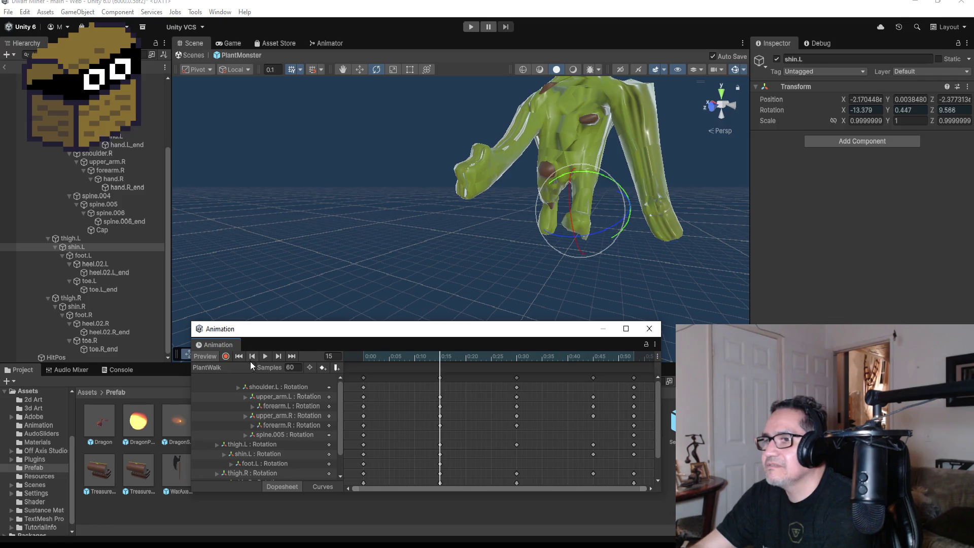
left_click(253, 357)
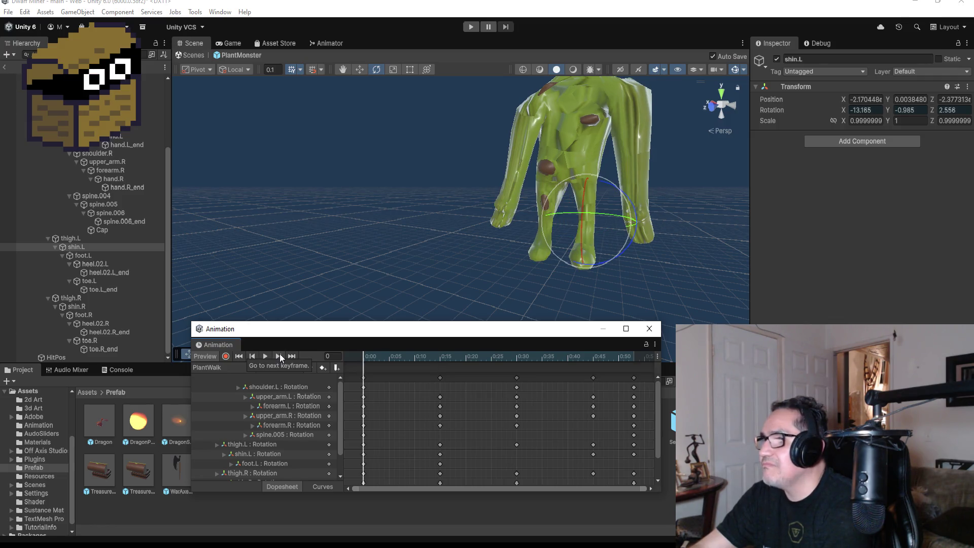
left_click(279, 355)
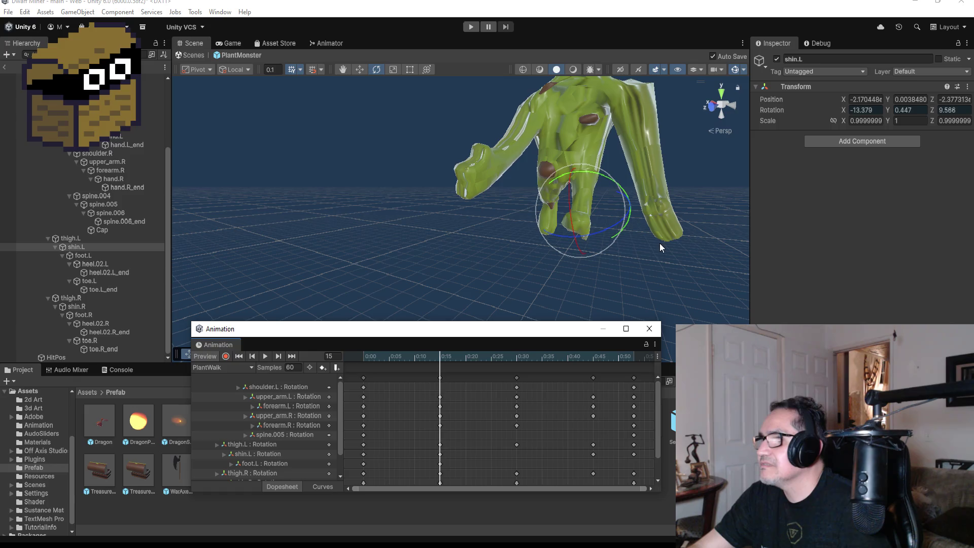
mouse_move(608, 254)
left_mouse_down()
mouse_move(750, 269)
mouse_move(435, 261)
mouse_move(680, 274)
mouse_move(617, 258)
mouse_move(475, 254)
mouse_move(513, 247)
mouse_move(543, 176)
left_mouse_up()
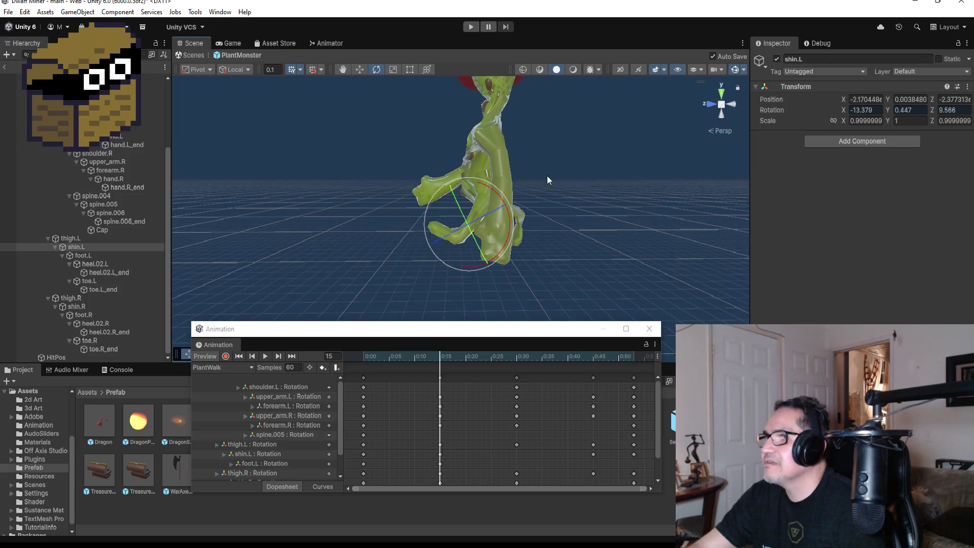
Turn on keyframe recording and select the upper_arm.L bone in the Hierarchy.
left_click(226, 356)
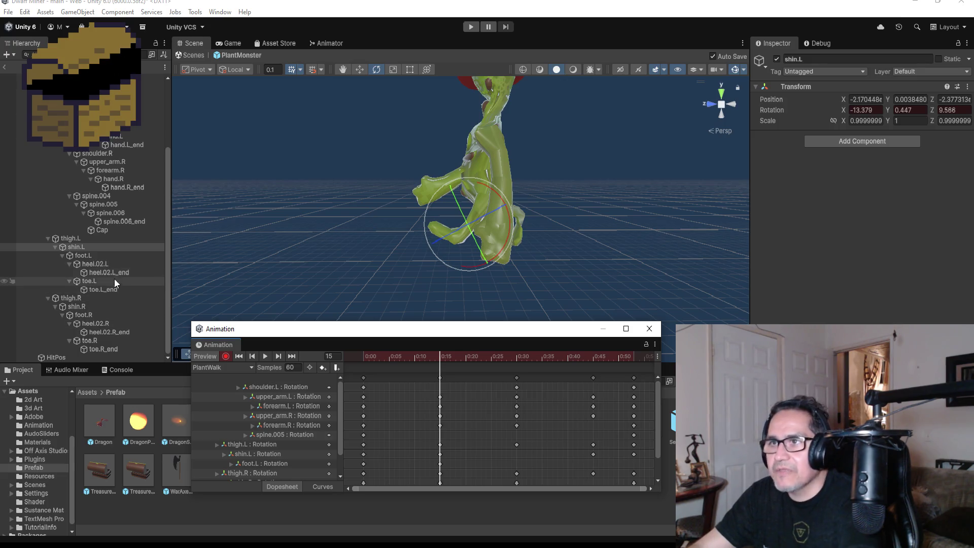
scroll(106, 170, "up", 2)
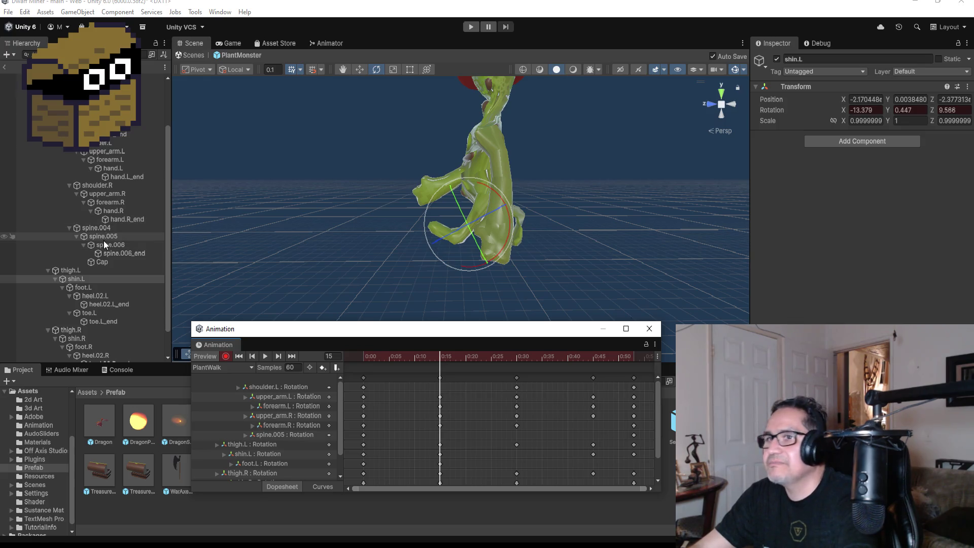
left_click(112, 153)
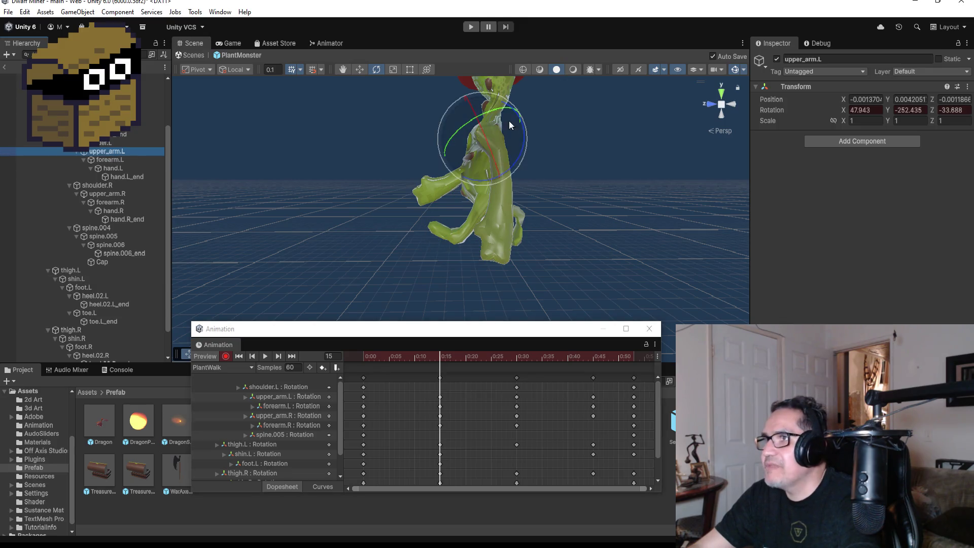
Rotate the left upper arm (upper_arm.L) into a new frame-15 pose.
left_click_drag(504, 121, 491, 78)
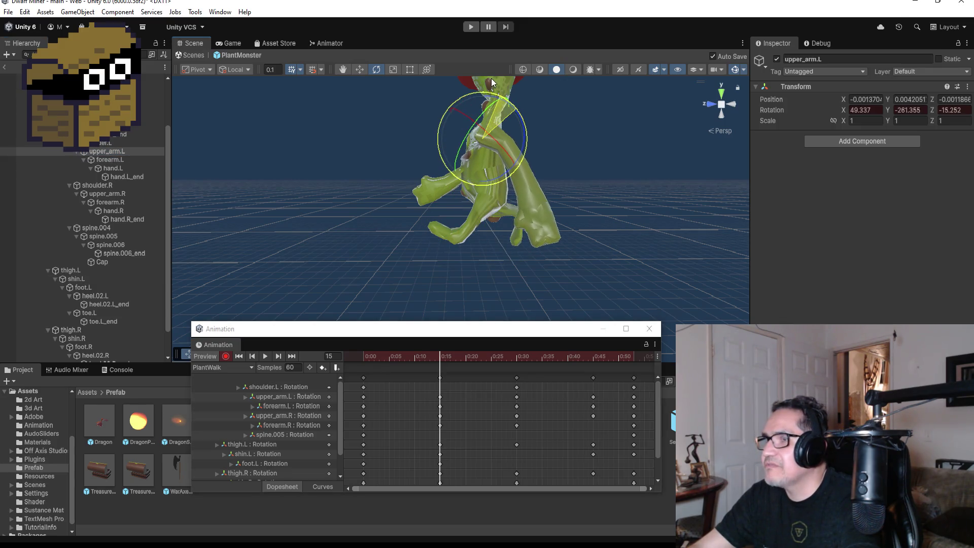
mouse_move(595, 196)
left_mouse_down("alt")
mouse_move(762, 195)
mouse_move(762, 203)
left_mouse_up("alt")
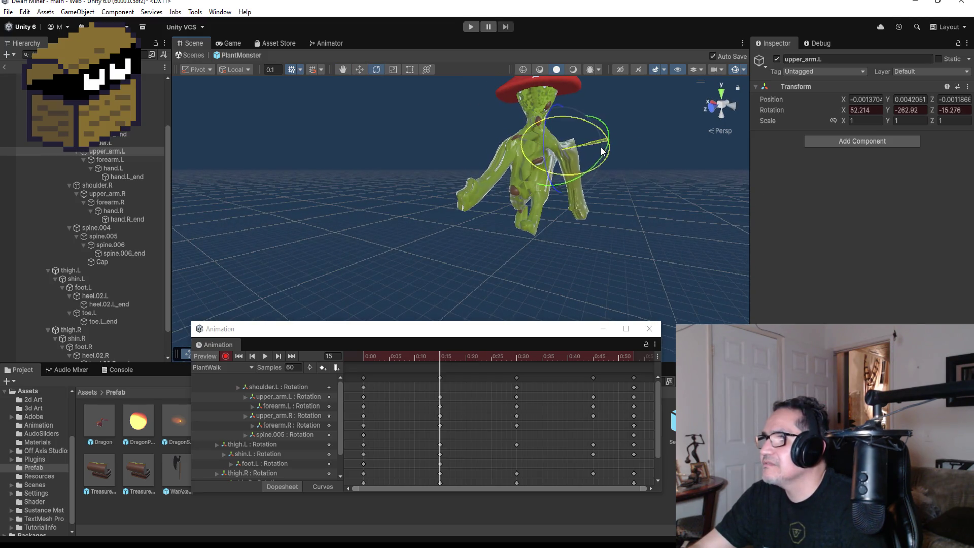
mouse_move(597, 172)
left_mouse_down()
mouse_move(617, 177)
mouse_move(463, 192)
left_mouse_up()
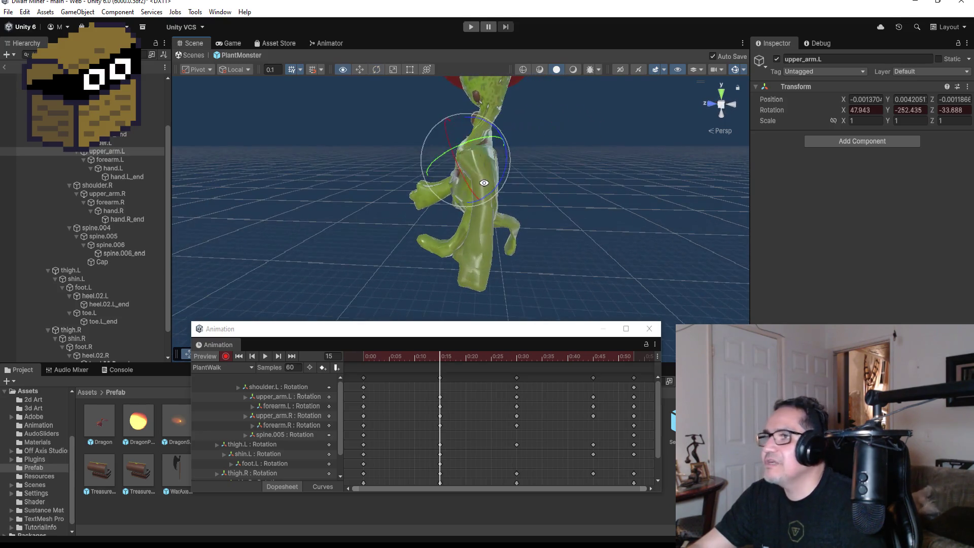
Select forearm.L and bend it to rotation 13.277, 9.777, 3.739.
left_click(99, 159)
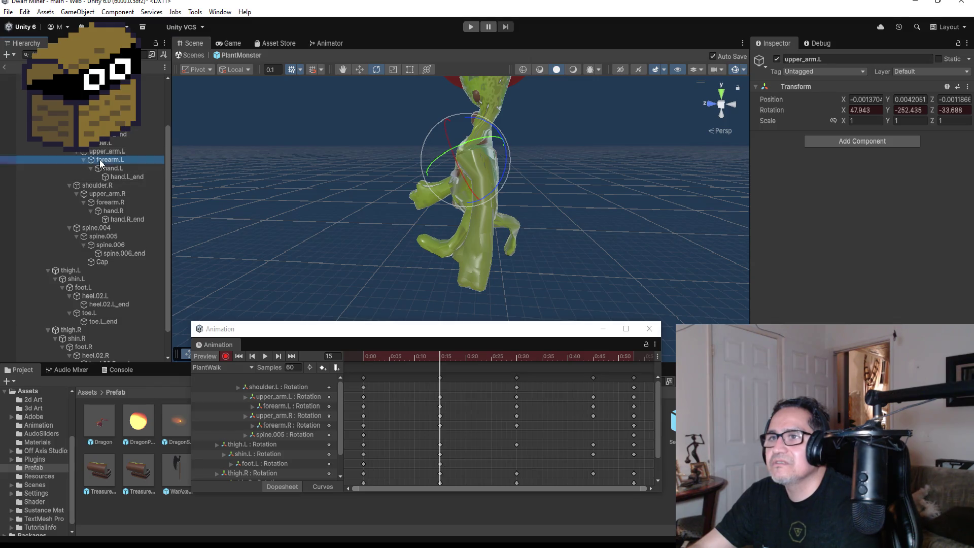
mouse_move(512, 175)
left_mouse_down()
mouse_move(495, 124)
mouse_move(652, 195)
mouse_move(788, 187)
mouse_move(600, 185)
left_mouse_up()
mouse_move(582, 136)
left_mouse_down()
mouse_move(578, 148)
mouse_move(593, 152)
mouse_move(589, 137)
mouse_move(609, 162)
left_mouse_up()
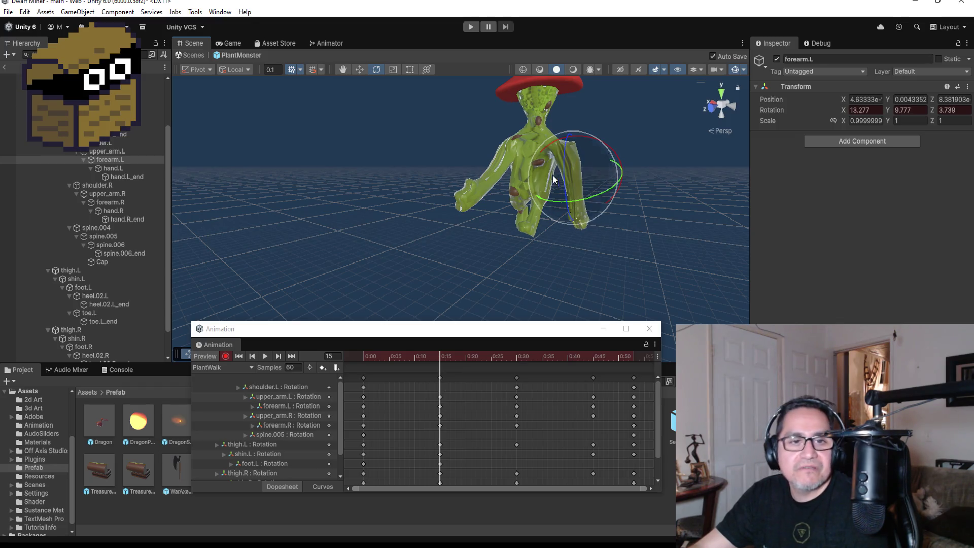
left_click(224, 360)
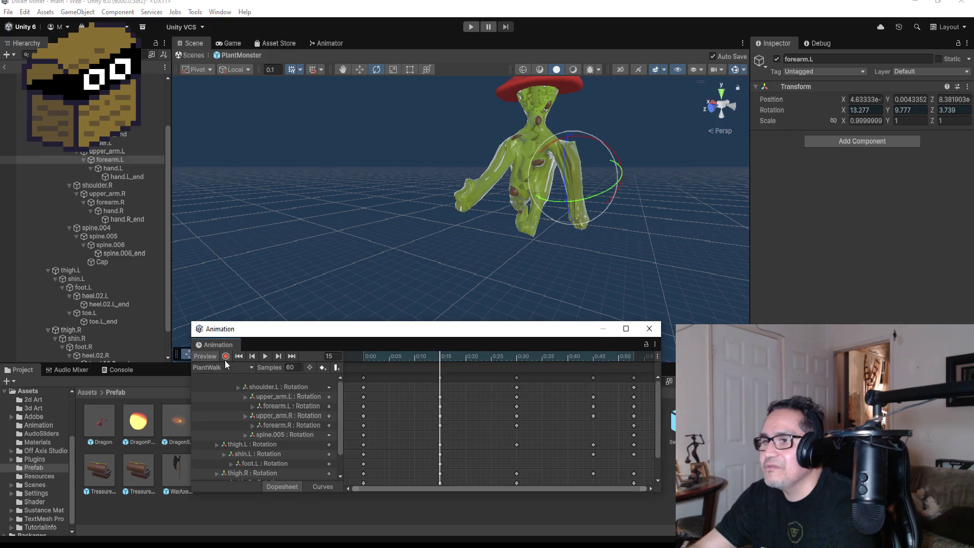
Advance to the frame 30 keyframe and snap the Scene view to a straight front view.
left_click(282, 356)
mouse_move(608, 216)
left_mouse_down()
mouse_move(453, 203)
mouse_move(654, 209)
left_mouse_up()
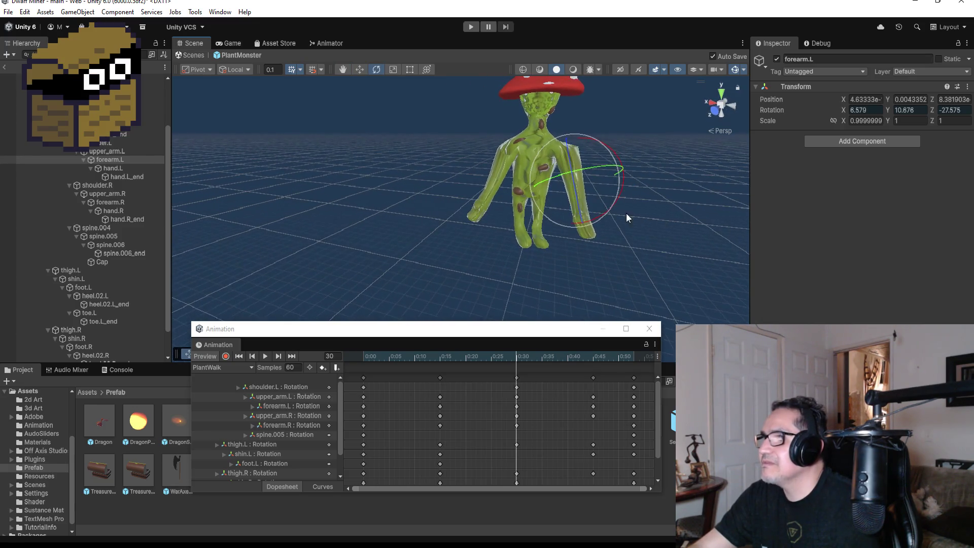
scroll(637, 214, "up", 3)
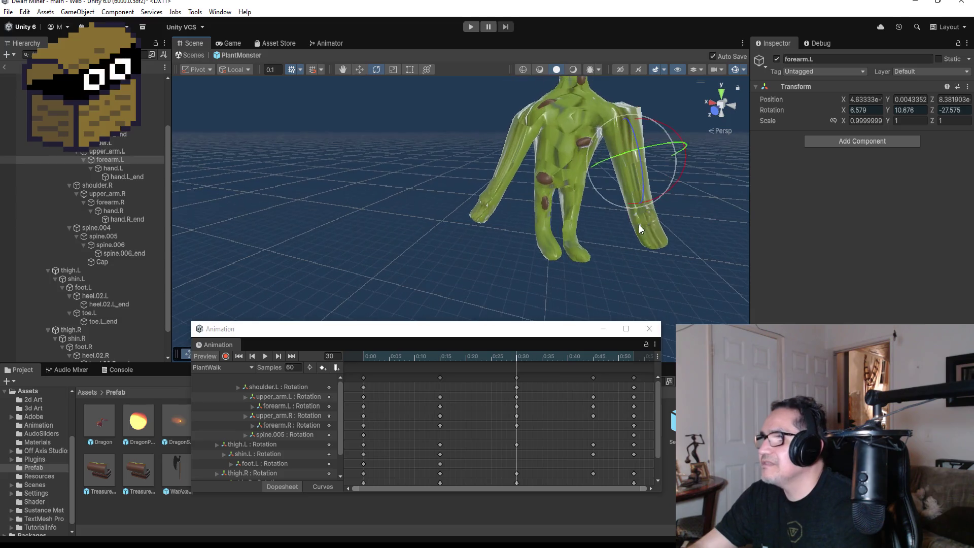
left_click(710, 105)
left_click(731, 105)
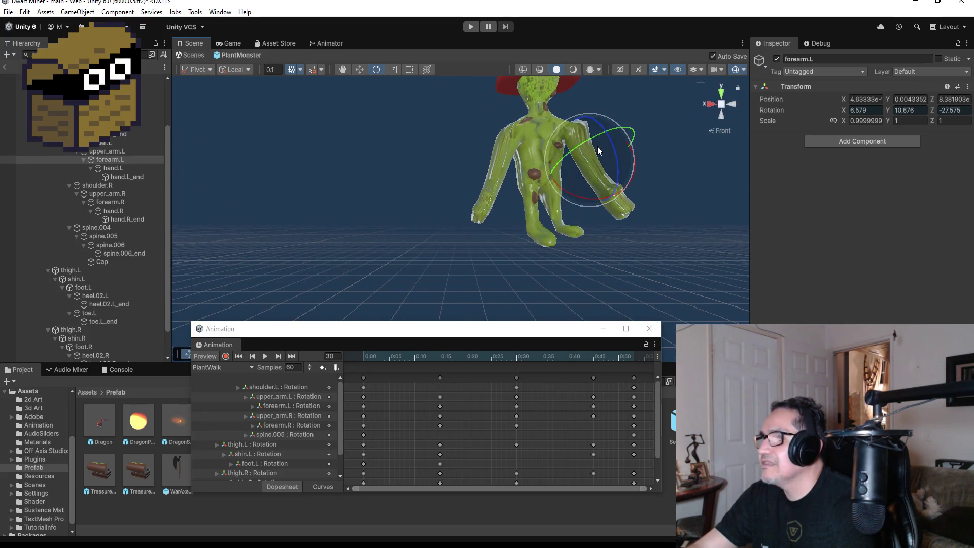
left_click_drag(674, 174, 685, 176)
left_click(710, 103)
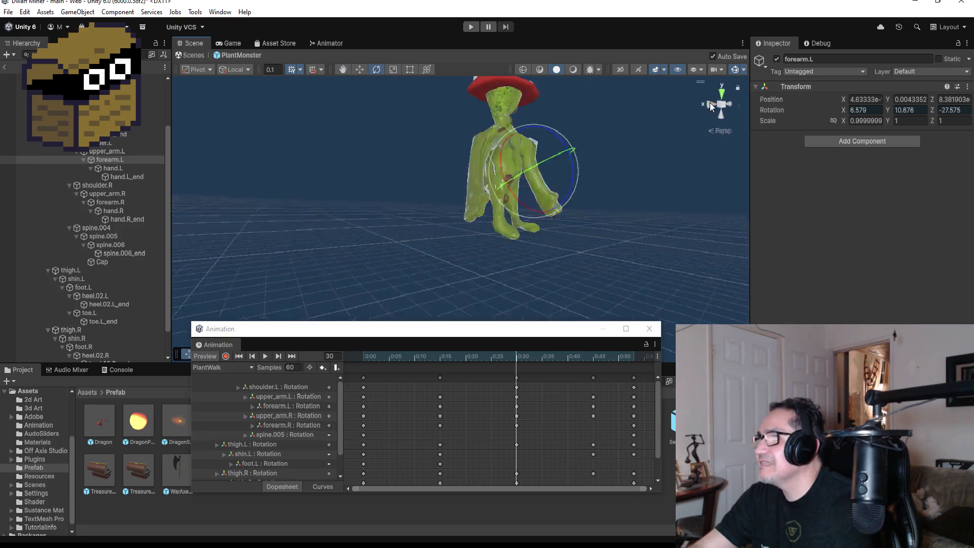
left_click(708, 105)
scroll(580, 165, "down", 5)
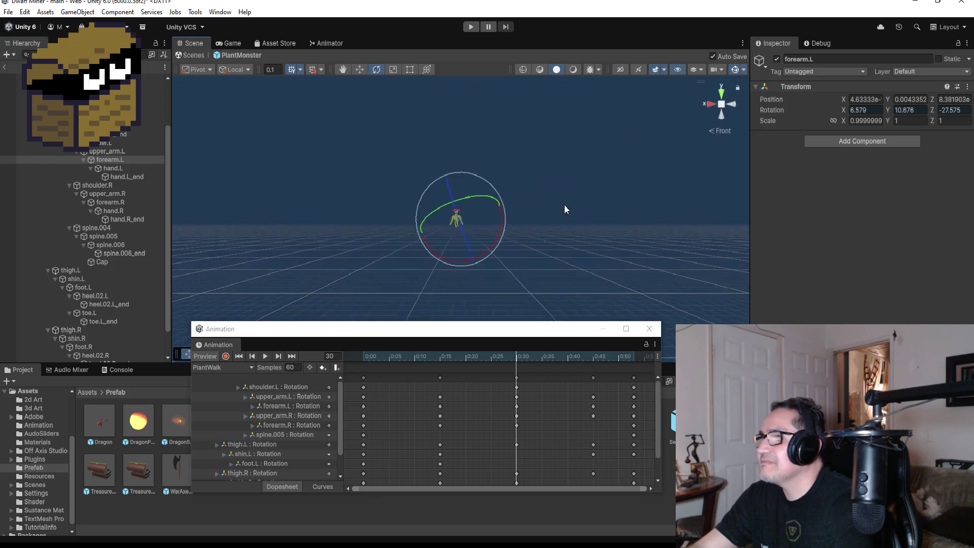
scroll(418, 220, "up", 5)
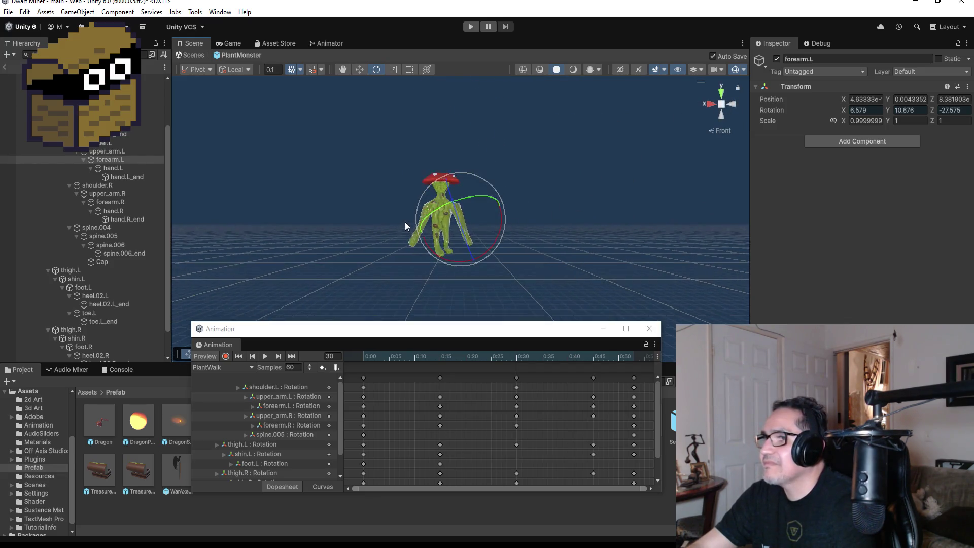
Re-enable Record, collapse the heel.02.L children, and select the shin.L bone.
left_click(226, 355)
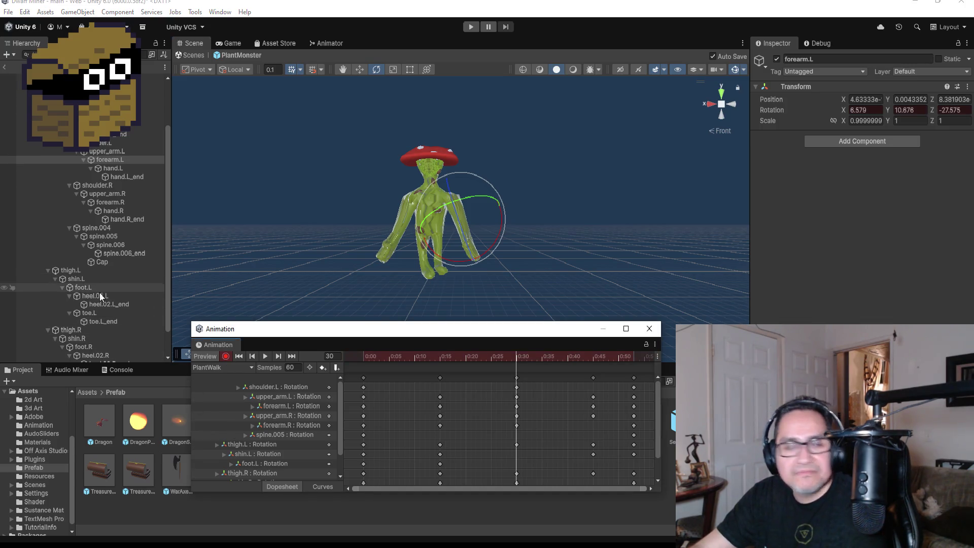
scroll(104, 318, "down", 1)
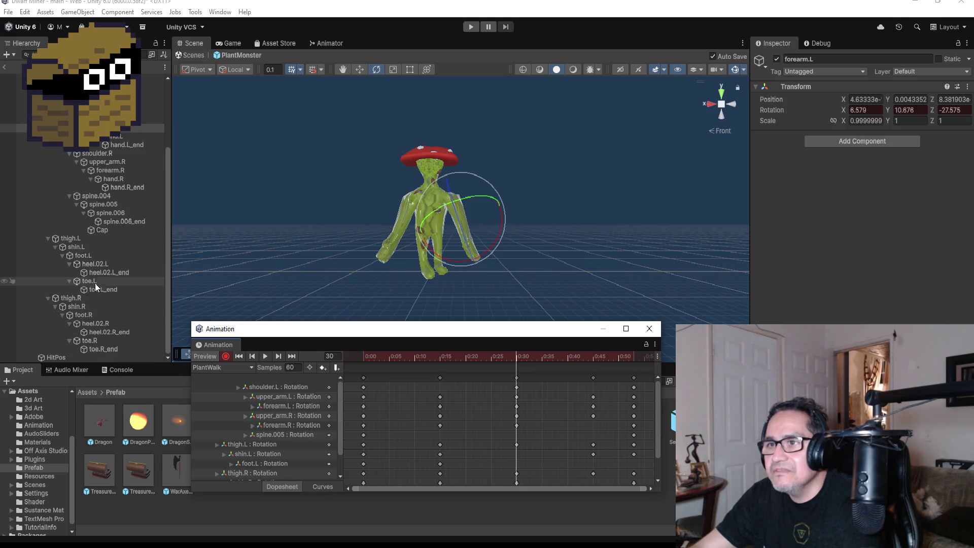
left_click(70, 264)
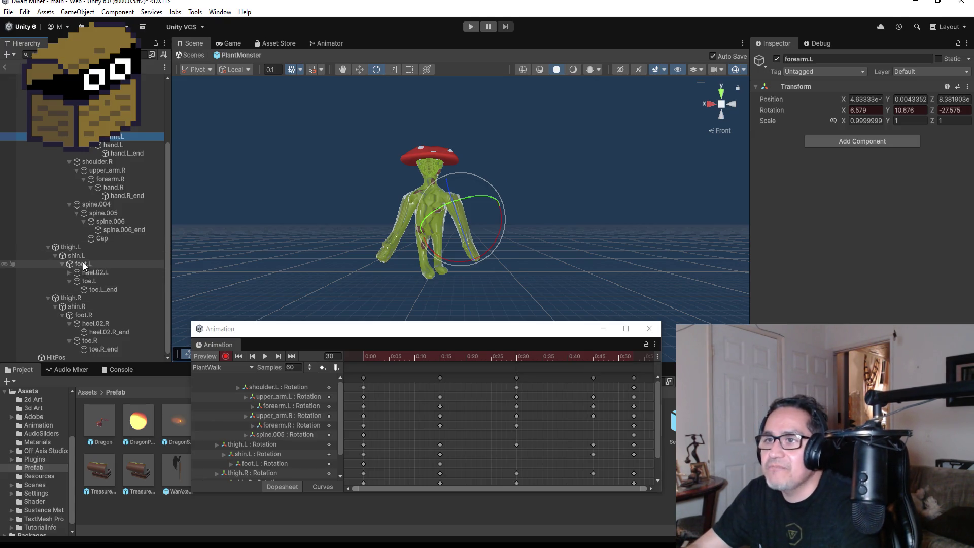
left_click(84, 254)
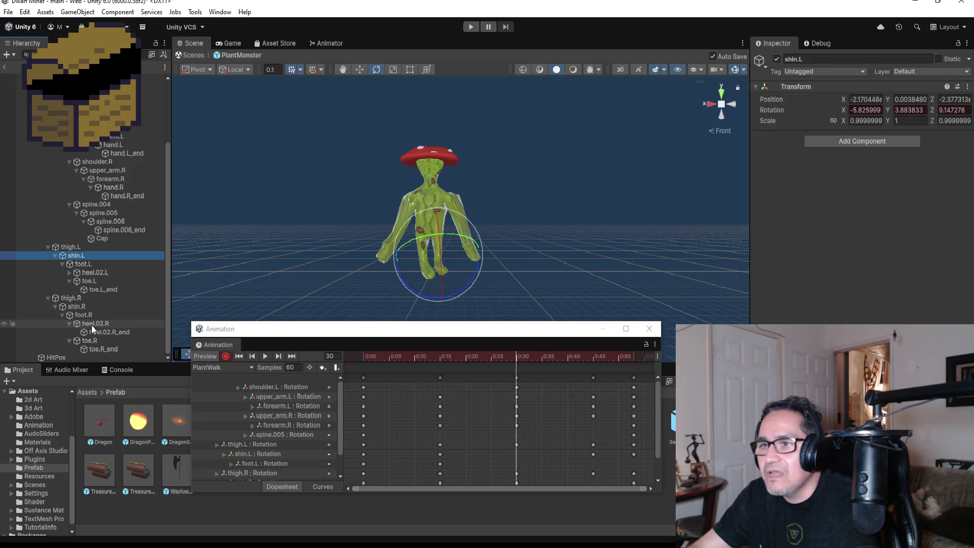
Select shin.R and rotate and twist the right shin into a new frame-30 pose.
left_click(75, 306)
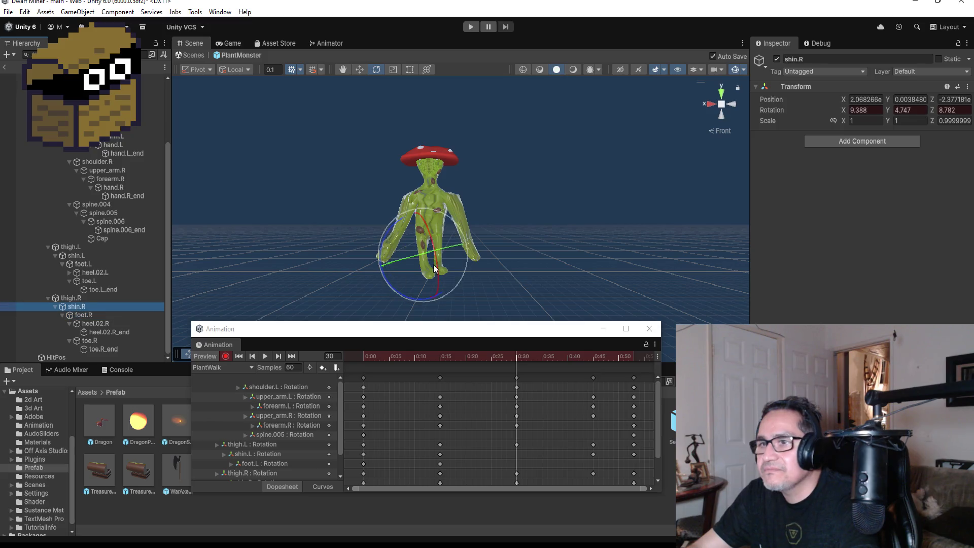
left_click_drag(442, 219, 468, 218)
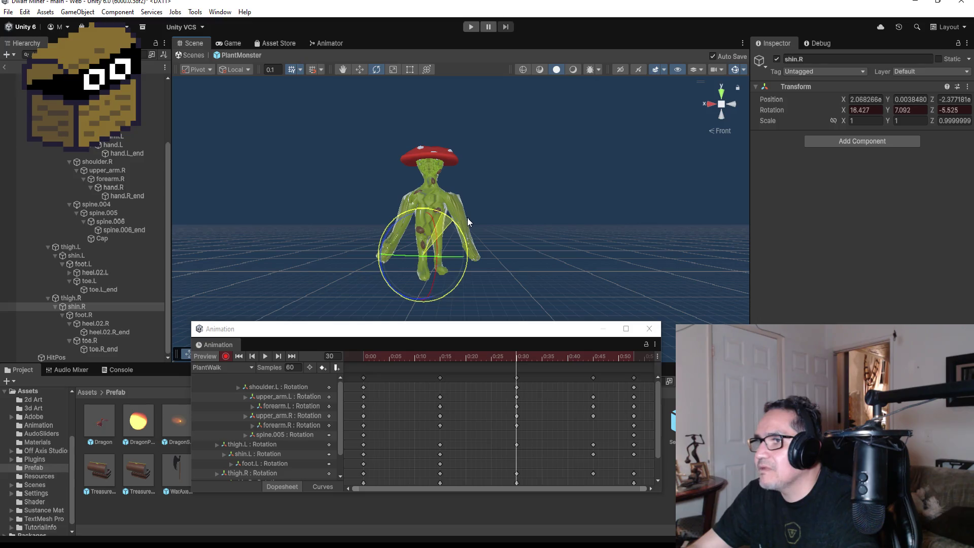
left_click_drag(450, 257, 434, 257)
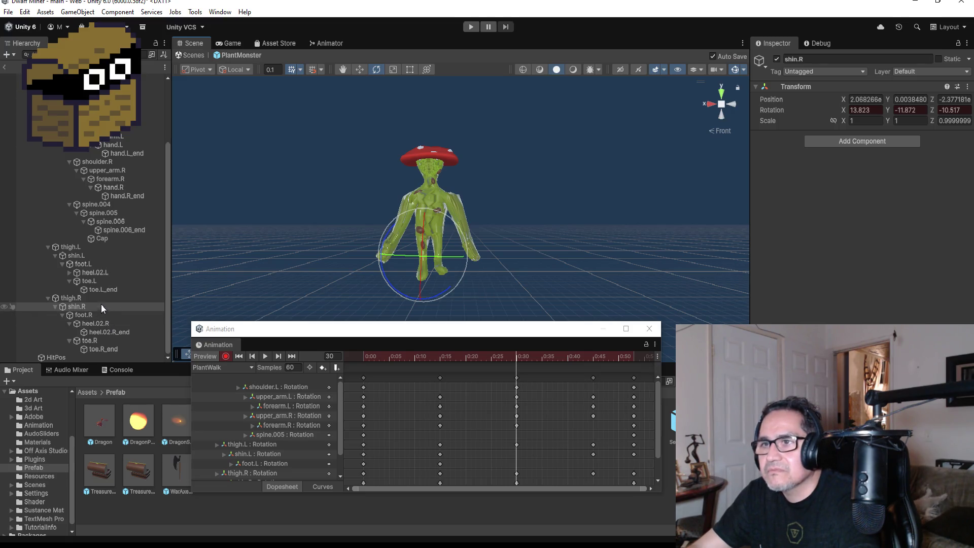
Twist shin.L, then undo it so the left shin returns to 9.805, -5.948, 10.309.
left_click(93, 257)
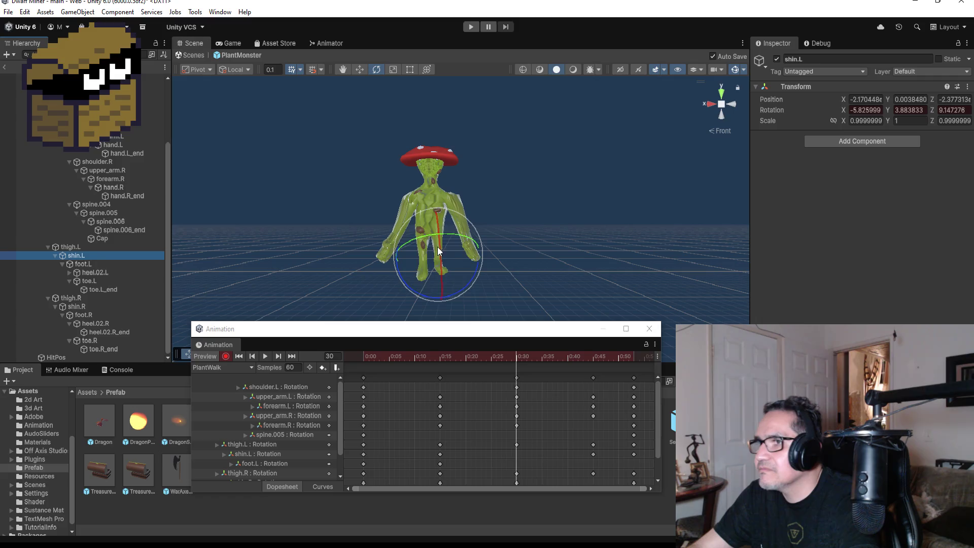
left_click_drag(458, 237, 467, 245)
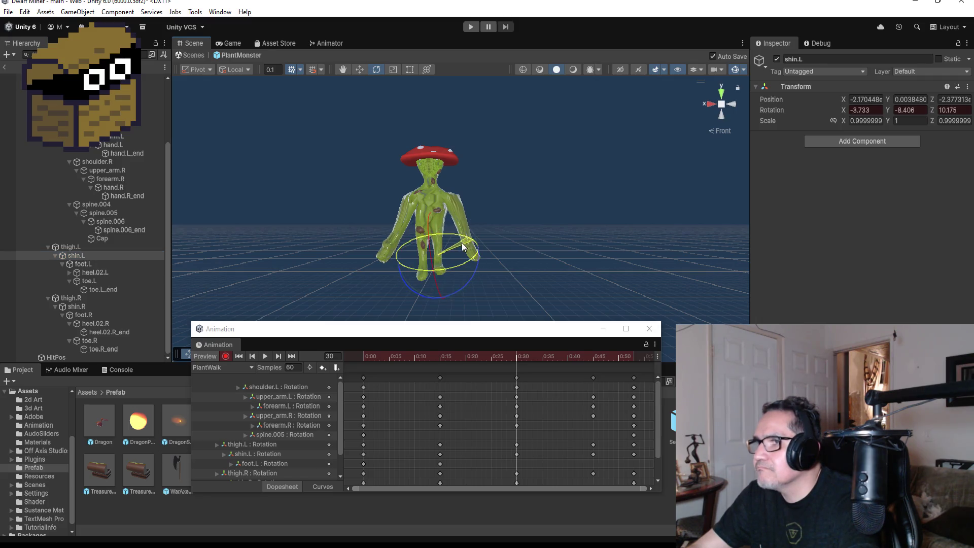
mouse_move(606, 226)
left_mouse_down()
mouse_move(537, 249)
mouse_move(495, 209)
mouse_move(819, 245)
mouse_move(342, 230)
mouse_move(512, 248)
mouse_move(497, 238)
mouse_move(500, 221)
left_mouse_up()
key("ctrl+z")
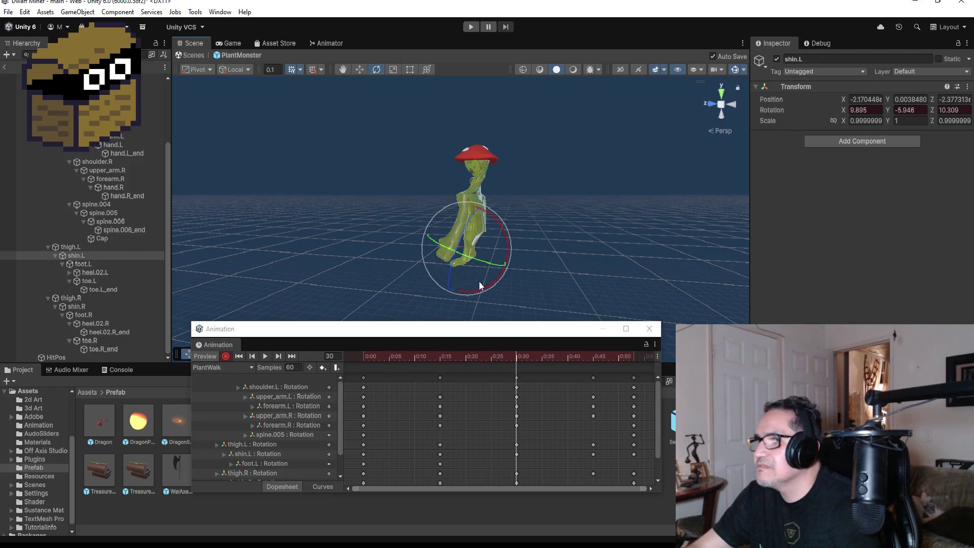
Rotate thigh.L to 142.947, -1.654, -3.152, check it from behind, and stop recording.
left_click(82, 247)
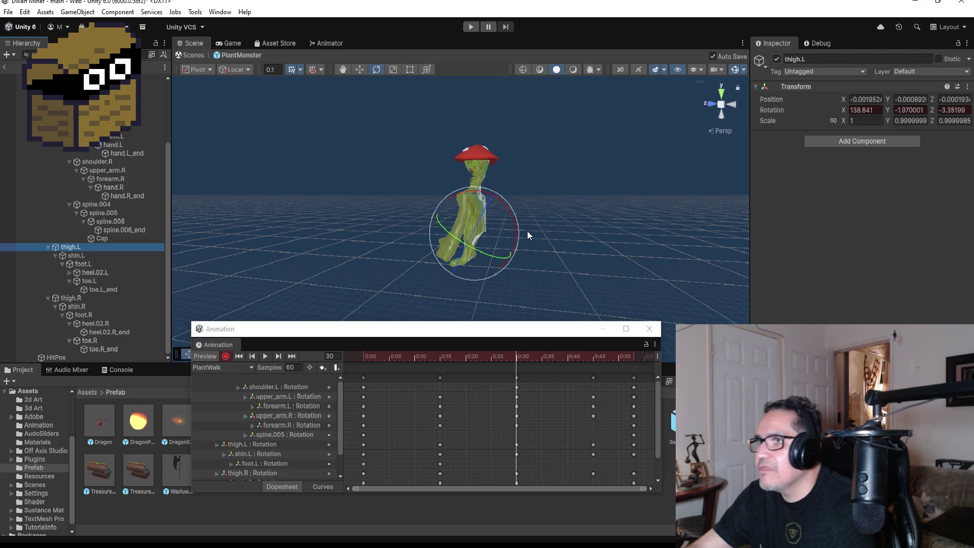
left_click_drag(512, 219, 510, 213)
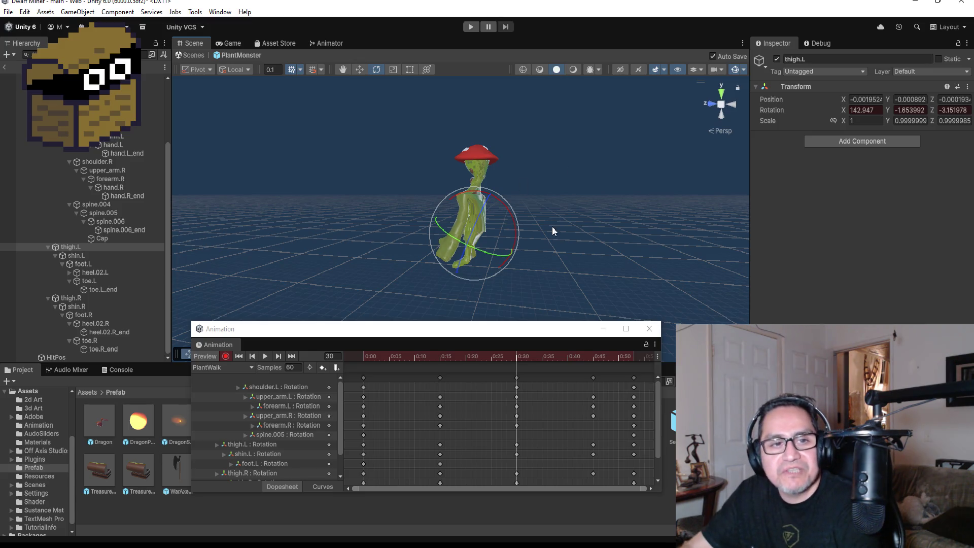
mouse_move(564, 215)
left_mouse_down()
mouse_move(701, 210)
mouse_move(520, 236)
mouse_move(818, 202)
mouse_move(576, 225)
left_mouse_up()
scroll(510, 239, "up", 2)
scroll(511, 238, "up", 2)
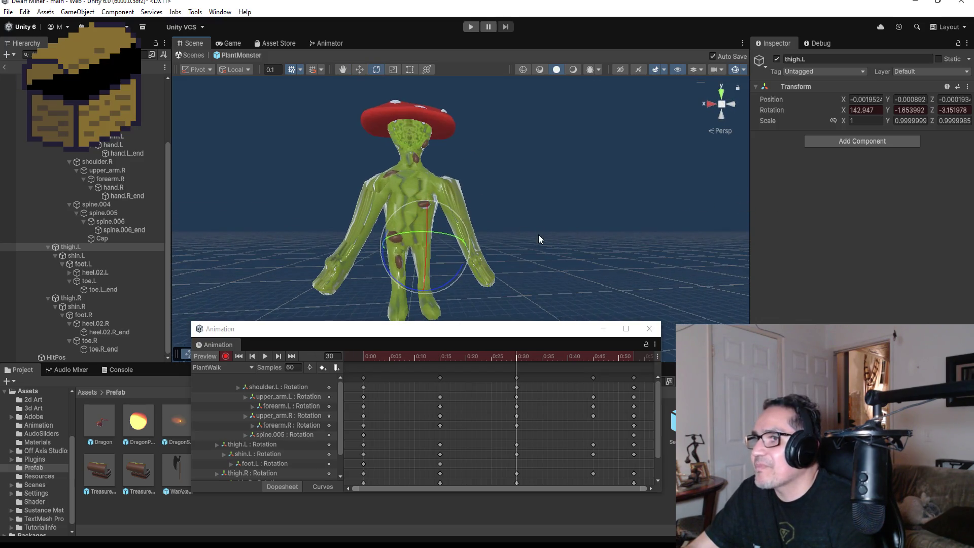
left_click(226, 356)
Play the PlantWalk preview and step between the frame 30 and frame 45 keyframes.
left_click(267, 356)
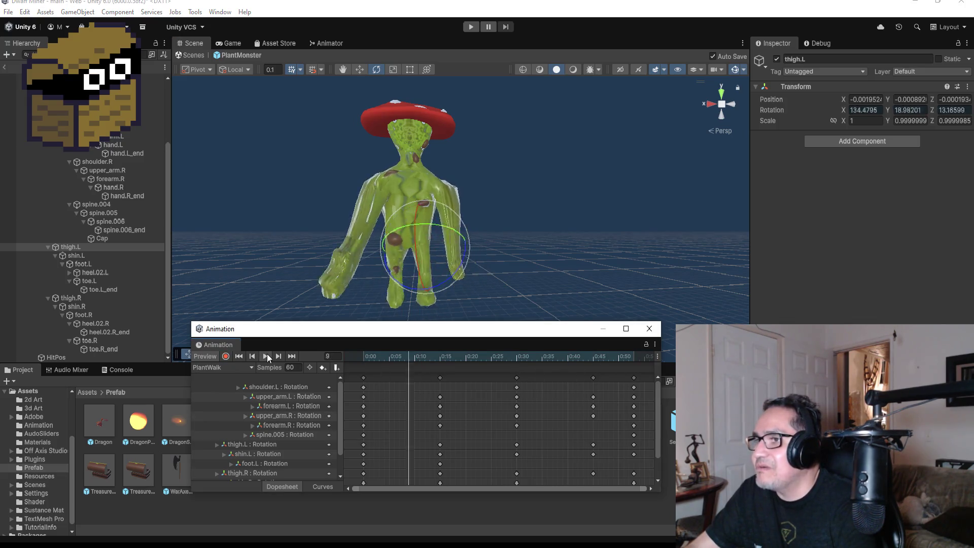
mouse_move(624, 232)
left_mouse_down()
mouse_move(376, 222)
mouse_move(614, 255)
mouse_move(558, 284)
left_mouse_up()
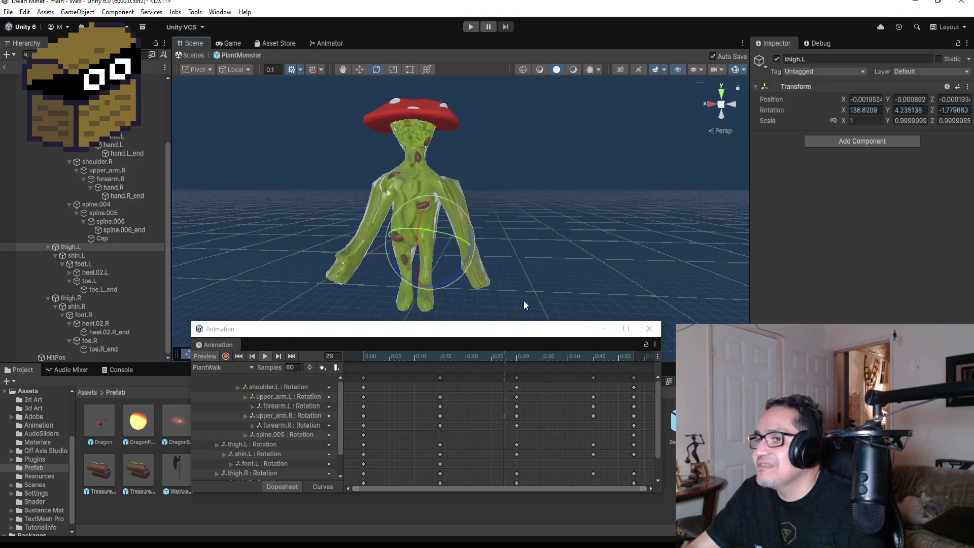
left_click(284, 357)
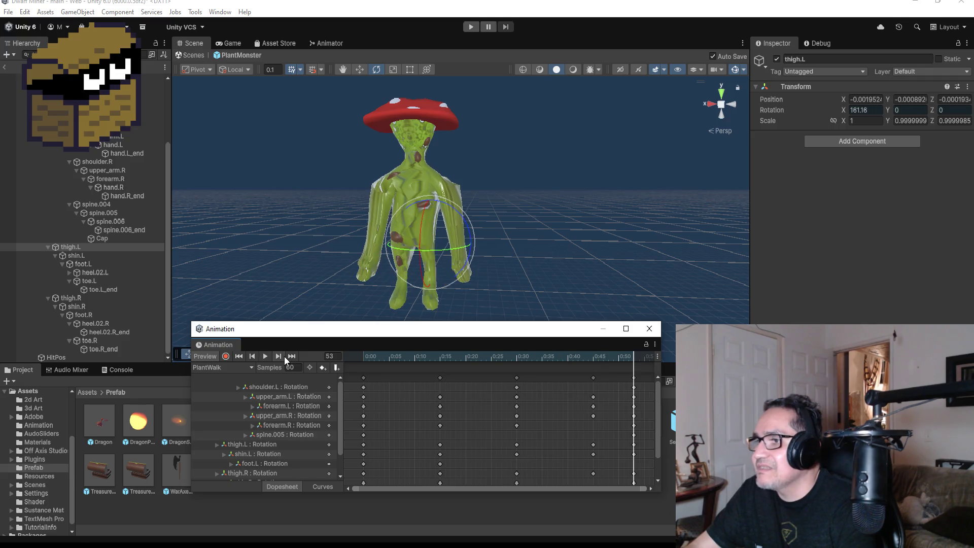
left_click(266, 355)
left_click(277, 356)
left_click(265, 356)
left_click(277, 356)
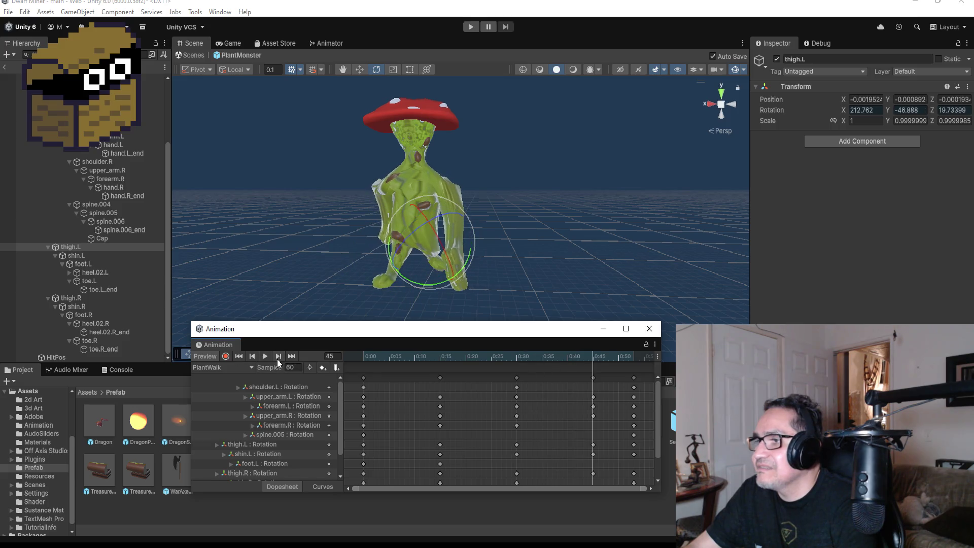
left_click(250, 357)
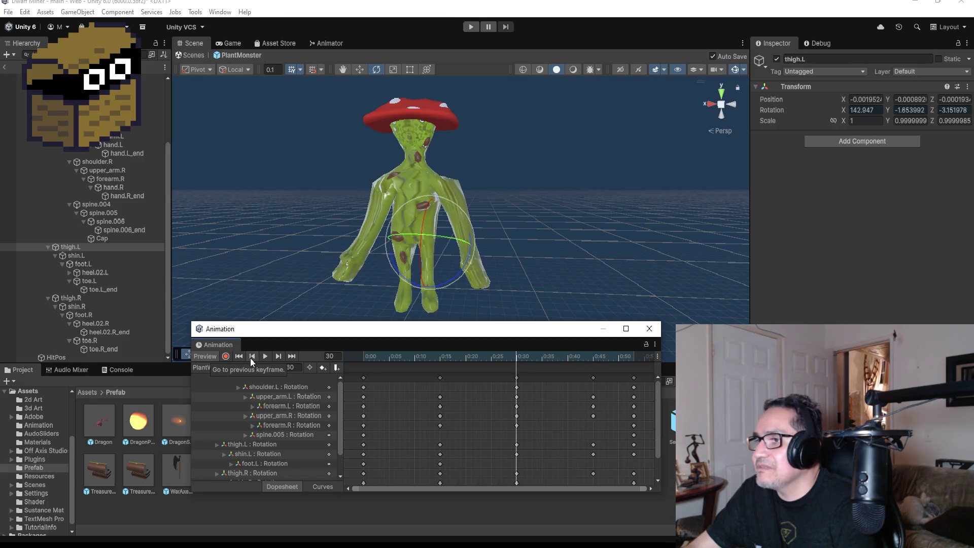
left_click(274, 358)
With Record on, rotate the left thigh for the frame-45 pose and check it from several angles.
mouse_move(564, 220)
left_mouse_down()
mouse_move(494, 202)
mouse_move(348, 191)
mouse_move(620, 217)
mouse_move(787, 209)
left_mouse_up()
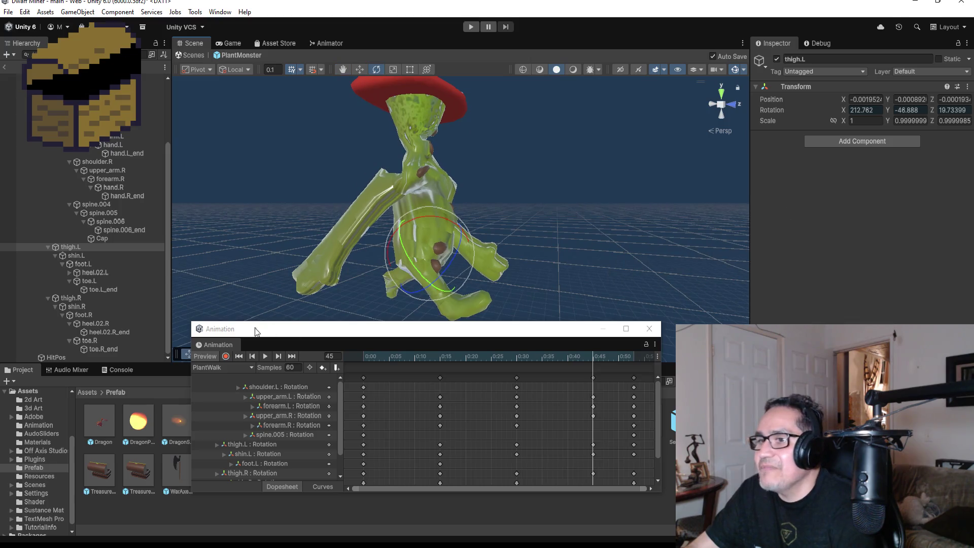
left_click(227, 360)
left_click_drag(549, 228, 436, 237)
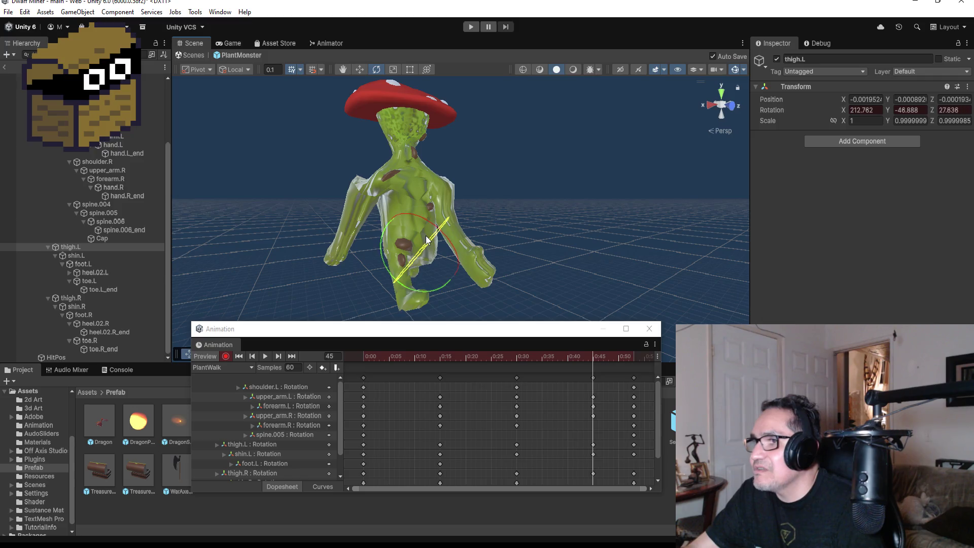
mouse_move(470, 242)
left_mouse_down()
mouse_move(443, 219)
mouse_move(489, 218)
mouse_move(508, 232)
mouse_move(513, 213)
mouse_move(530, 239)
left_mouse_up()
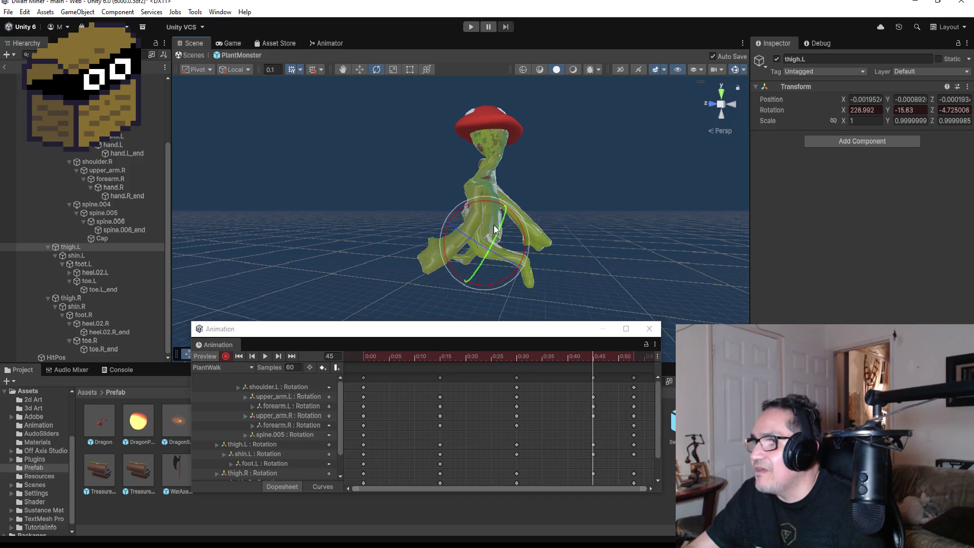
mouse_move(495, 245)
left_mouse_down()
mouse_move(822, 235)
mouse_move(894, 243)
left_mouse_up()
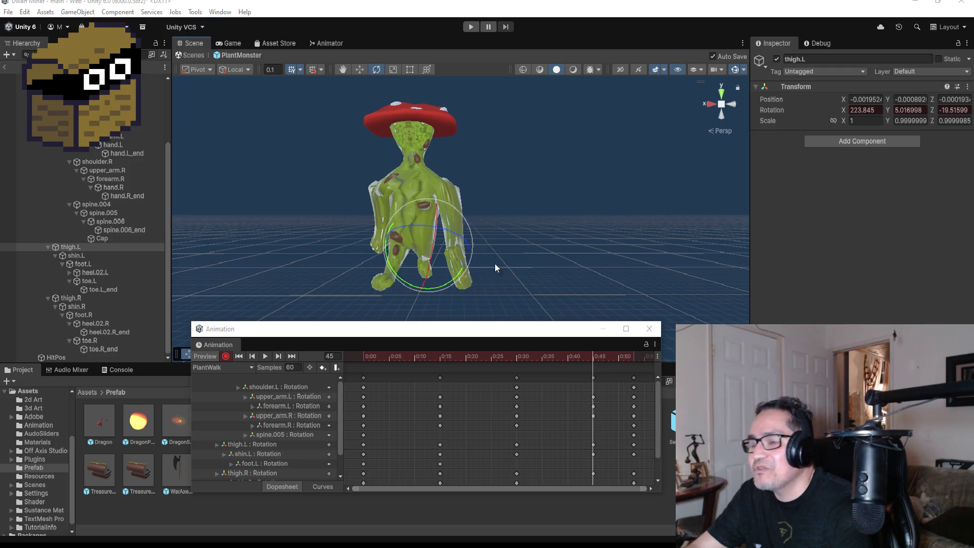
mouse_move(522, 243)
left_mouse_down()
mouse_move(594, 250)
mouse_move(512, 254)
mouse_move(563, 259)
mouse_move(544, 263)
left_mouse_up()
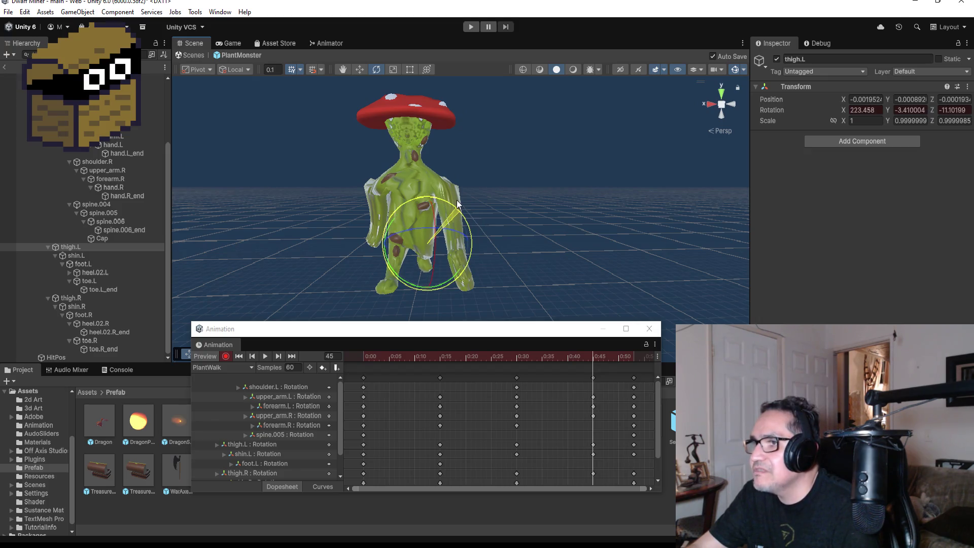
left_click_drag(546, 280, 728, 246)
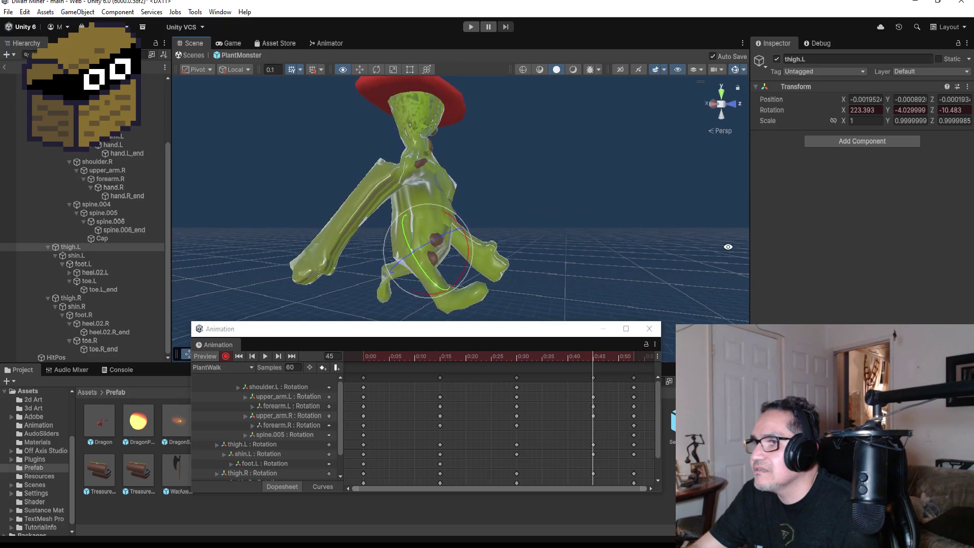
Select thigh.R and rotate the right thigh into the frame-45 pose.
left_click(93, 297)
left_click_drag(632, 257, 458, 246)
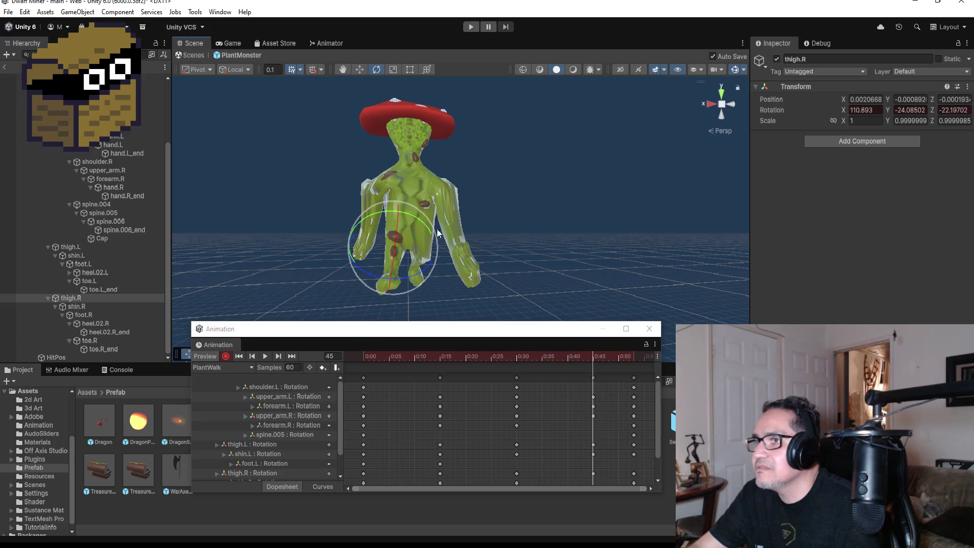
mouse_move(417, 209)
left_mouse_down()
mouse_move(436, 211)
mouse_move(410, 209)
left_mouse_up()
mouse_move(519, 274)
left_mouse_down()
mouse_move(600, 273)
mouse_move(652, 259)
mouse_move(563, 263)
left_mouse_up()
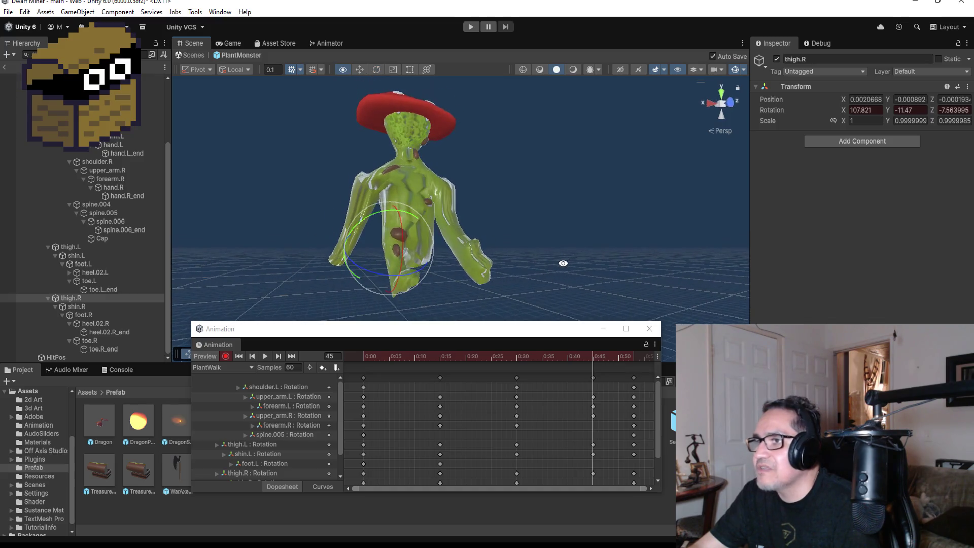
Bend the right shin (shin.R), then refine the right thigh's rotation further.
left_click(82, 306)
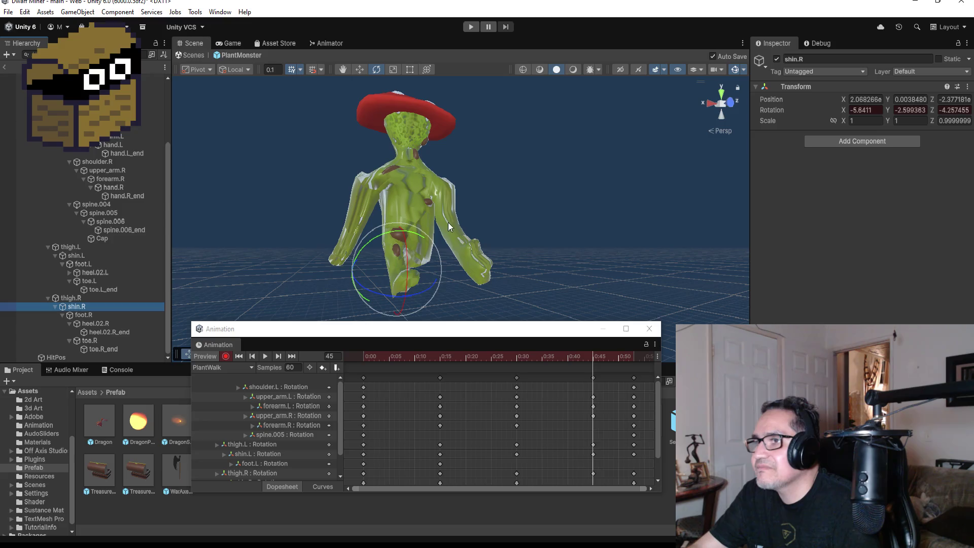
left_click_drag(425, 231, 440, 241)
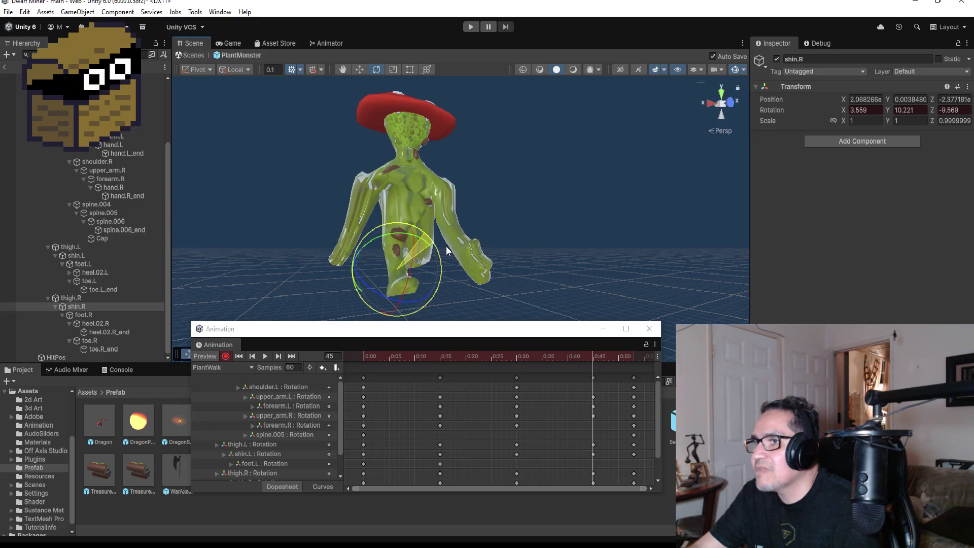
left_click_drag(567, 271, 504, 268)
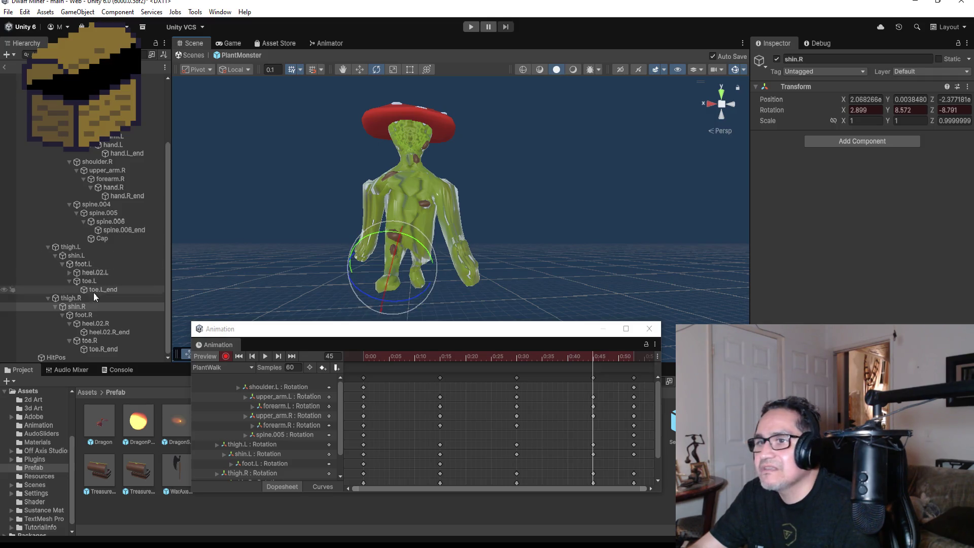
left_click(82, 298)
left_click_drag(427, 221, 422, 209)
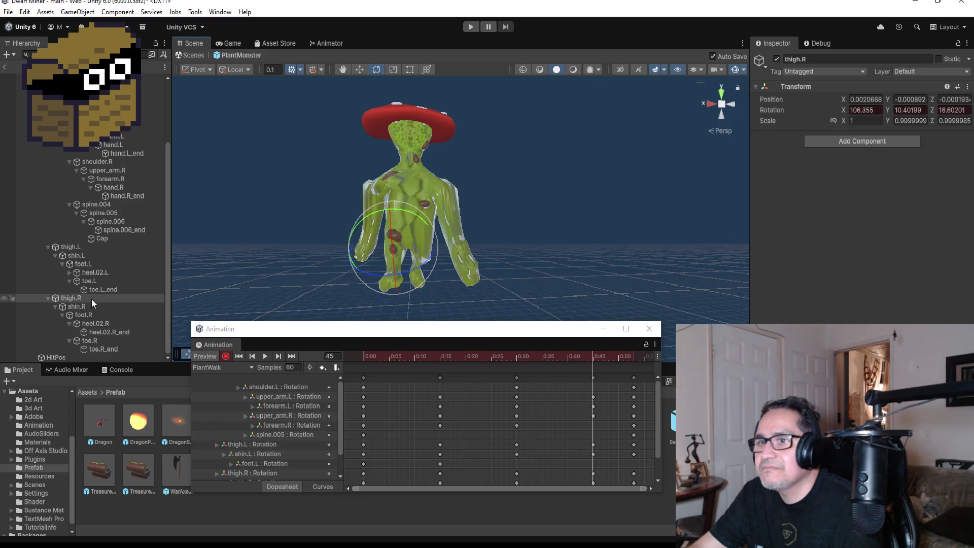
mouse_move(416, 211)
left_mouse_down()
mouse_move(685, 263)
mouse_move(286, 265)
mouse_move(321, 263)
mouse_move(253, 253)
left_mouse_up()
Turn off Record, preview the revised PlantWalk clip, and close the Animation window.
left_click(226, 356)
left_click(265, 355)
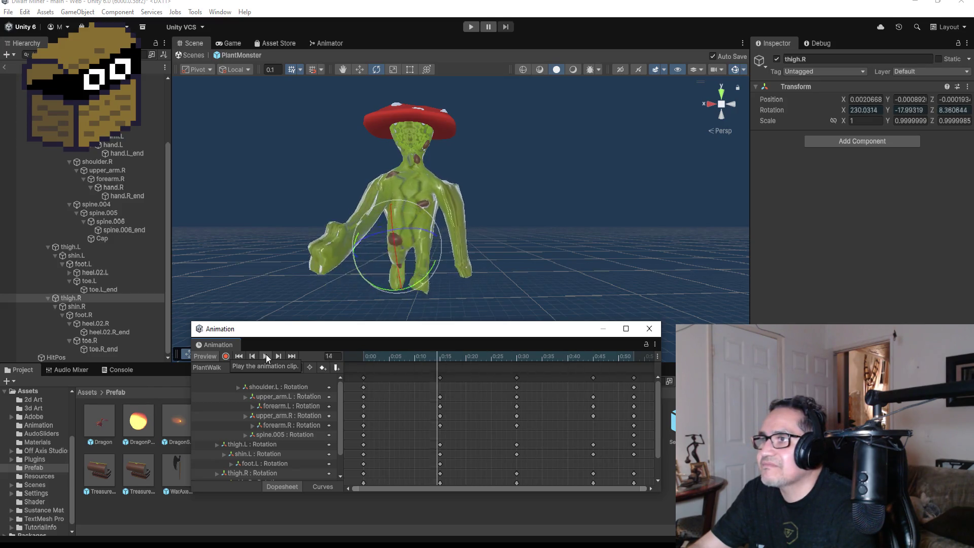
left_click(648, 330)
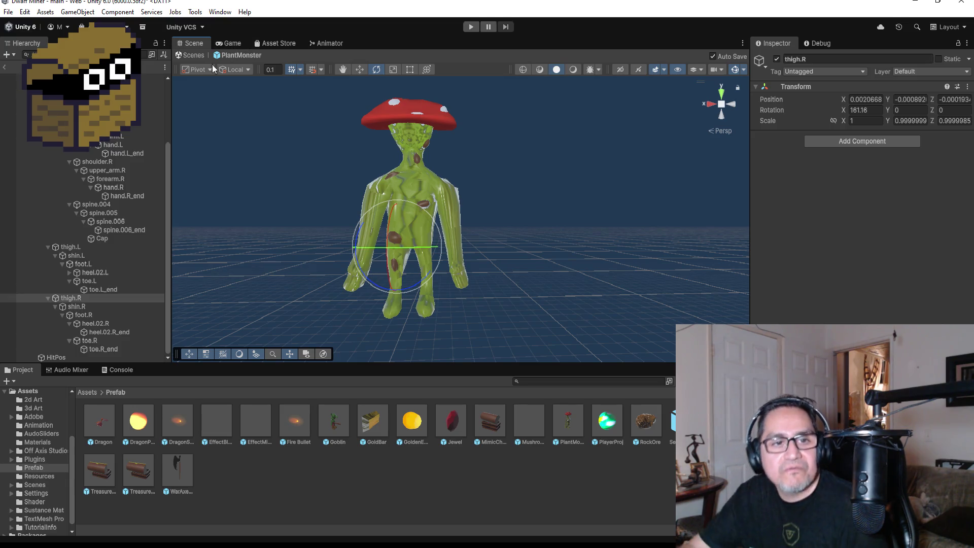
Enter Play mode, drag the Music slider fully left, and dismiss the Settings screen with Esc.
left_click(466, 29)
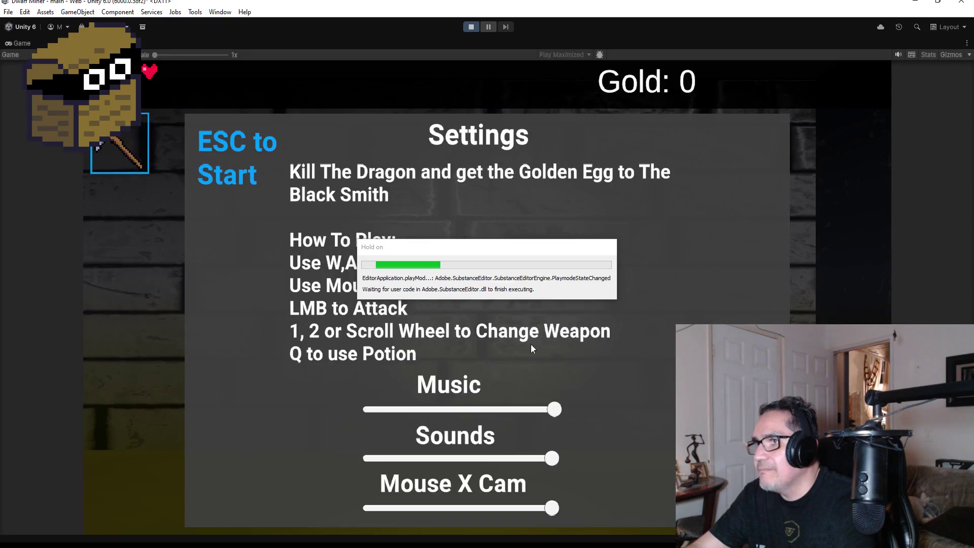
left_click_drag(558, 409, 369, 409)
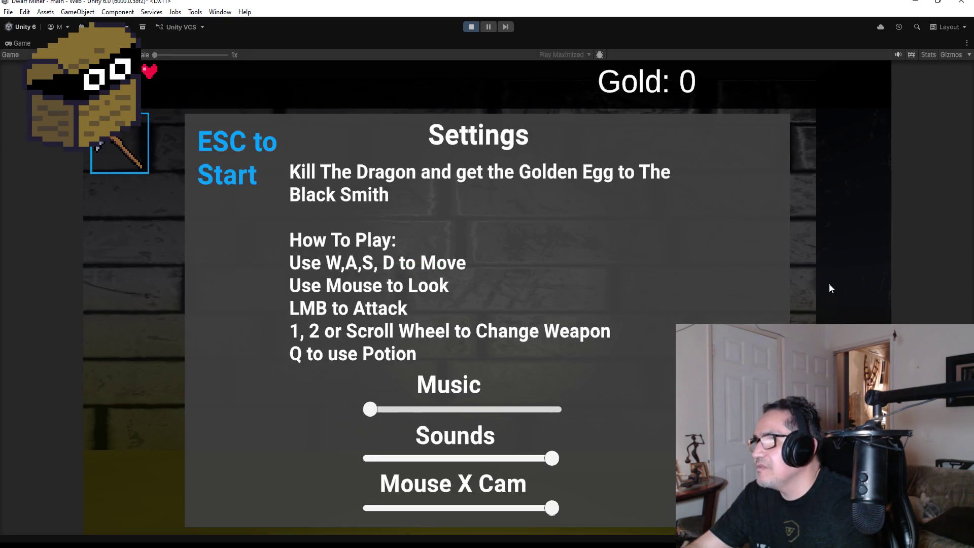
key("Escape")
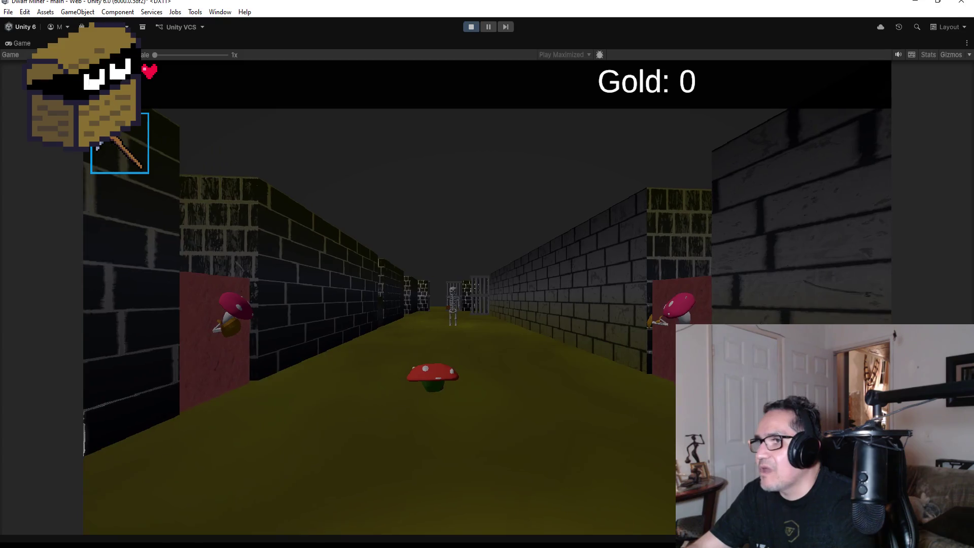
Walk down the corridor, equip the axe, and cast an orb at the mushroom monster.
key("w")
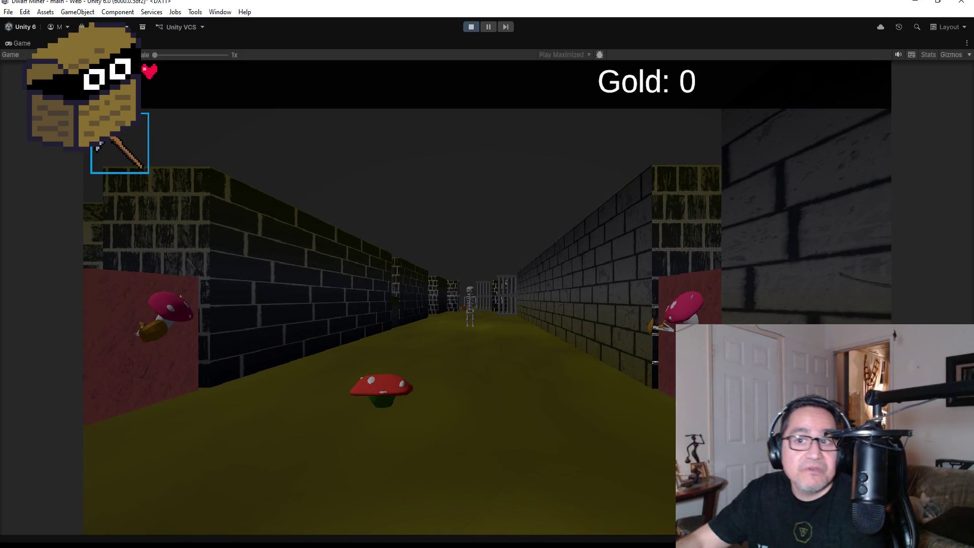
key("w")
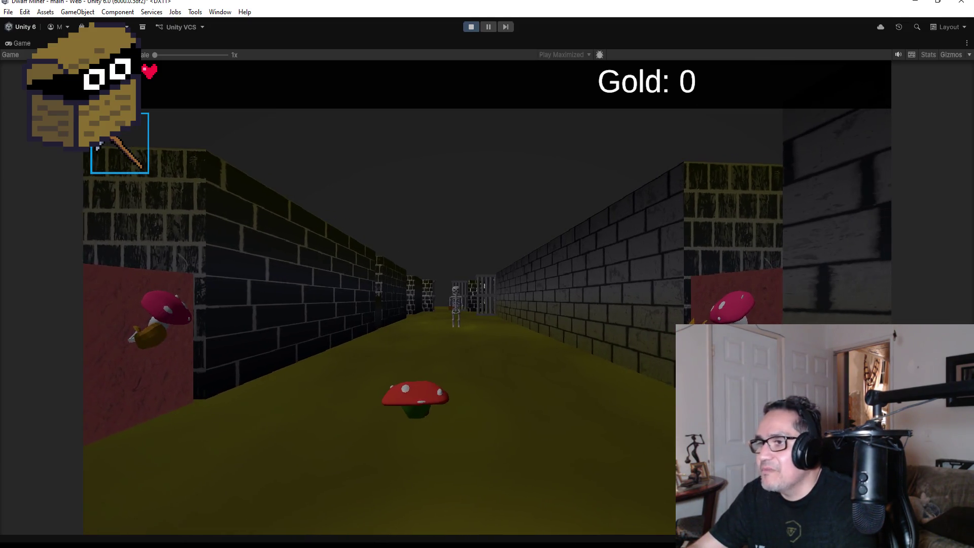
key("w")
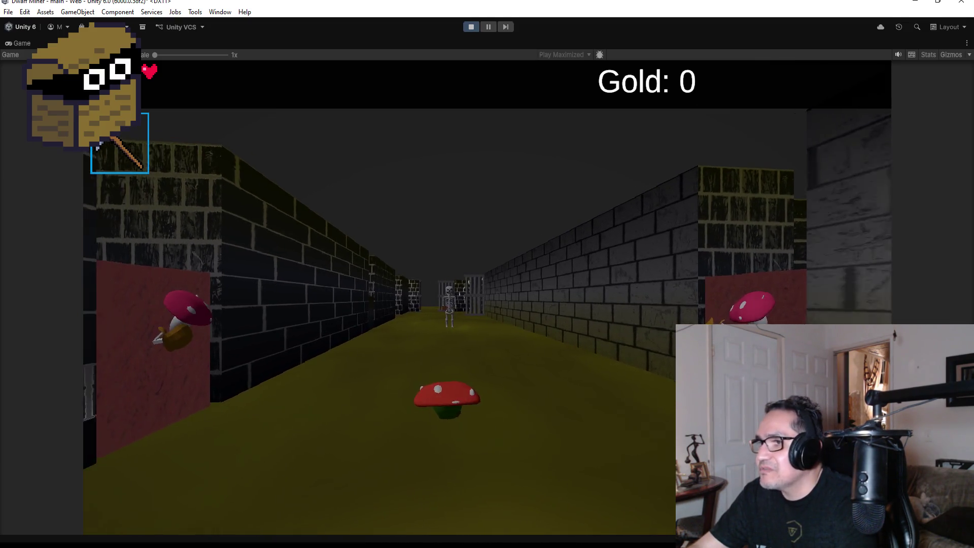
key("2")
key("s")
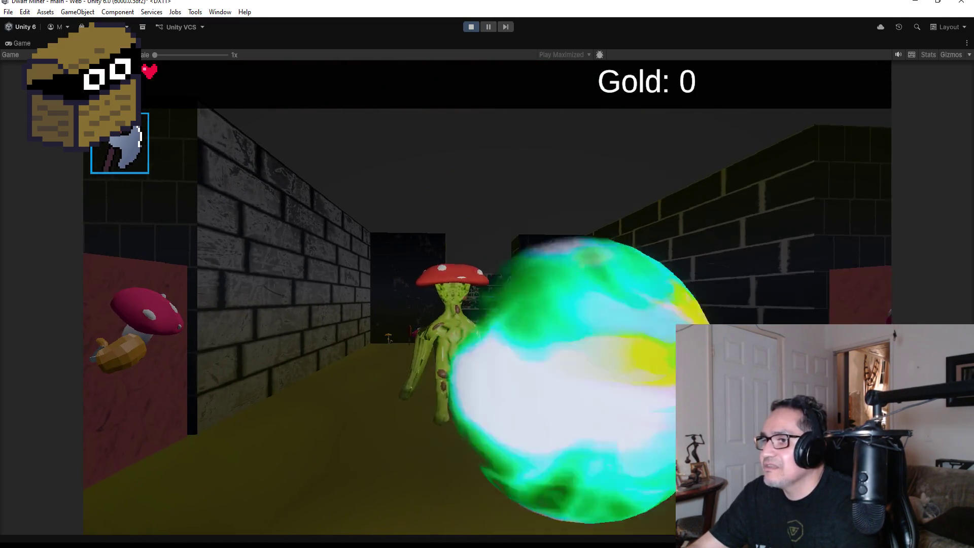
key("d")
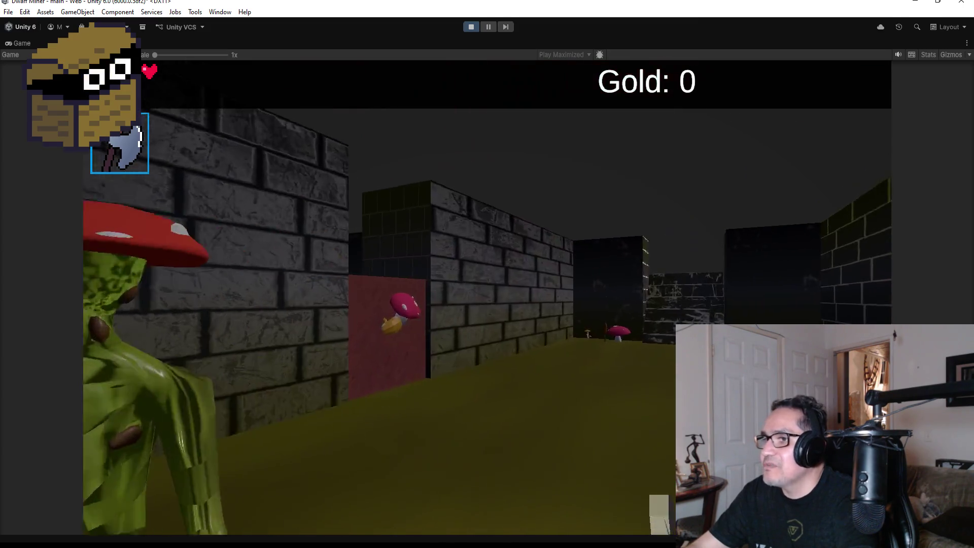
key("a")
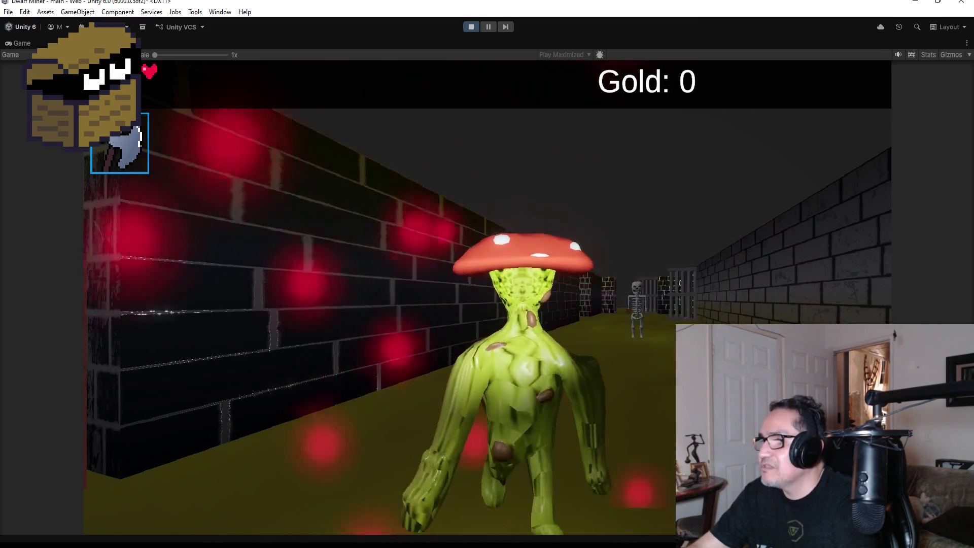
key("a")
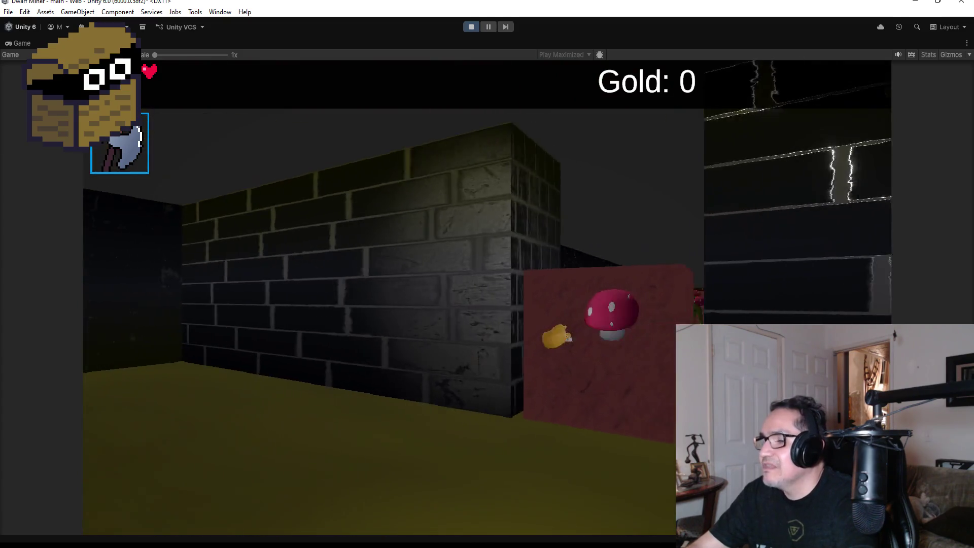
key("d")
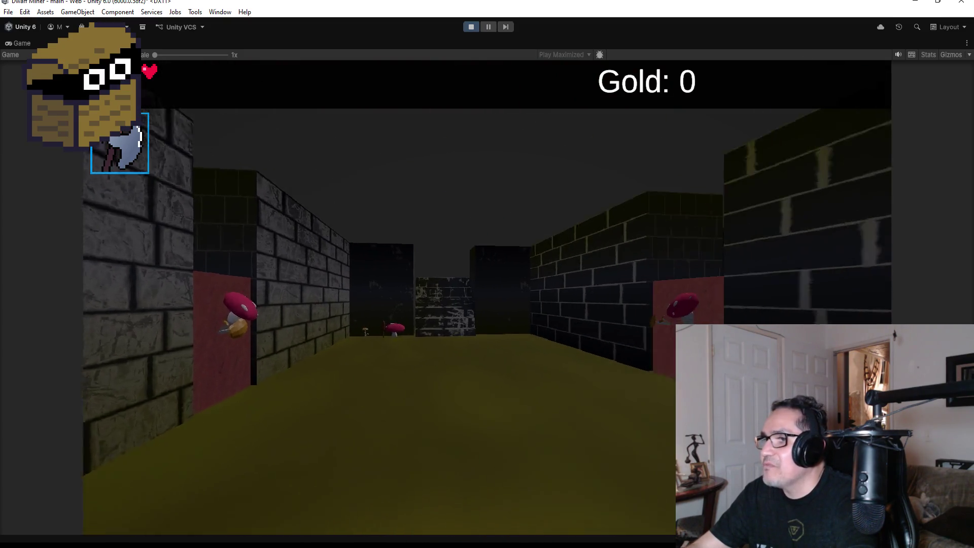
key("d")
key("d")
Approach the skeleton, switch to the pickaxe, and mine the red-wall mushroom to reveal a gold nugget.
key("w")
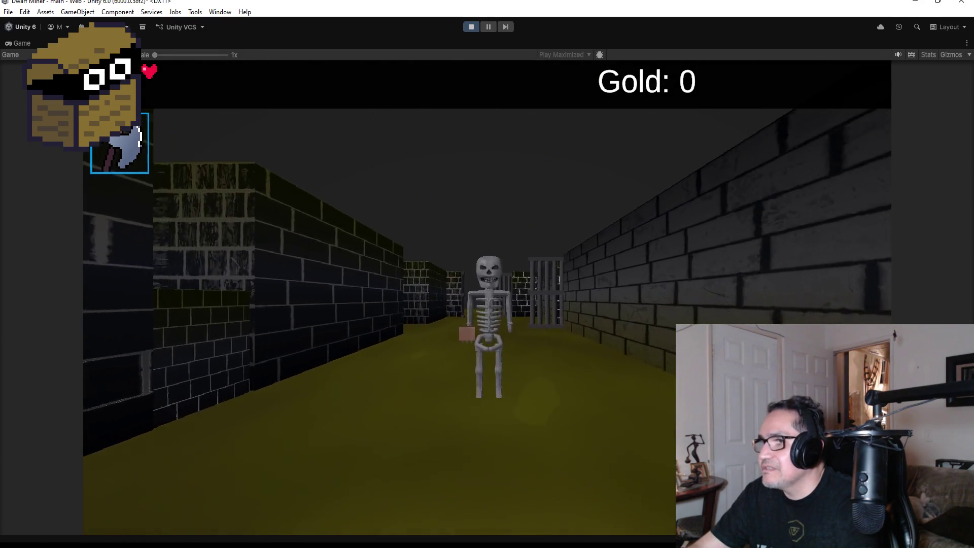
key("w")
key("a")
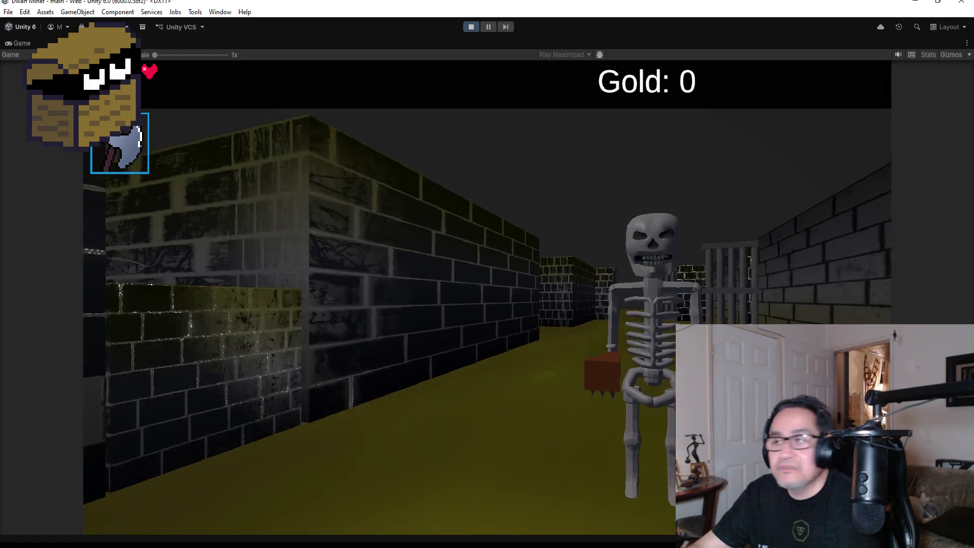
key("d")
key("d")
key("a")
key("w")
key("w")
key("w")
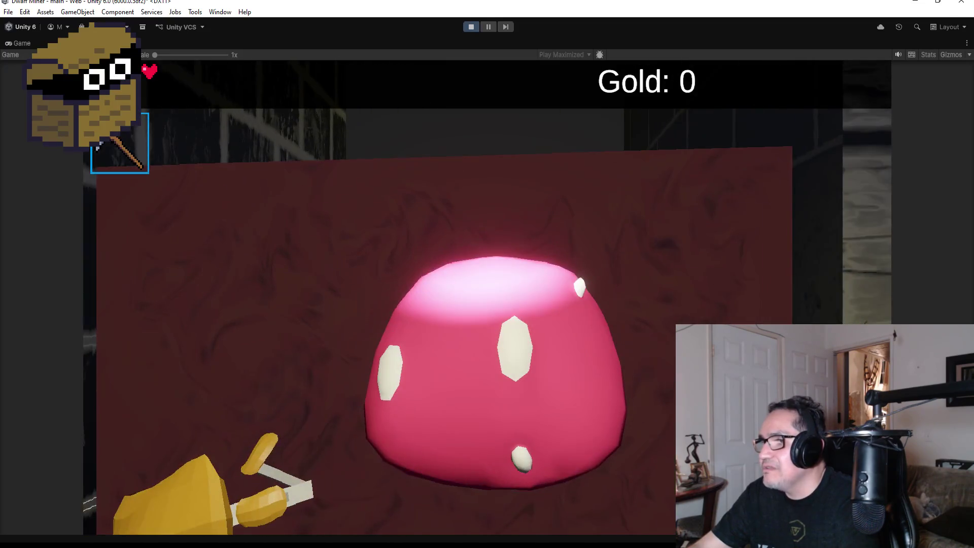
key("space")
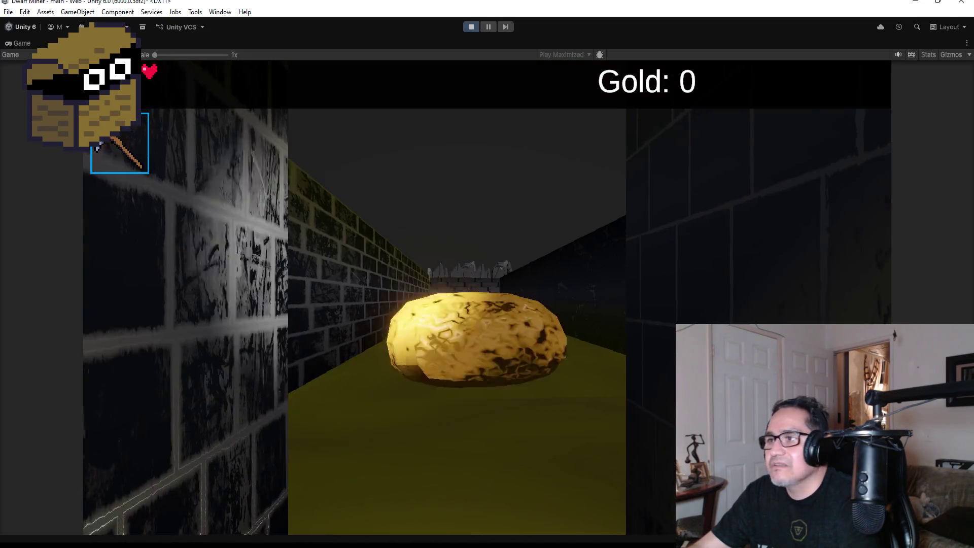
Collect the gold nugget, advance down the corridor and defeat the red mushroom creature with orbs.
key("w")
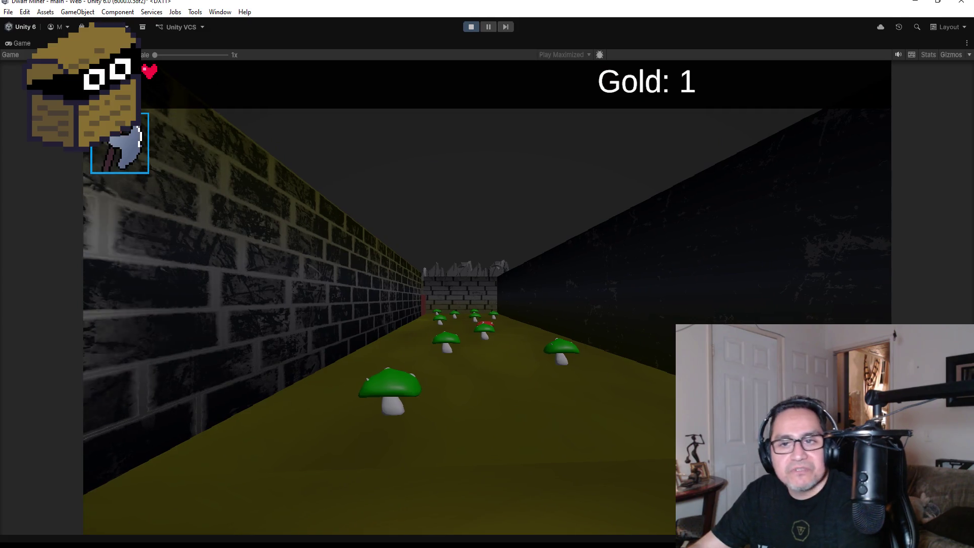
key("w")
key("d")
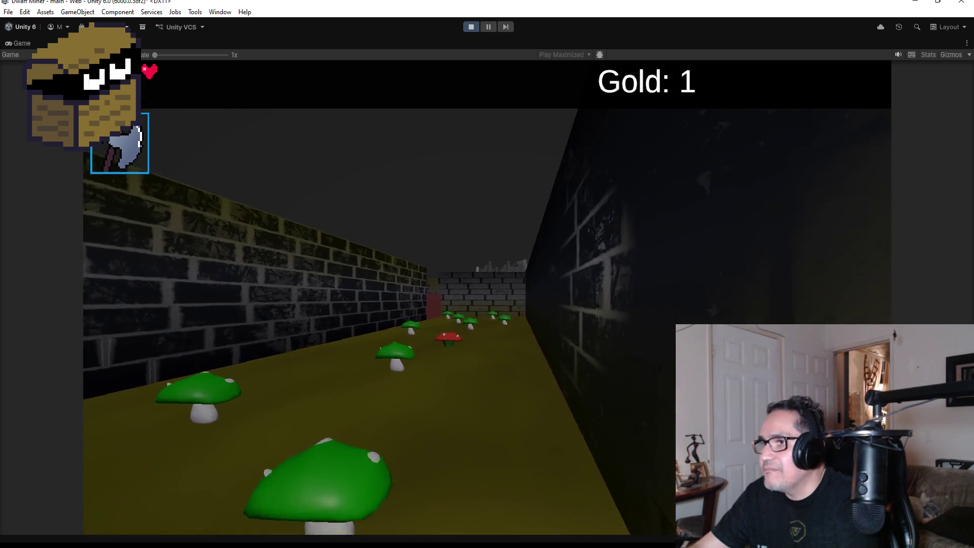
key("w")
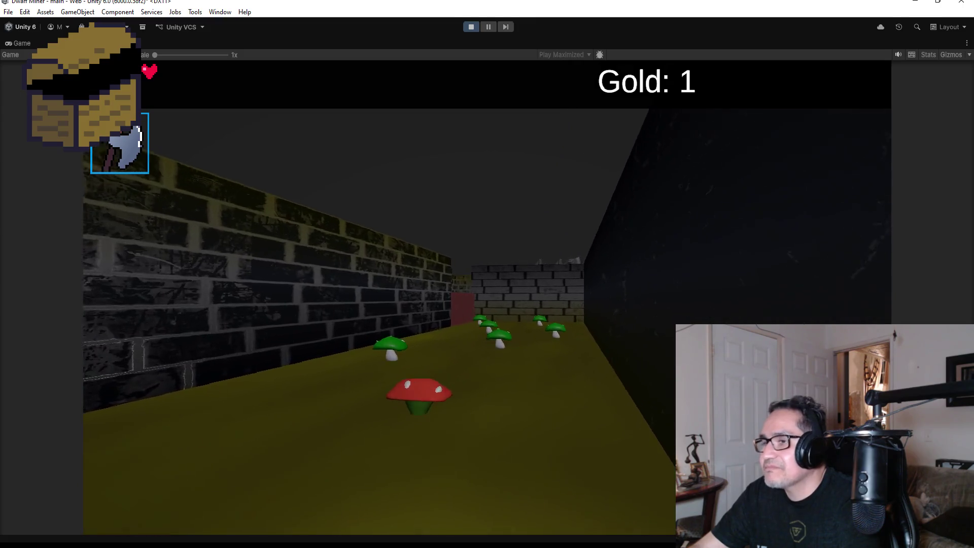
key("a")
key("s")
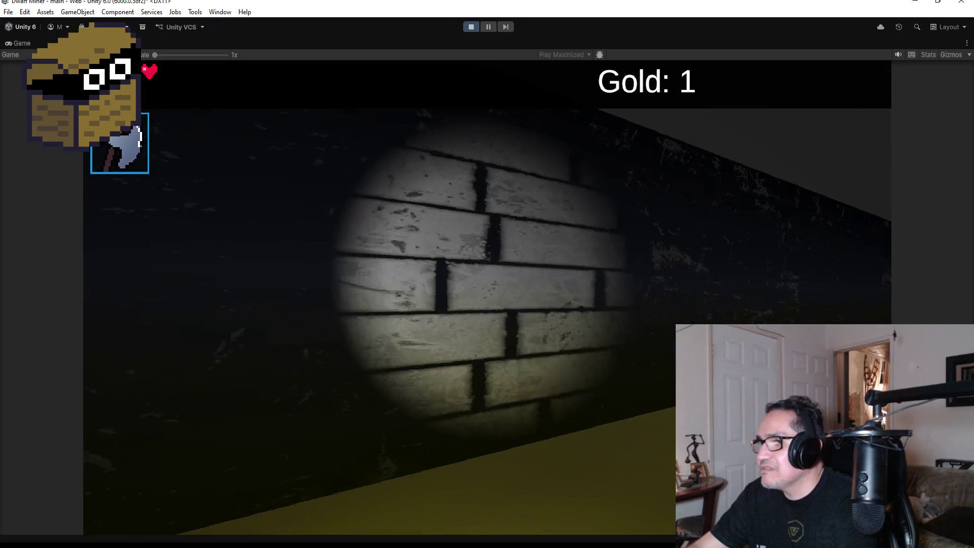
key("a")
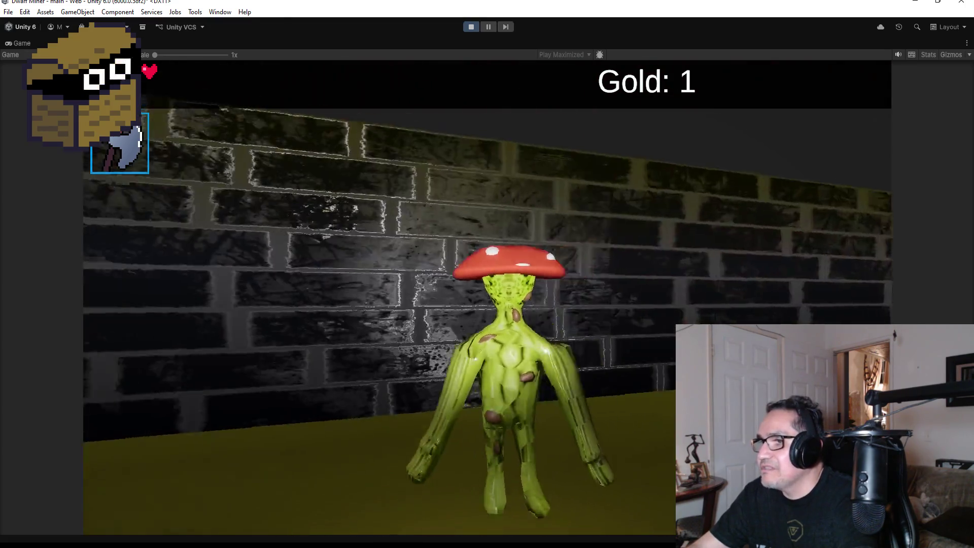
key("d")
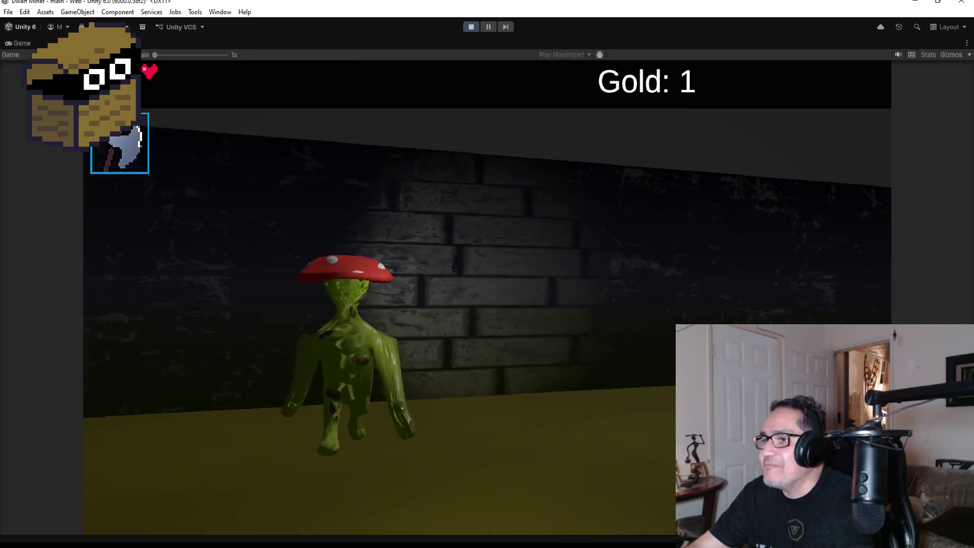
key("a")
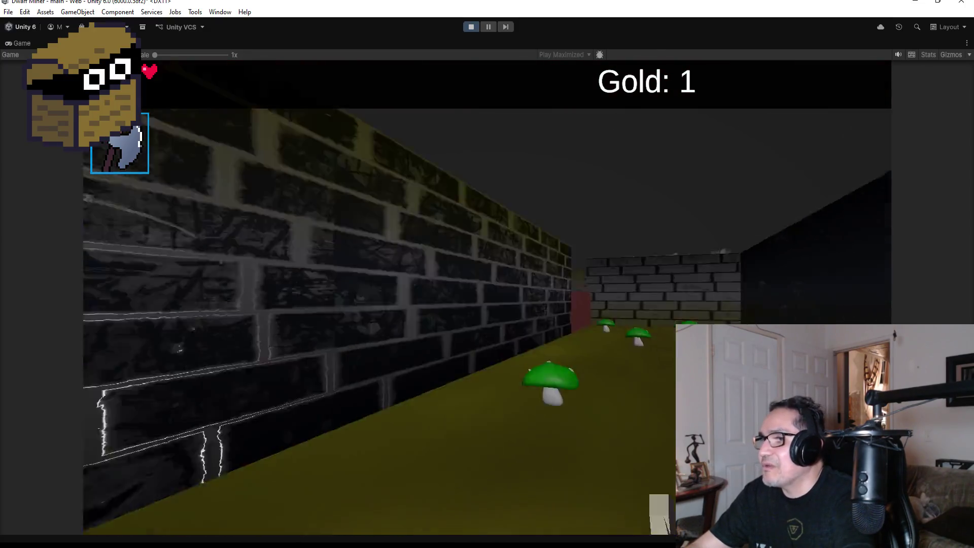
key("a")
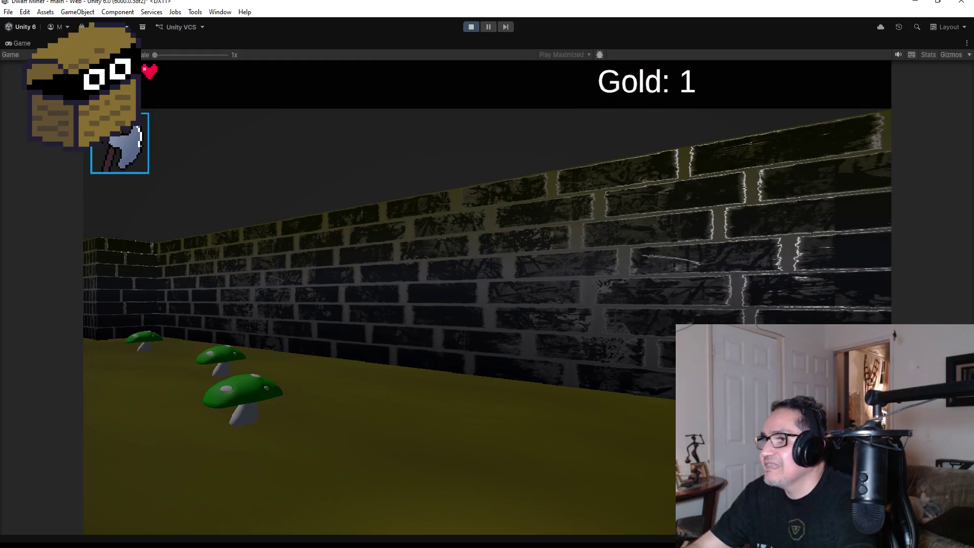
key("d")
Equip the pickaxe, smash a green mushroom and mine through the cracked red wall.
key("w")
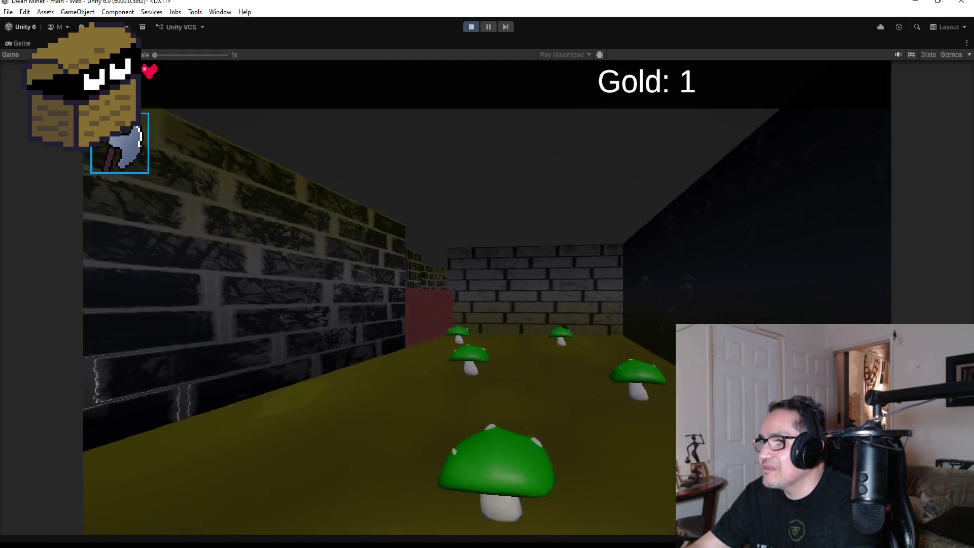
key("w")
key("2")
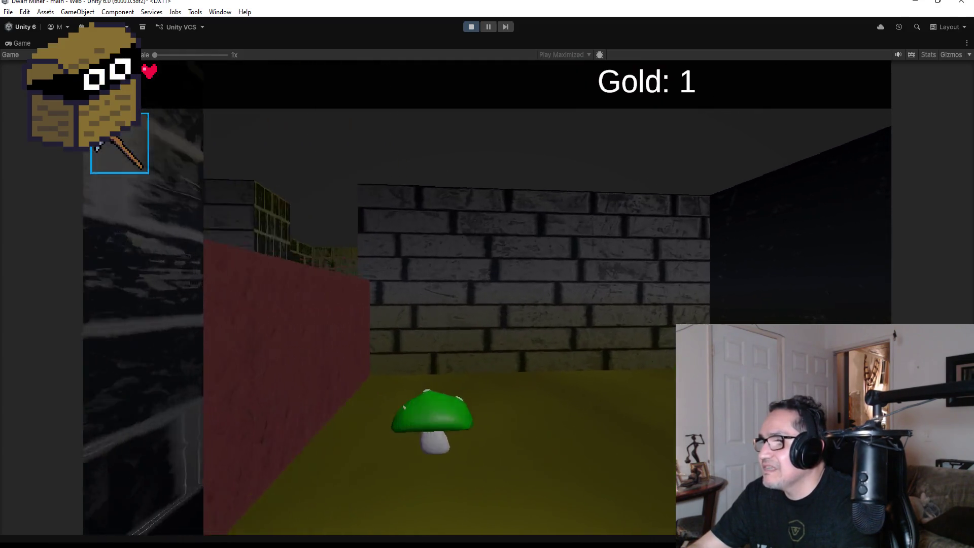
key("a")
key("w")
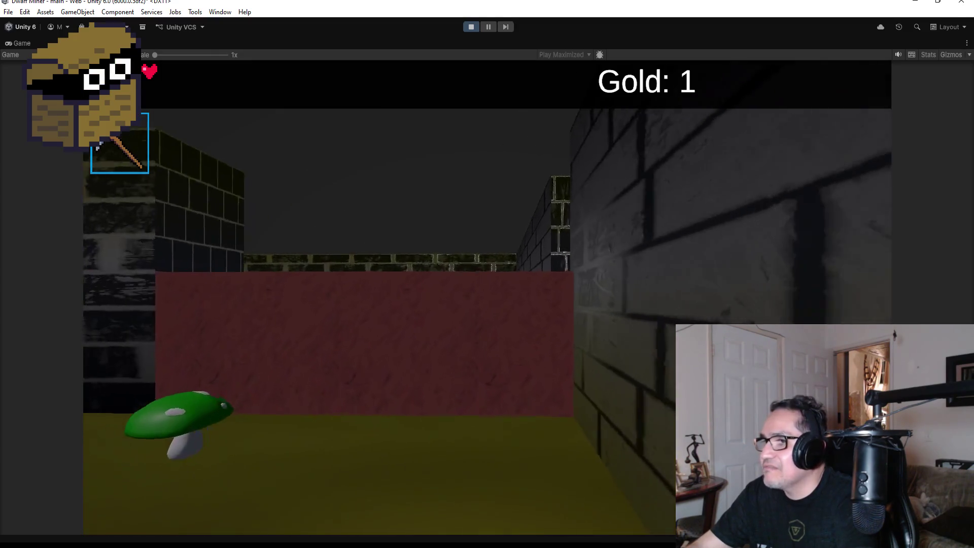
key("w")
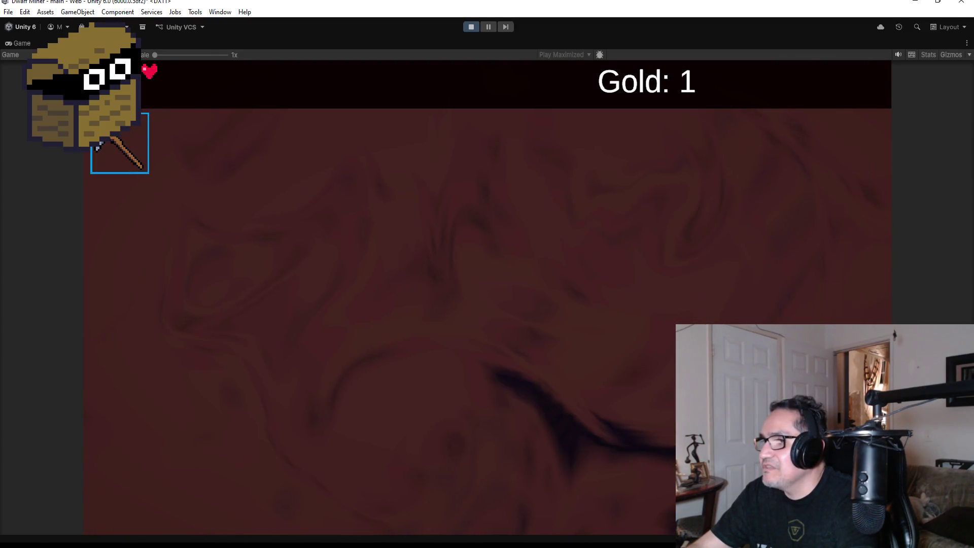
key("d")
key("d")
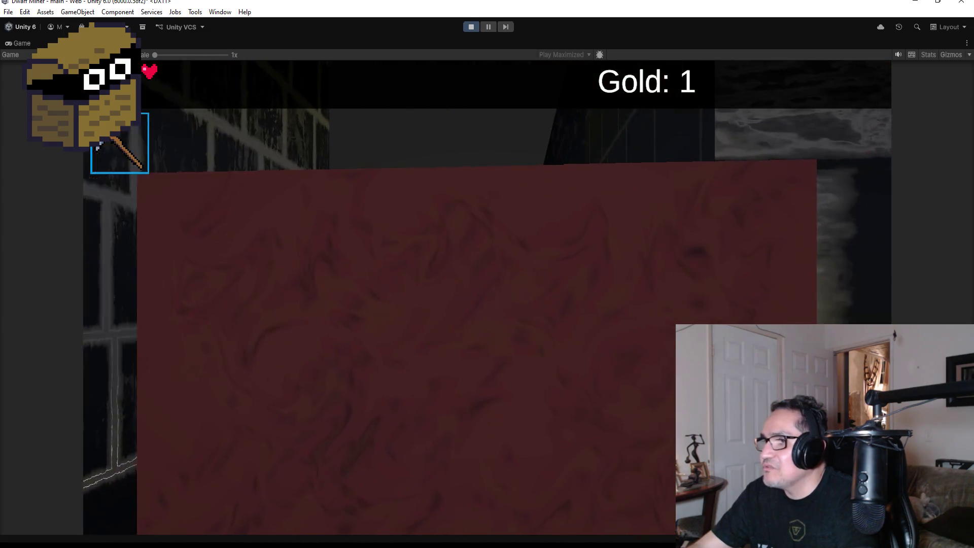
key("w")
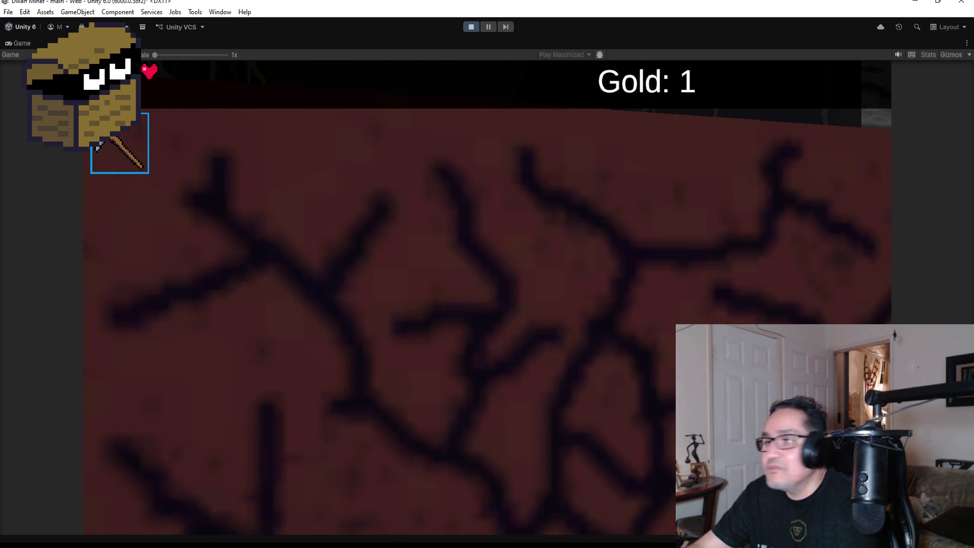
key("d")
Mine the swirled red wall, then open the treasure chest and collect its gold.
key("w")
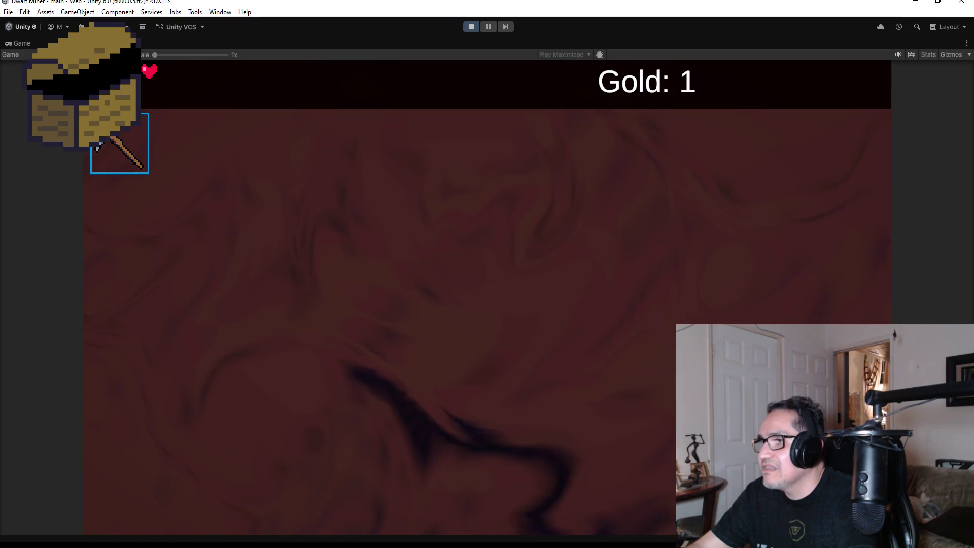
key("d")
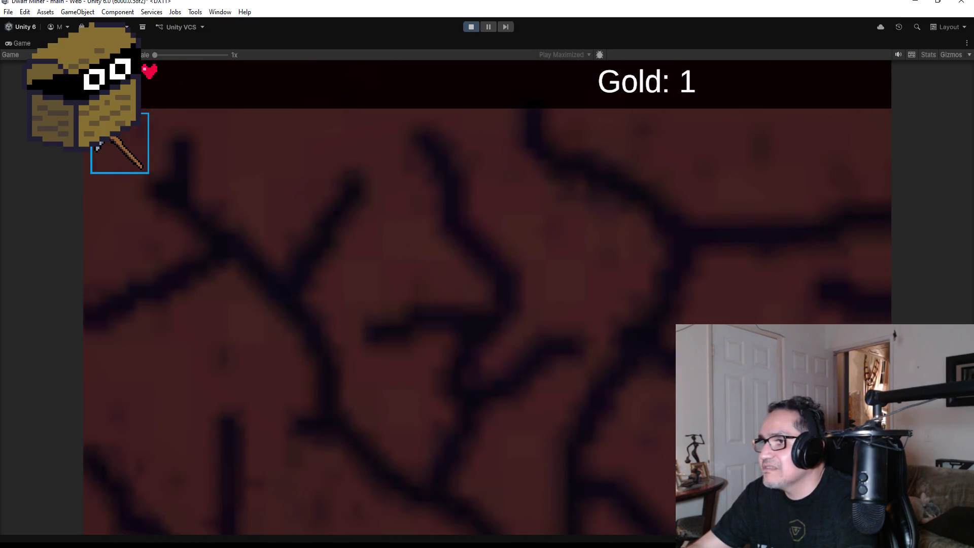
key("d")
key("w")
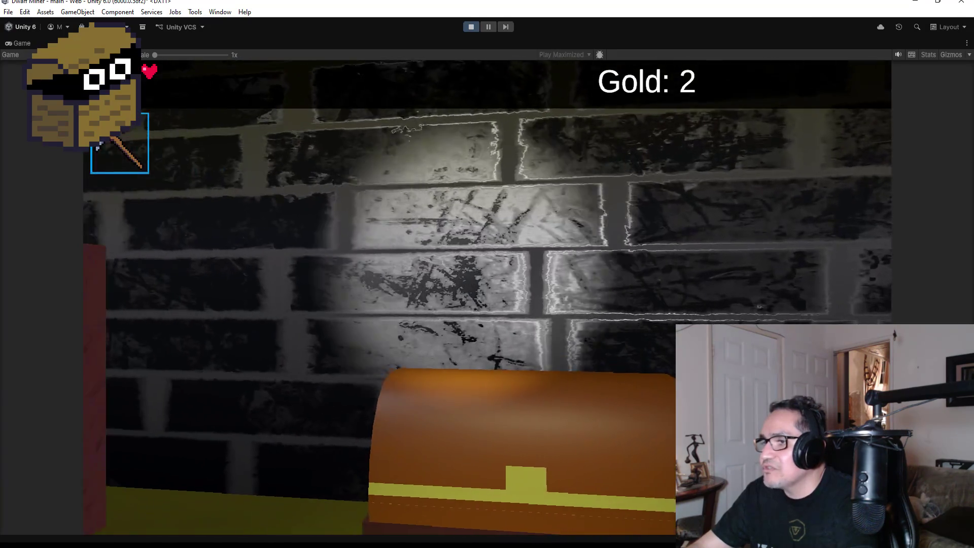
key("w")
key("e")
Walk the red-walled corridor to the mushroom walls, grab a gold nugget and back off the mimic chest.
key("d")
key("a")
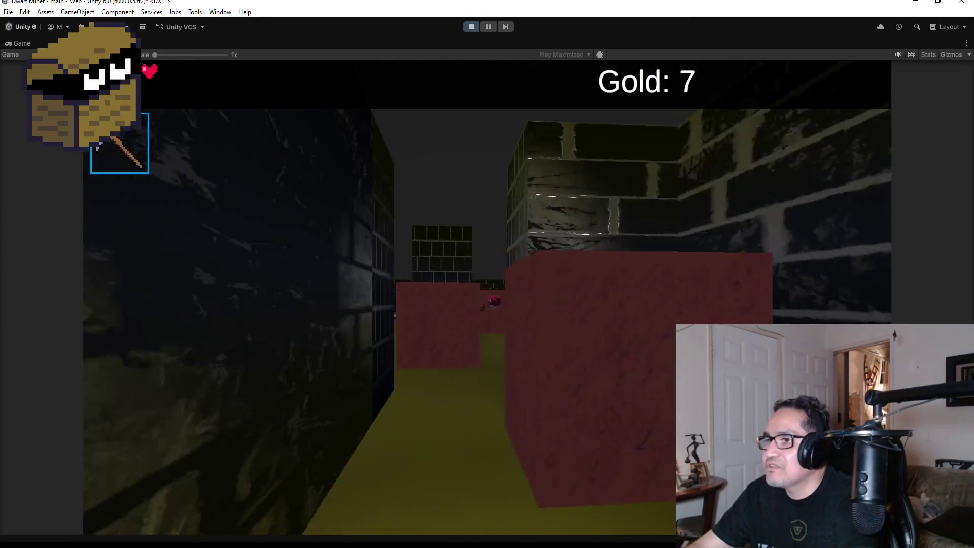
key("w")
key("d")
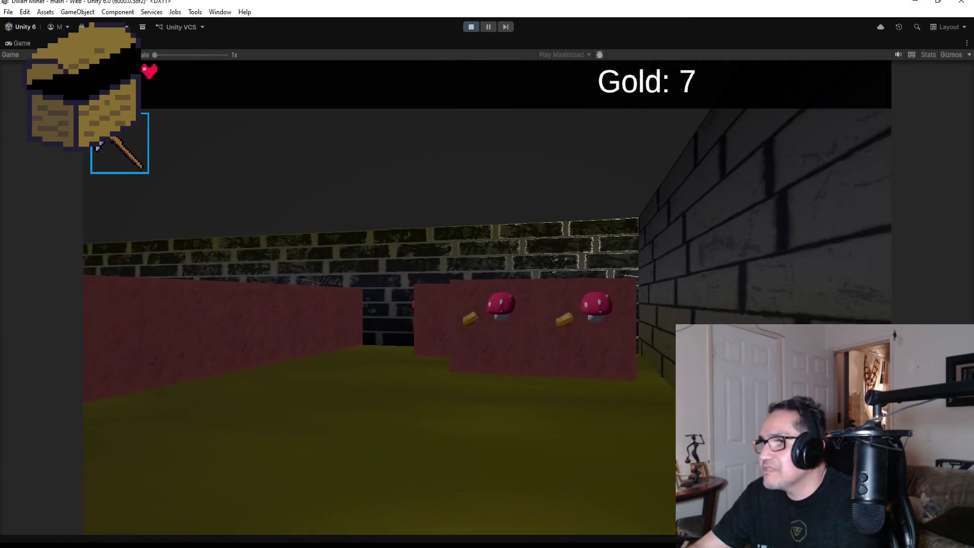
key("w")
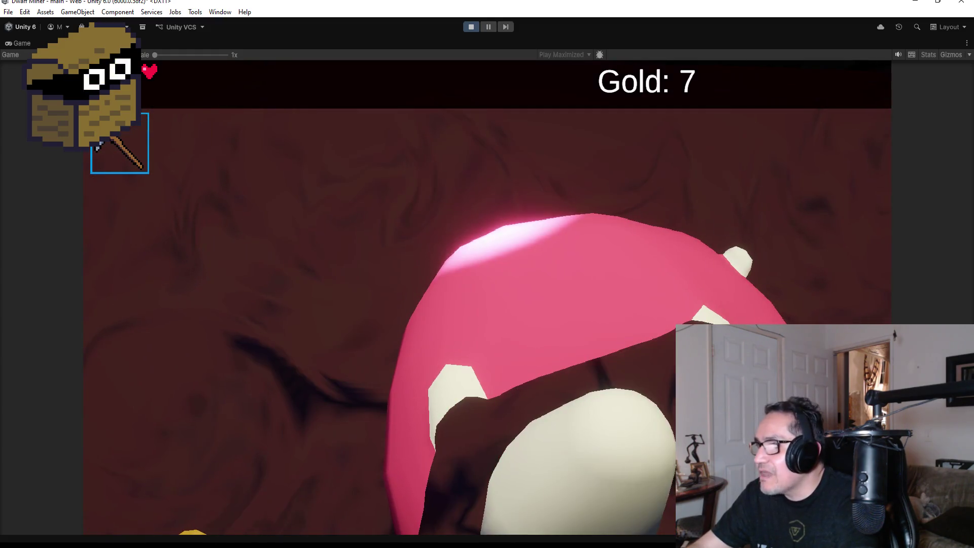
key("a")
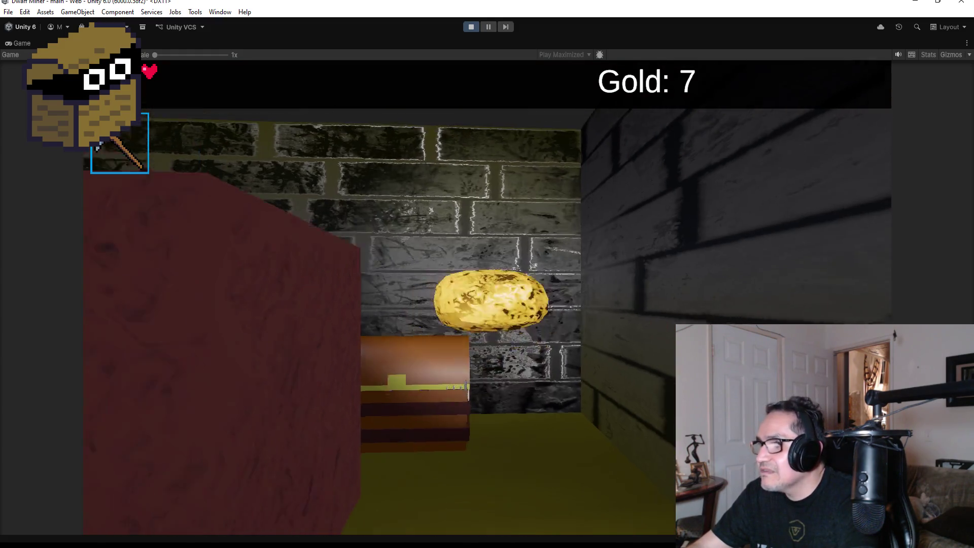
key("d")
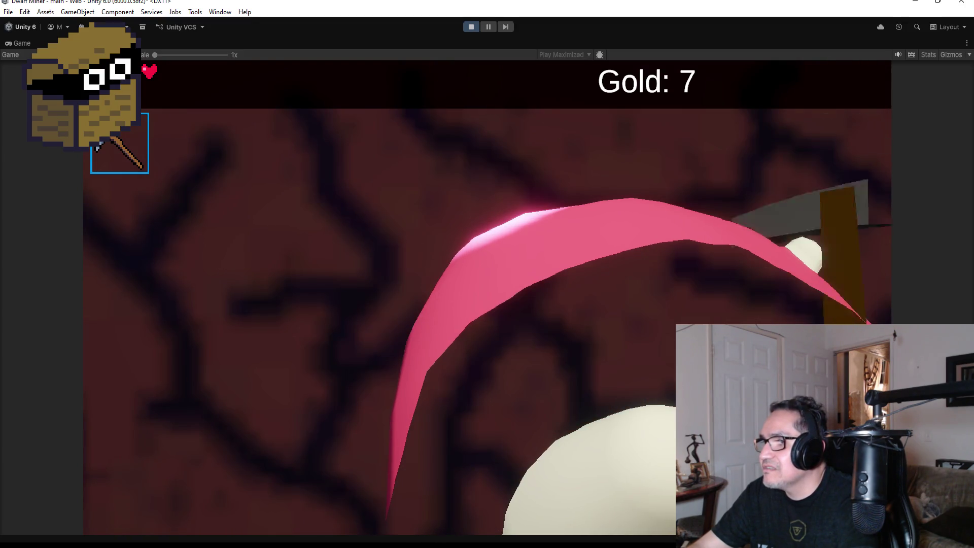
key("a")
key("w")
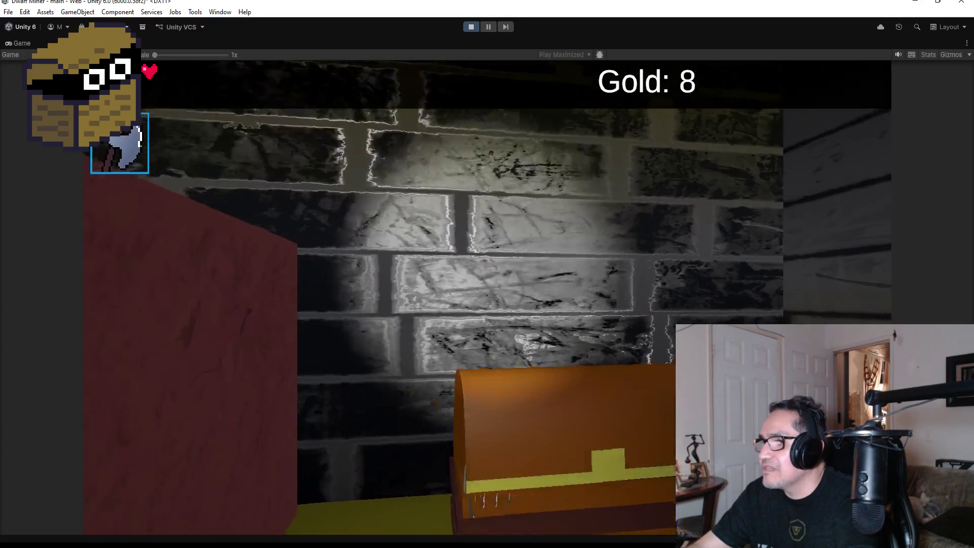
key("s")
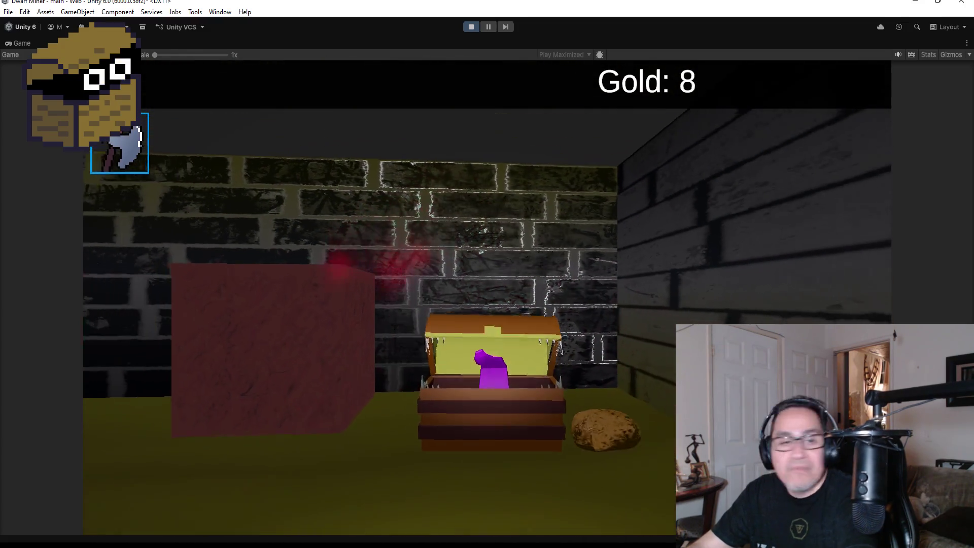
key("w")
key("w")
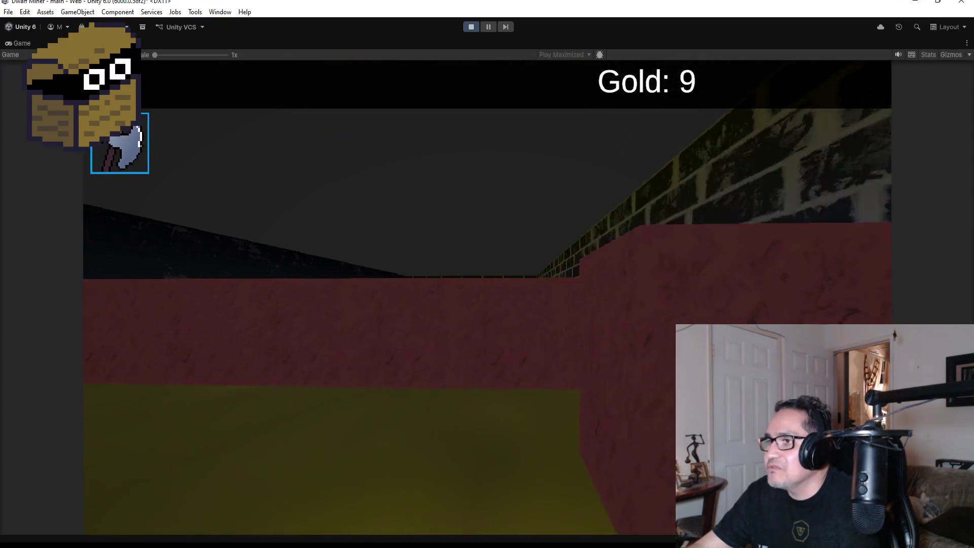
Mine two red blocks for their gold and reposition near the nugget and mushroom.
scroll(487, 274, "down", 1)
key("w")
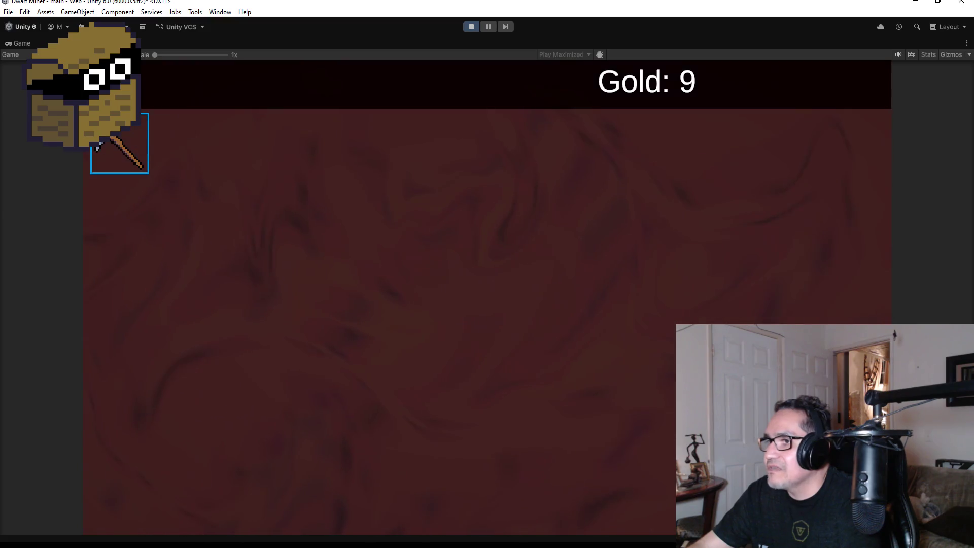
left_click(487, 274)
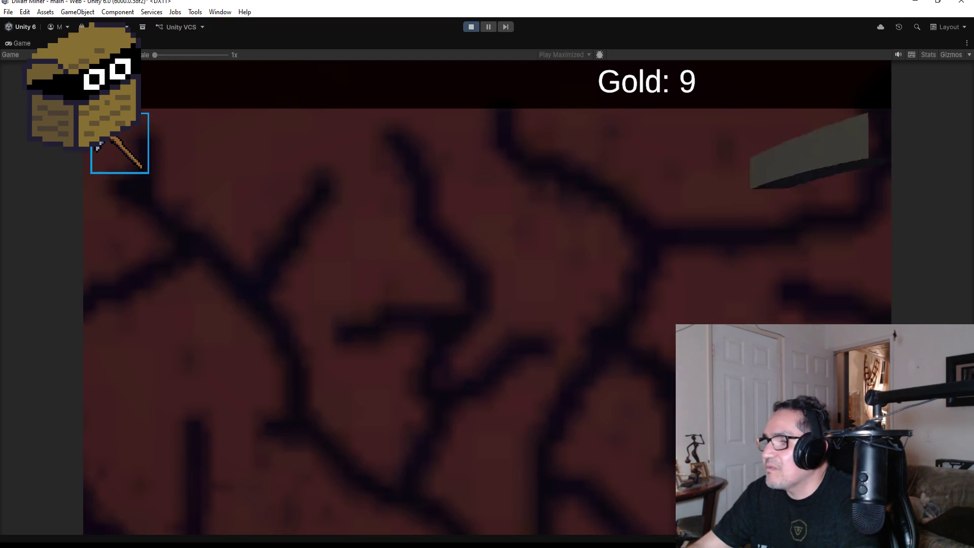
left_click(487, 274)
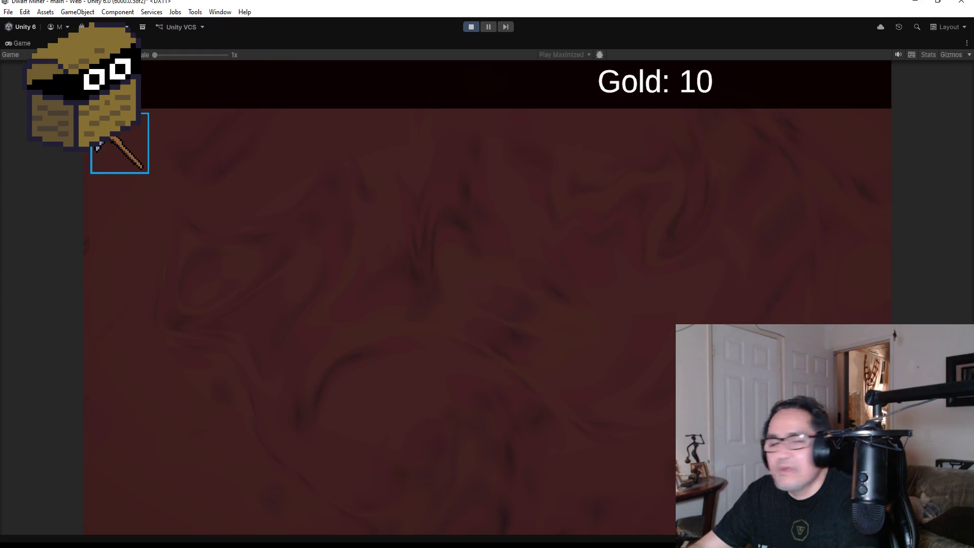
left_click(487, 274)
left_click(487, 274)
left_click(487, 273)
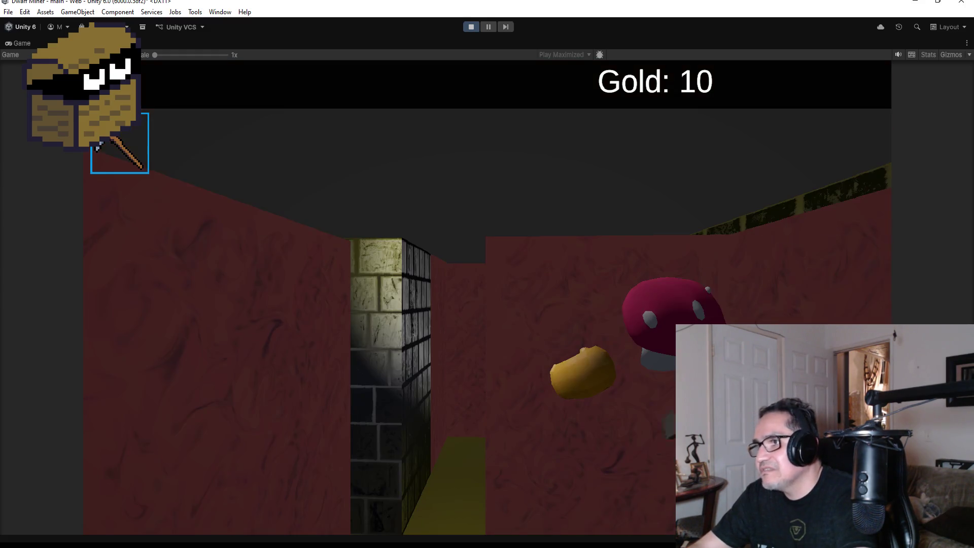
key("w")
key("s")
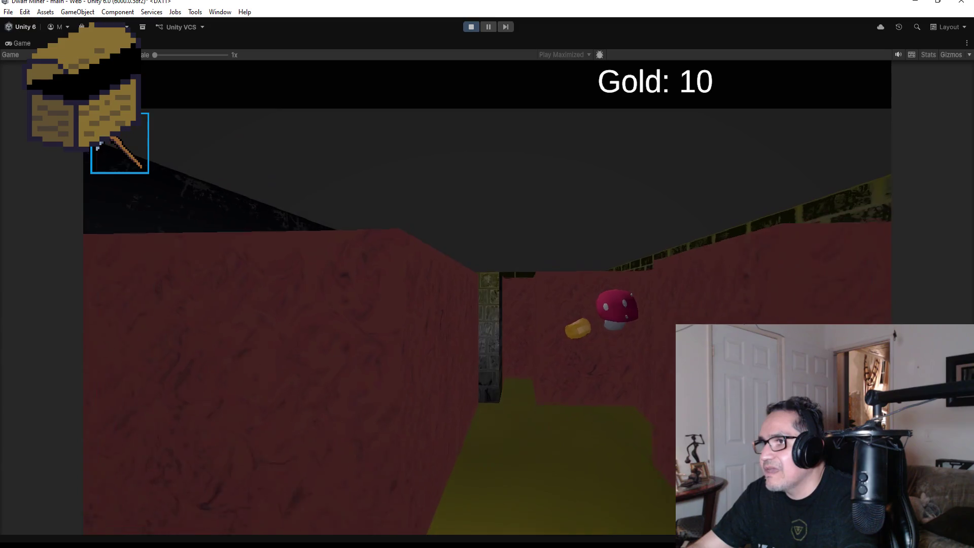
key("w")
Break several red walls by the mushroom, opening a corridor and picking up the freed gold nuggets.
key("w")
left_click(487, 274)
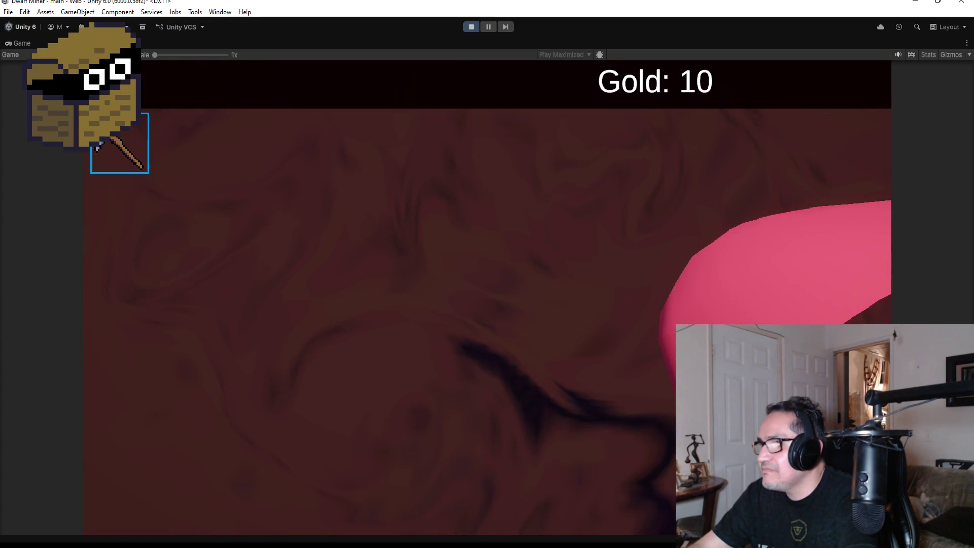
left_click(487, 274)
left_click(487, 273)
key("w")
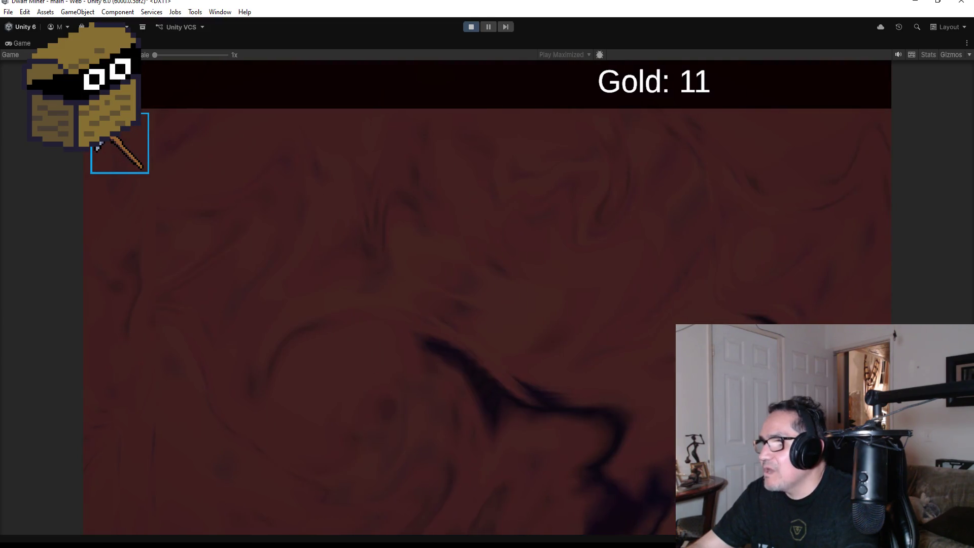
left_click(487, 274)
left_click(487, 274)
key("w")
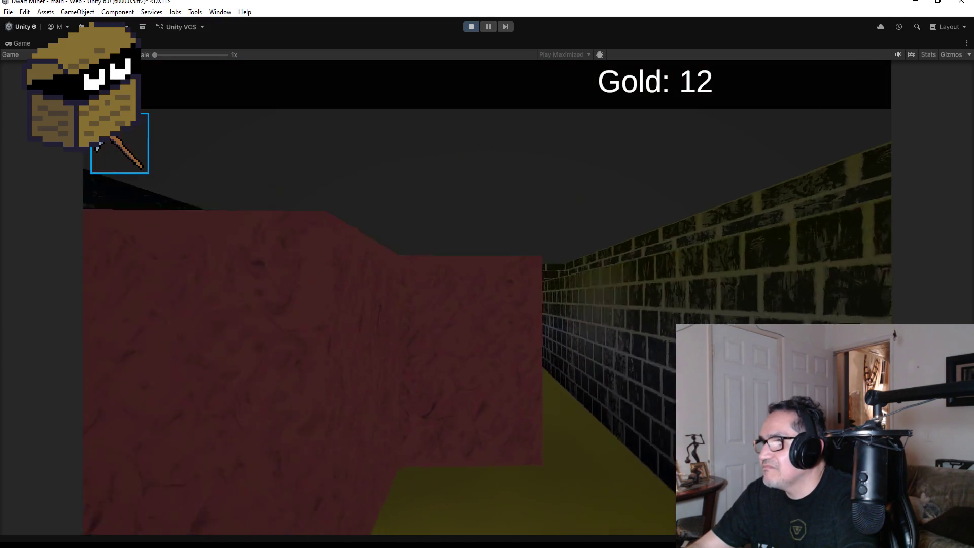
left_click(487, 274)
left_click(487, 273)
key("w")
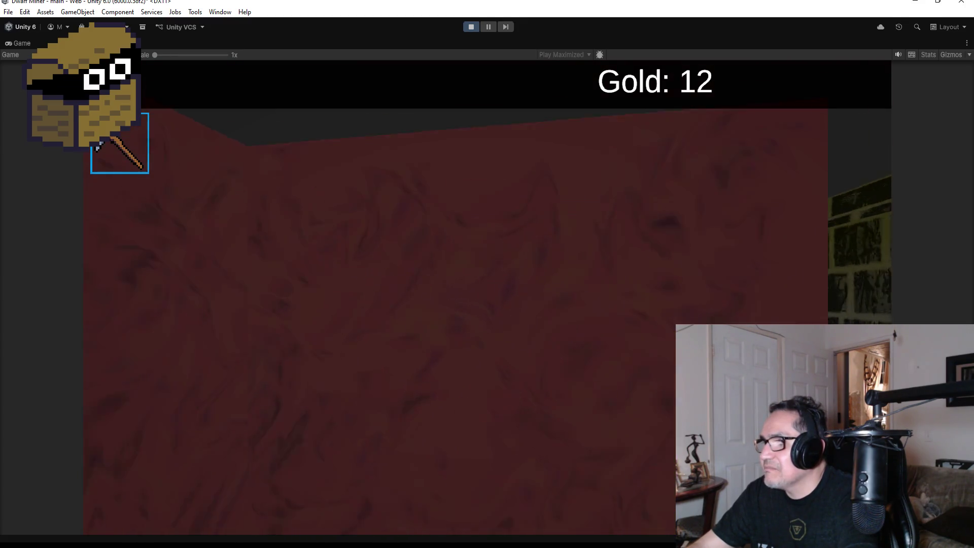
left_click(487, 274)
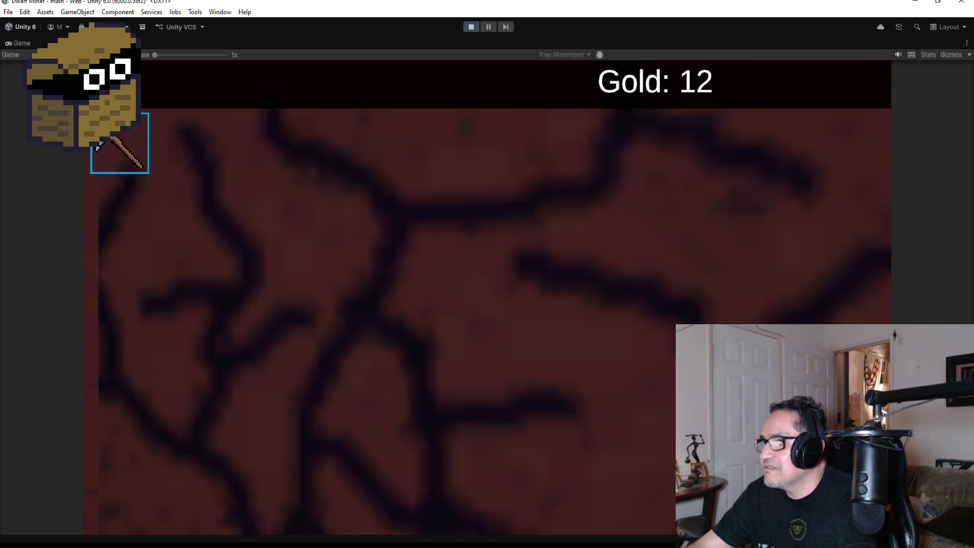
left_click(487, 274)
key("w")
Switch to the axe and fight the red devils and mushroom monster until Game Over at Gold 13.
key("2")
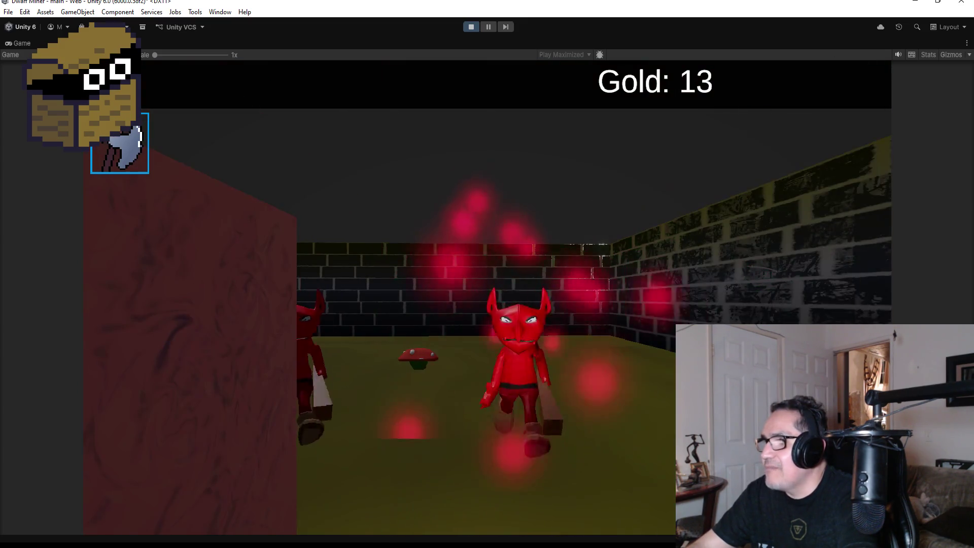
key("a")
key("a")
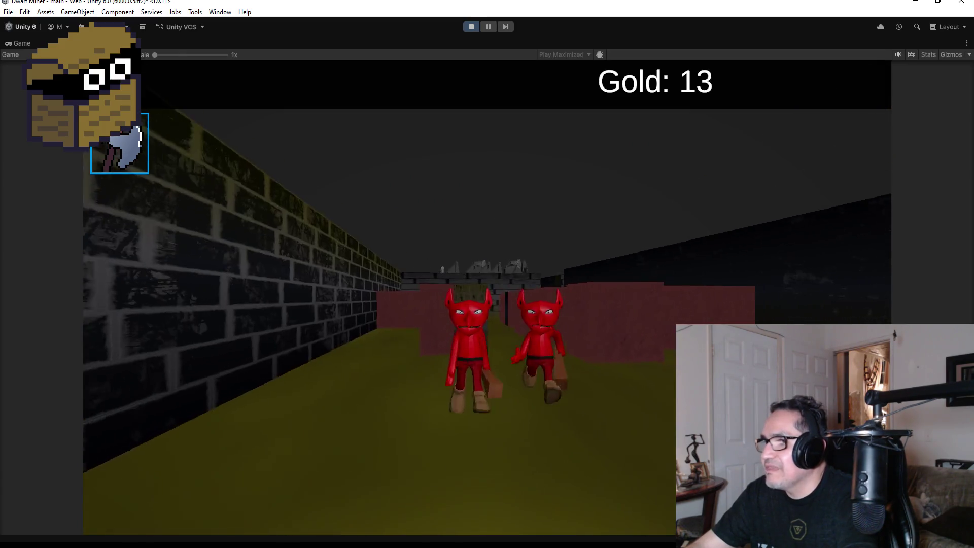
left_click(487, 274)
key("d")
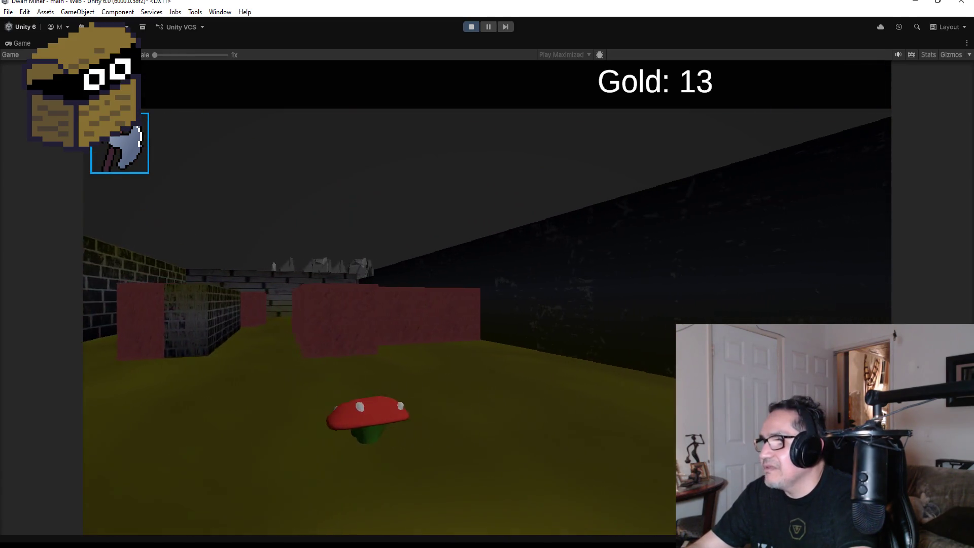
key("d")
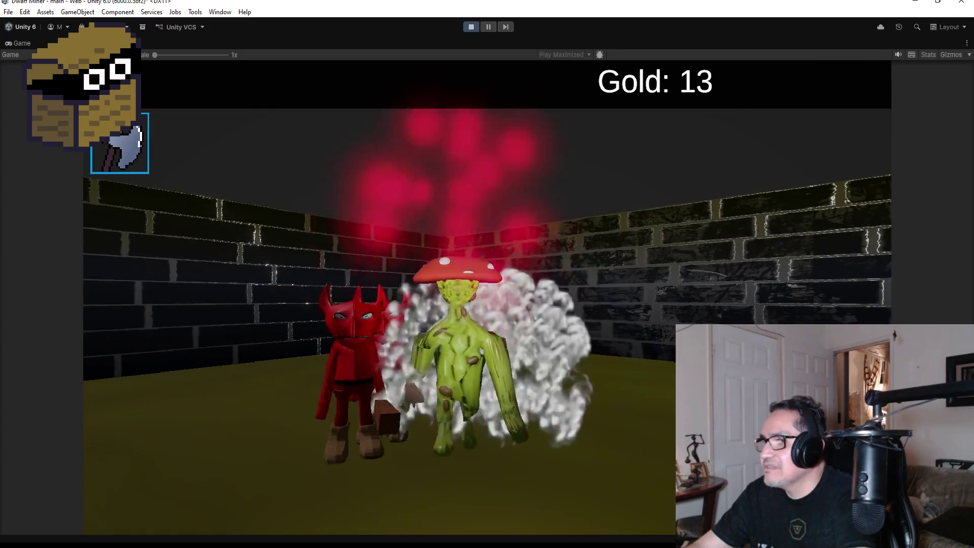
key("d")
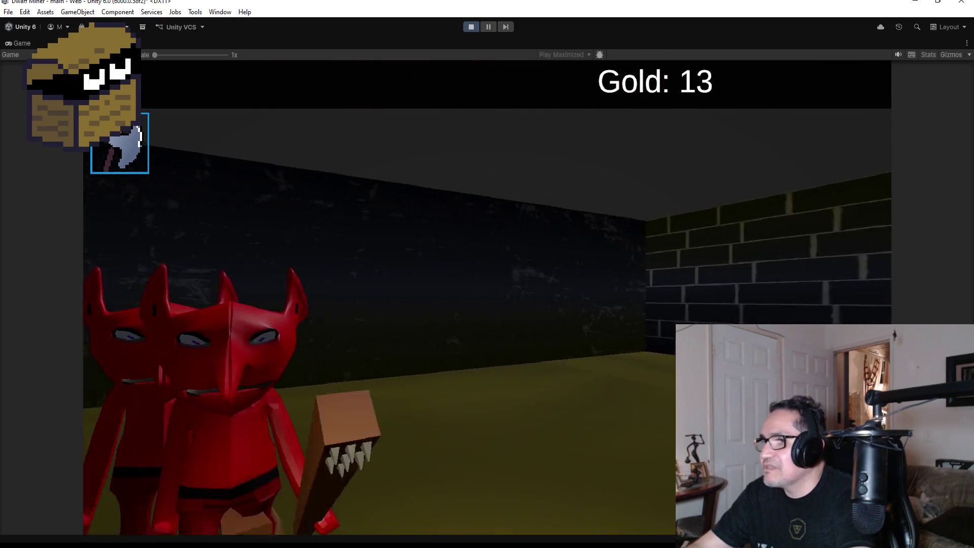
key("a")
left_click(487, 274)
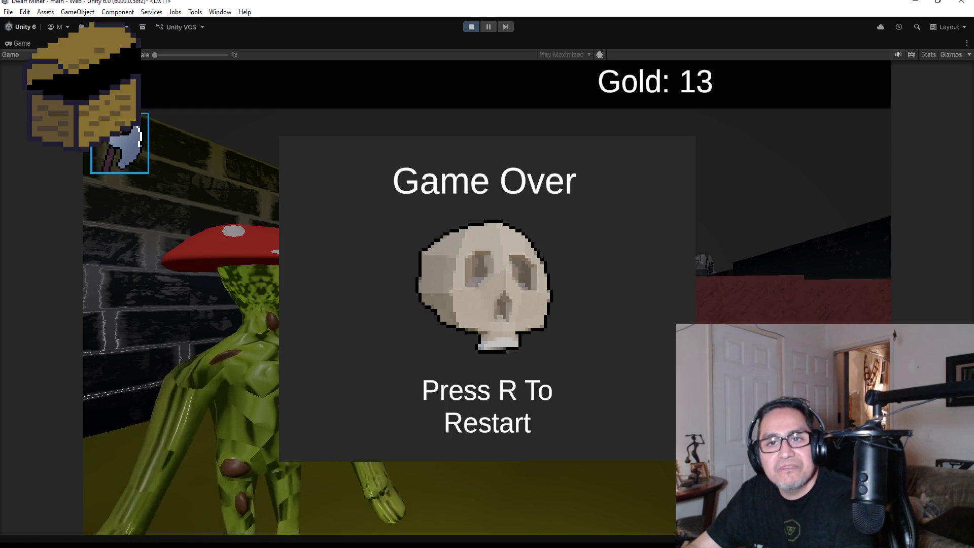
Restart with R, dismiss and reopen the Settings start panel, then stop the playtest.
key("r")
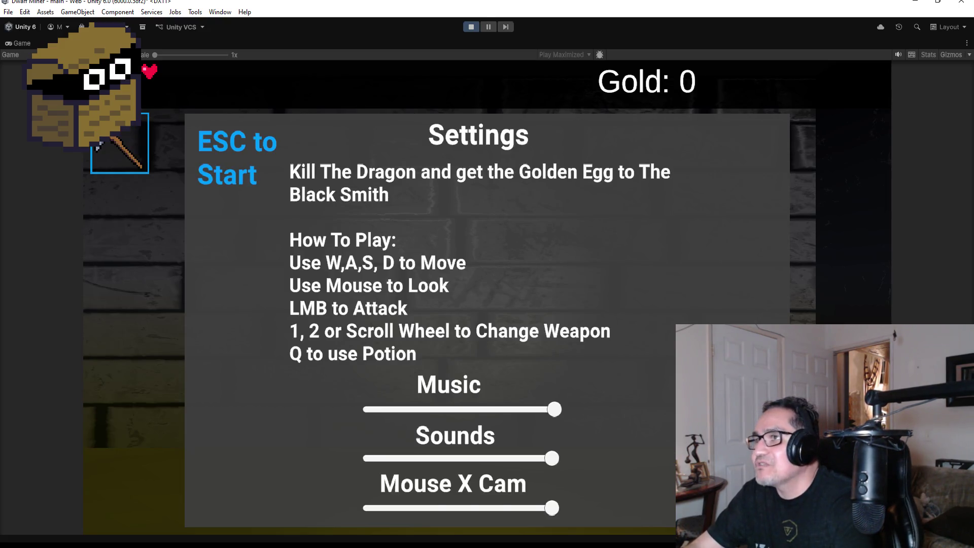
key("Escape")
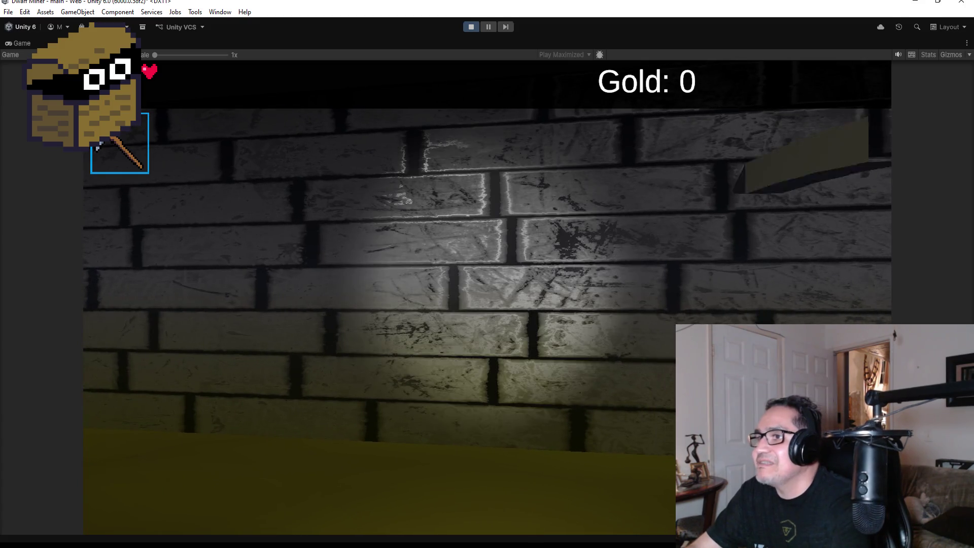
key("Escape")
left_click(471, 26)
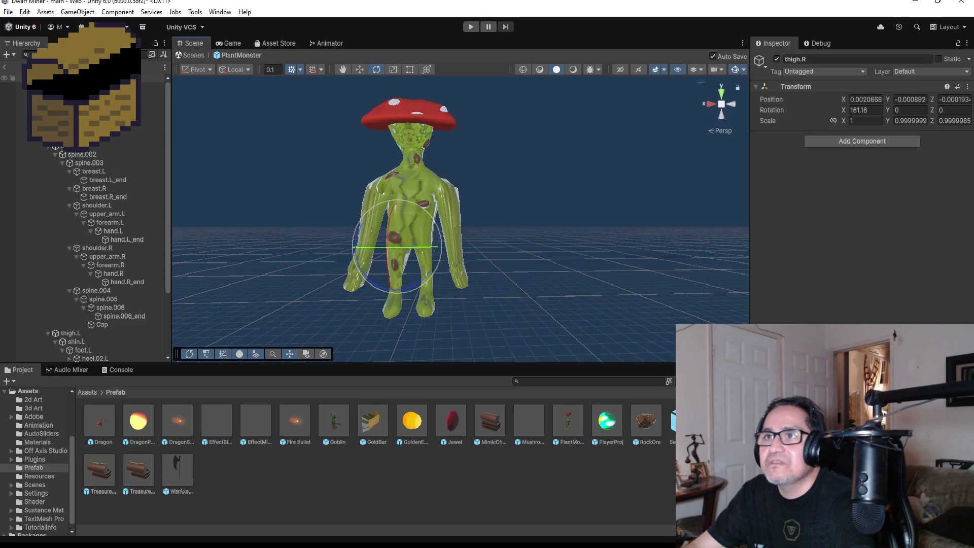
Exit PlantMonster Prefab mode, select the player in the Hierarchy and enter Play mode again.
left_click(6, 68)
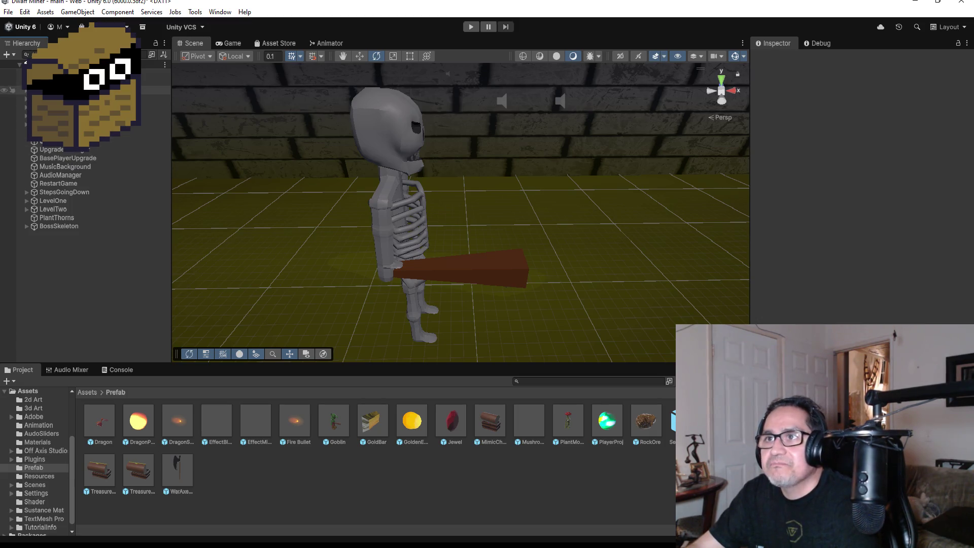
left_click(101, 89)
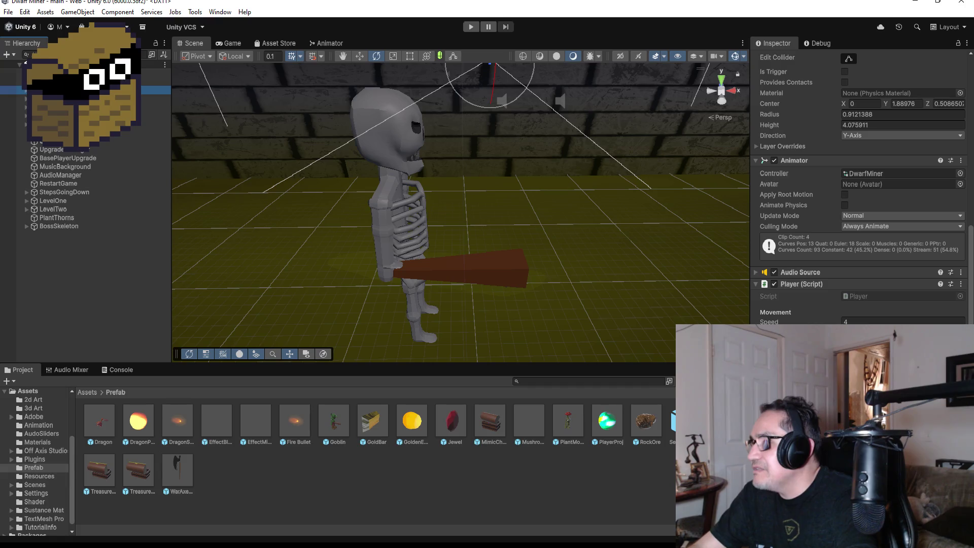
left_click(471, 26)
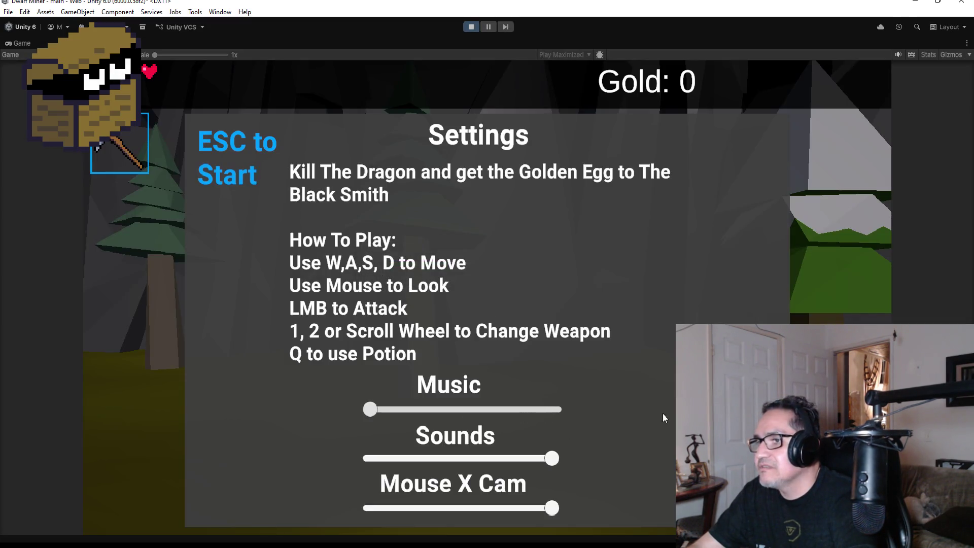
Dismiss the start screen and close the Alchemist and BlackSmith shop windows, reopening the Alchemist once.
key("Escape")
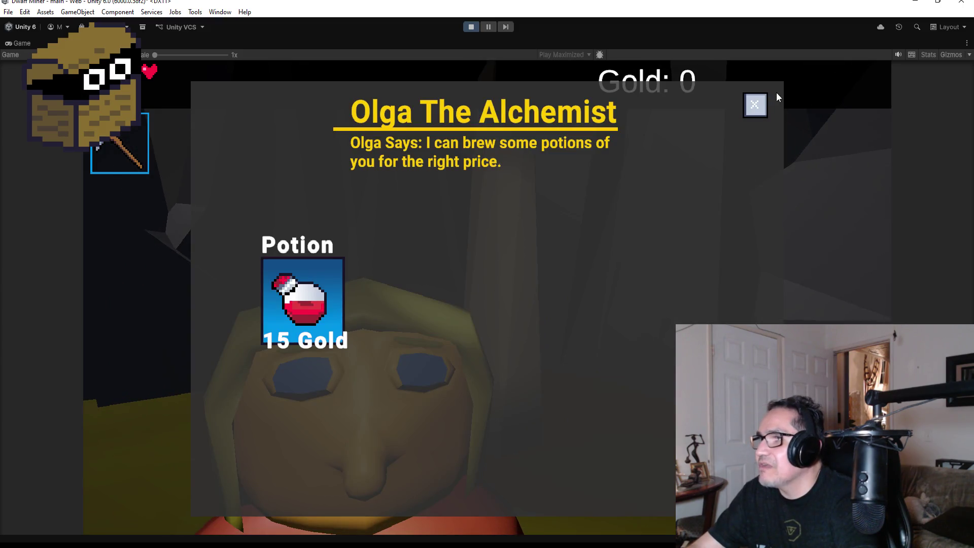
left_click(754, 107)
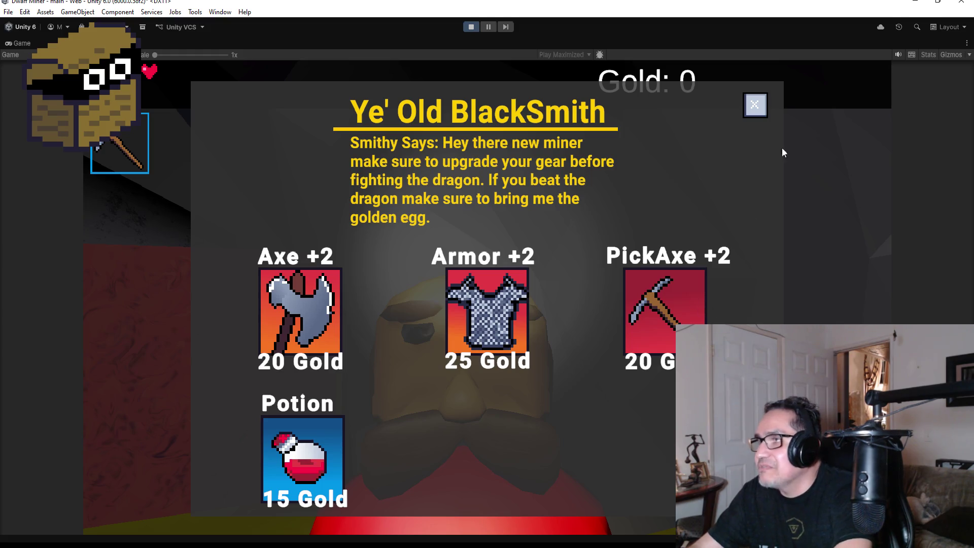
left_click(752, 98)
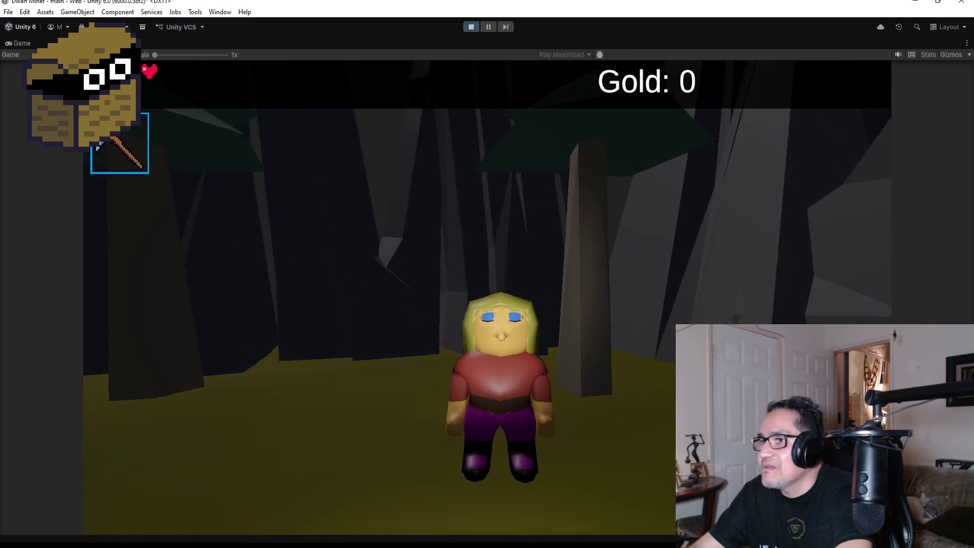
left_click(489, 304)
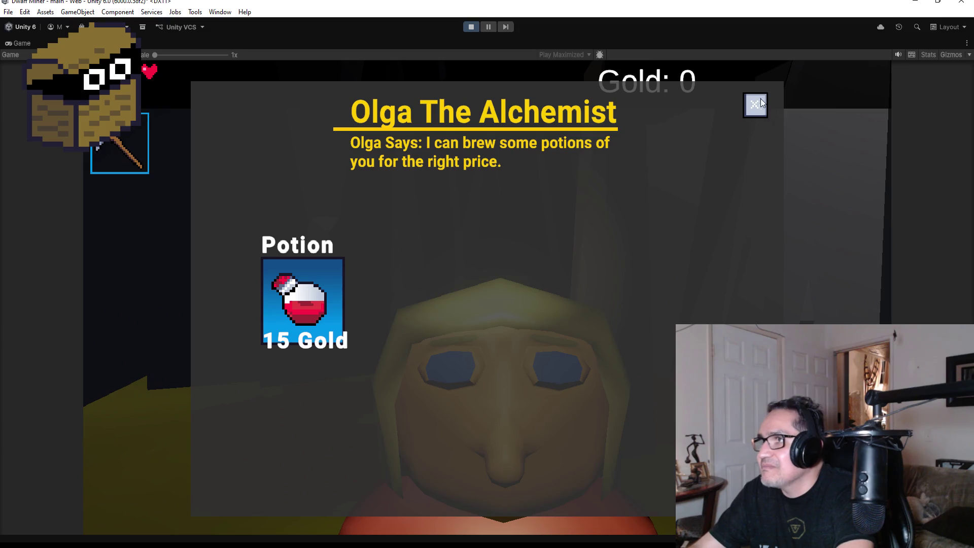
left_click(761, 102)
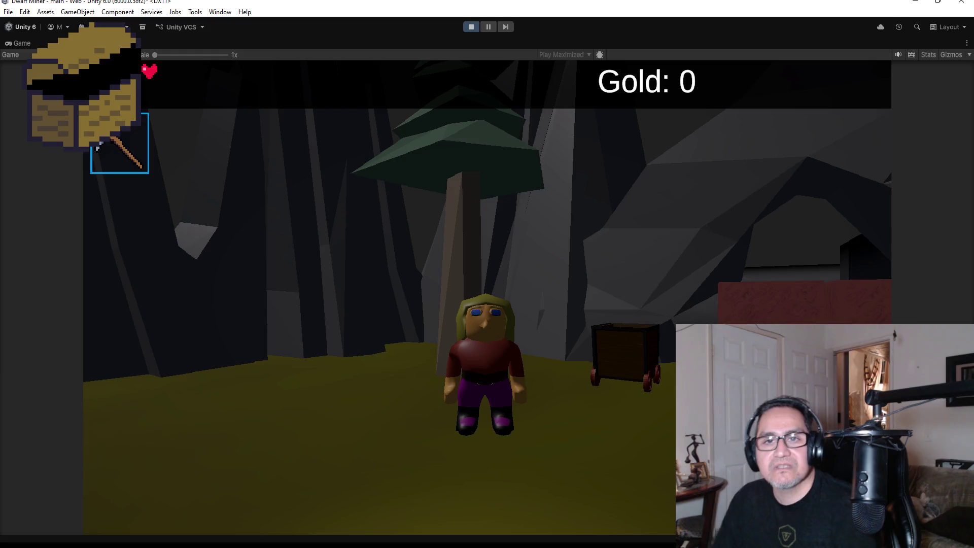
Walk the dwarf past the mine cart into the mine, equip the axe and bring up pause settings.
key("a")
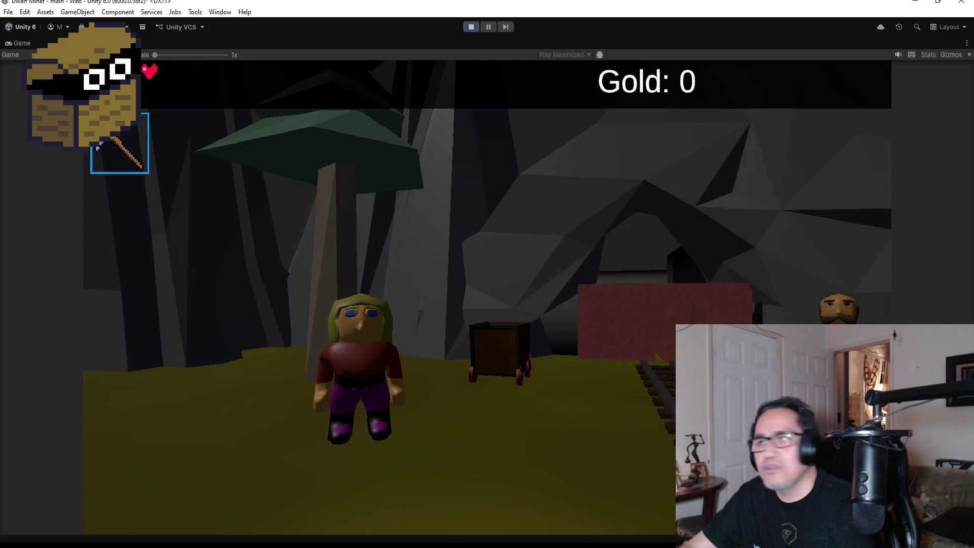
key("s")
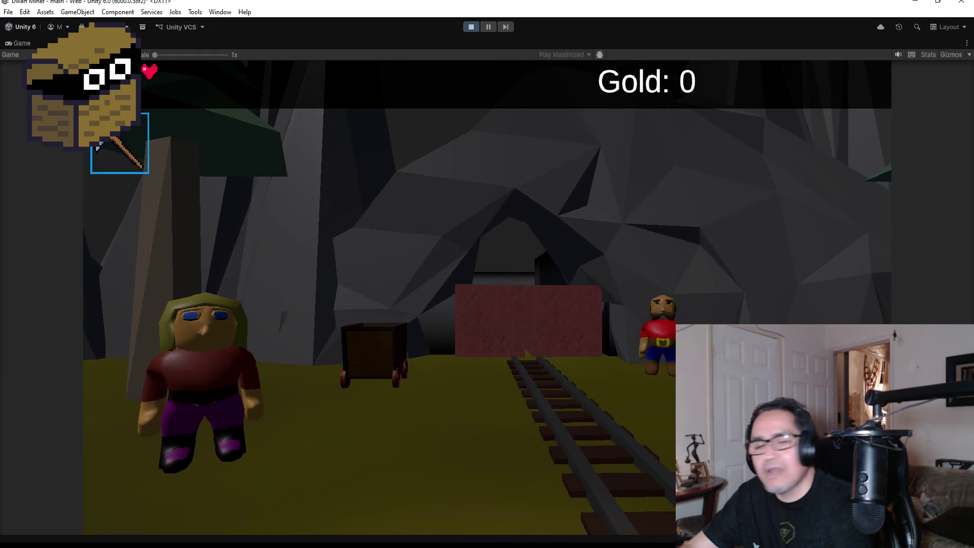
key("w")
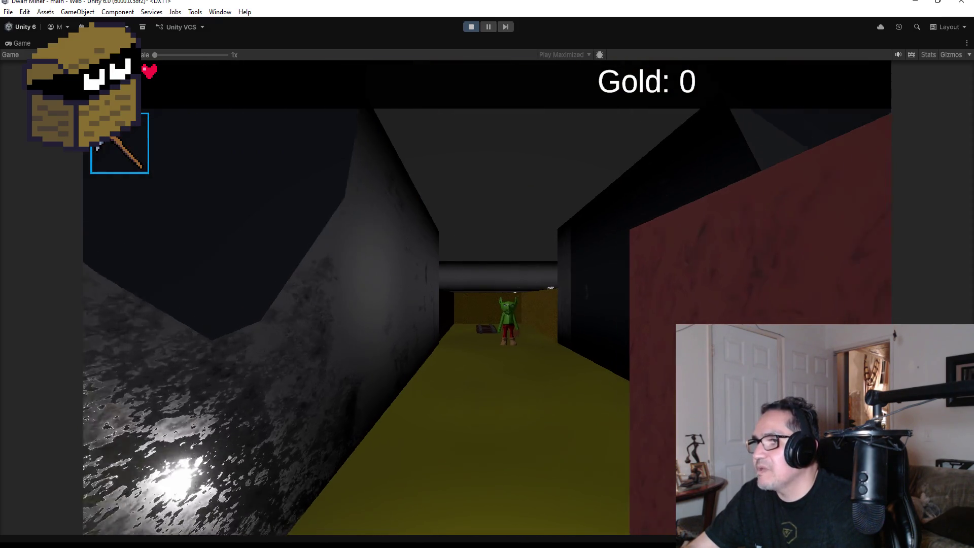
key("2")
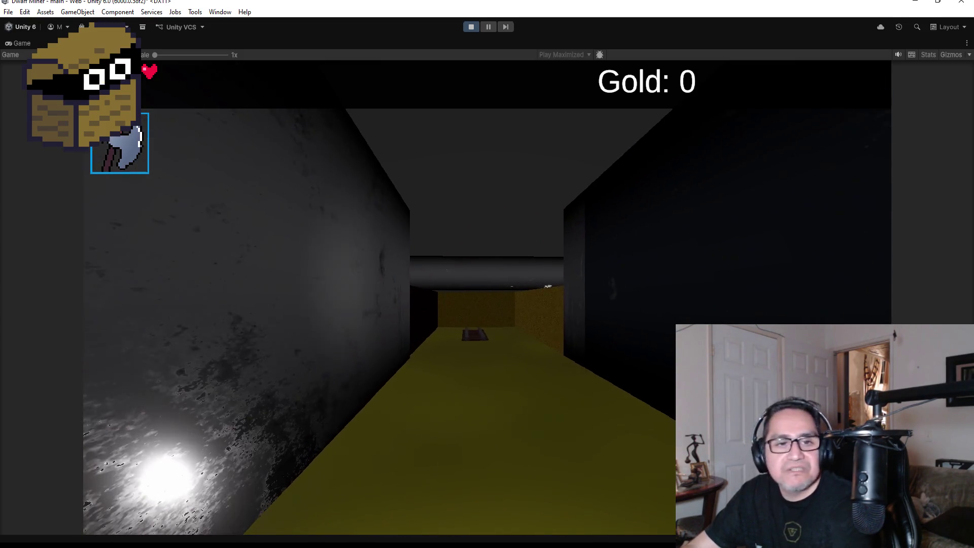
key("Escape")
Exit Play mode, zoom out the Scene view and select the BossSkeleton's RibCage.
left_click(472, 27)
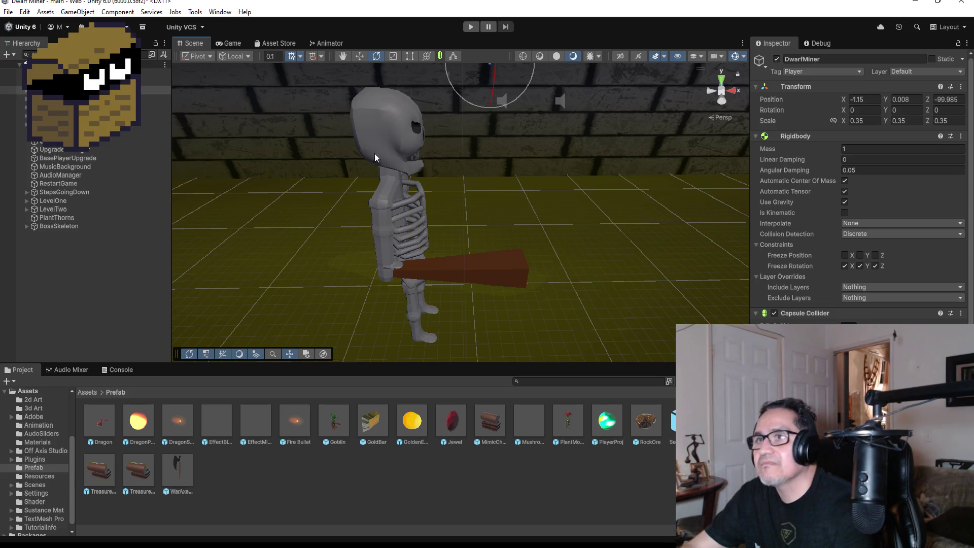
scroll(409, 187, "down", 8)
left_click(443, 219)
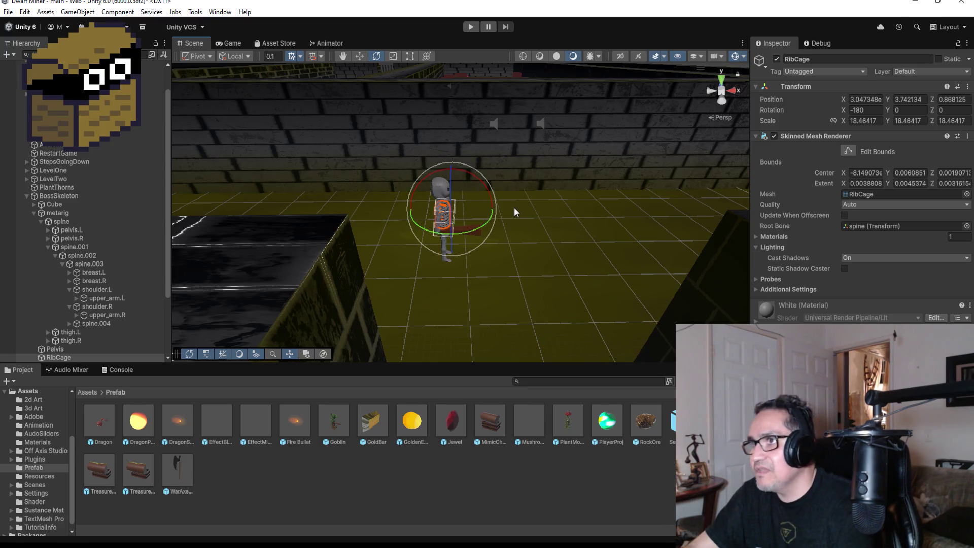
Collapse the BossSkeleton bones in the Hierarchy, select BossSkeleton and orbit in close to its front.
left_click_drag(514, 212, 556, 213)
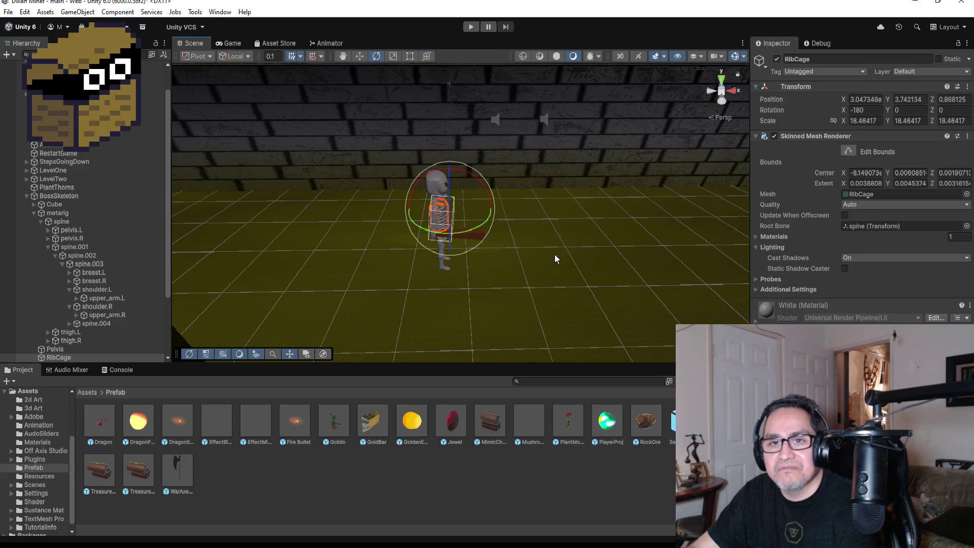
left_click(27, 197)
left_click(68, 226)
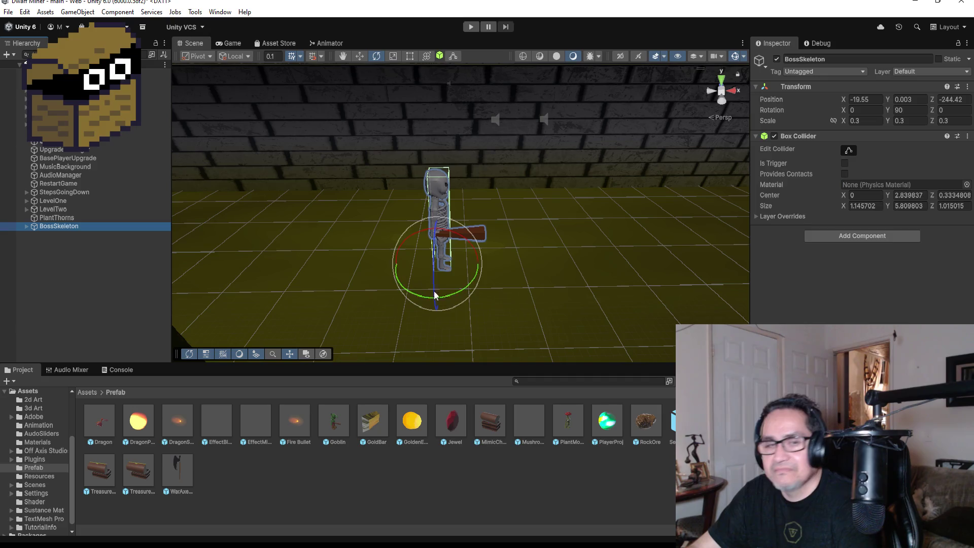
scroll(532, 289, "up", 5)
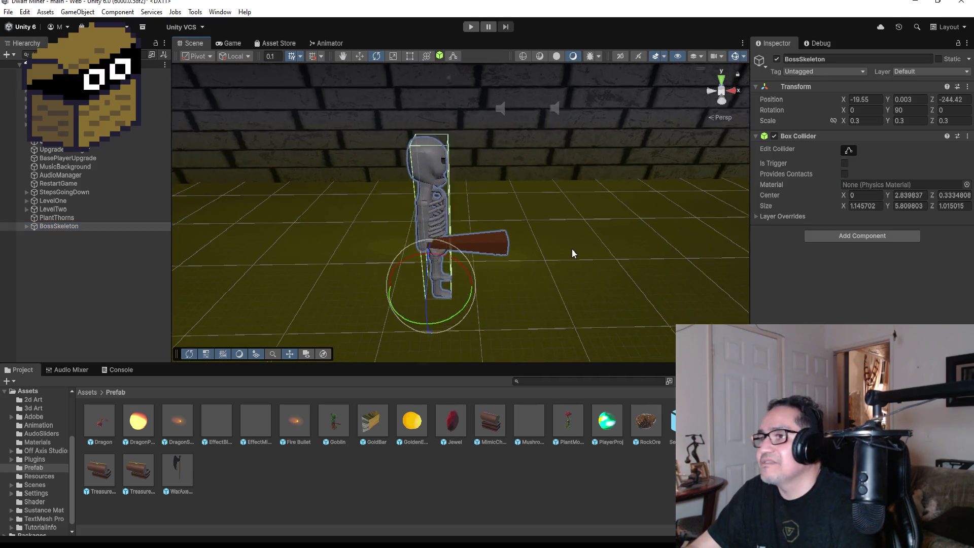
mouse_move(692, 232)
left_mouse_down()
mouse_move(606, 193)
mouse_move(439, 171)
left_mouse_up()
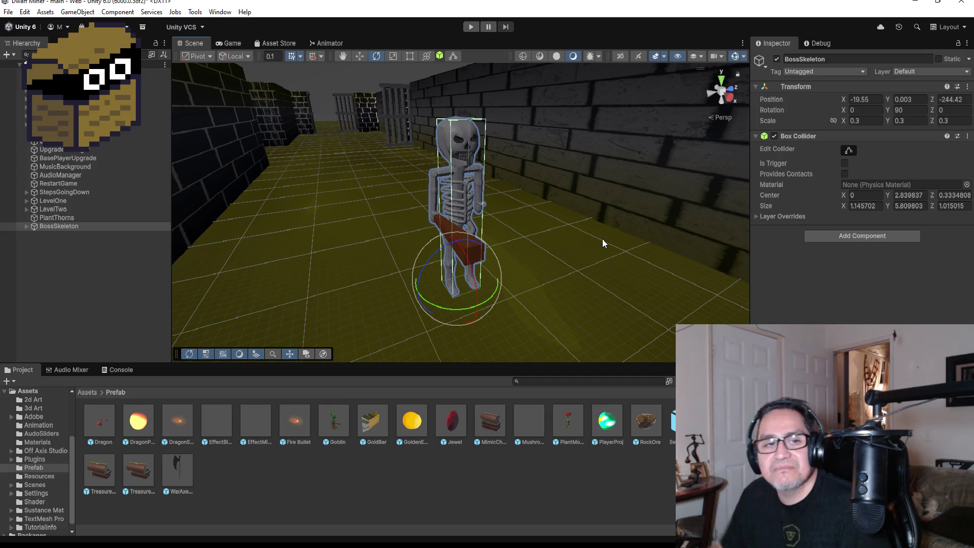
Select BossSkeleton, orbit to its side and begin widening its Box Collider bounds with Edit Collider.
left_click(70, 227)
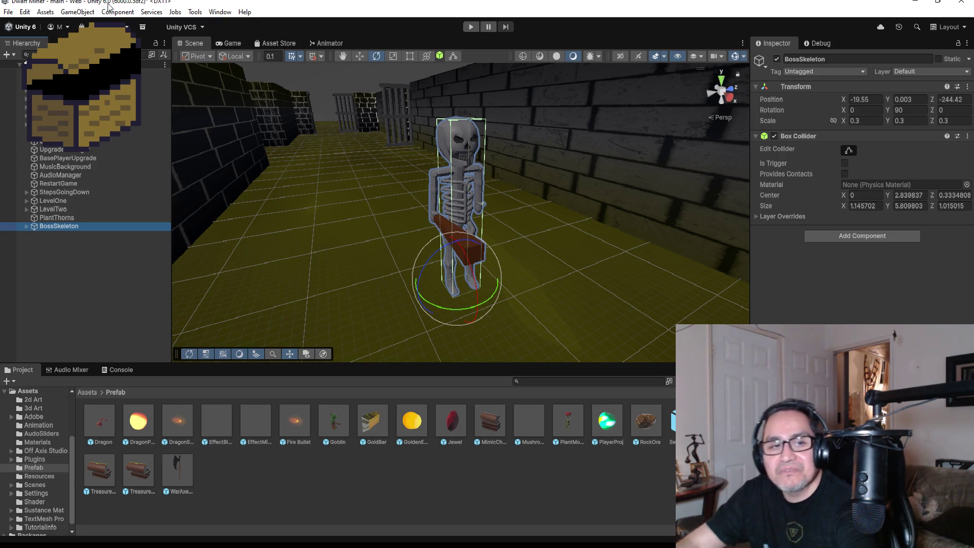
mouse_move(400, 241)
left_mouse_down()
mouse_move(472, 189)
mouse_move(588, 193)
mouse_move(624, 178)
mouse_move(727, 171)
mouse_move(583, 172)
mouse_move(373, 144)
mouse_move(228, 137)
mouse_move(521, 178)
mouse_move(663, 191)
mouse_move(710, 185)
mouse_move(502, 169)
mouse_move(553, 174)
left_mouse_up()
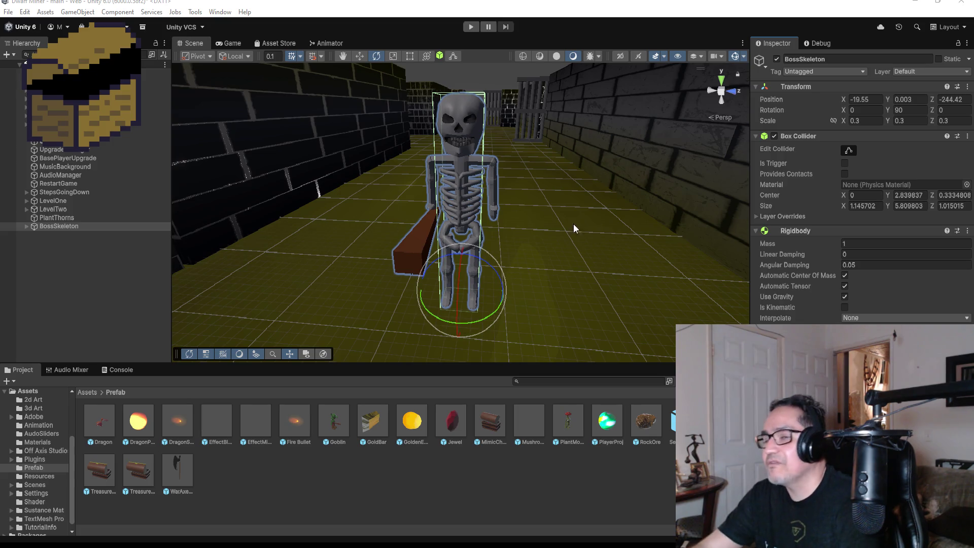
scroll(477, 209, "up", 5)
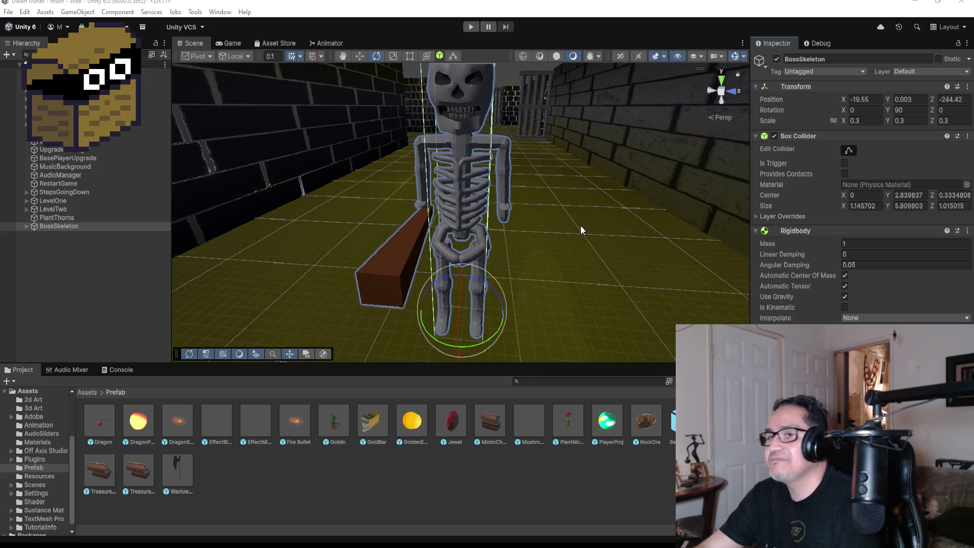
mouse_move(619, 243)
left_mouse_down()
mouse_move(460, 219)
mouse_move(641, 202)
mouse_move(560, 200)
mouse_move(643, 215)
left_mouse_up()
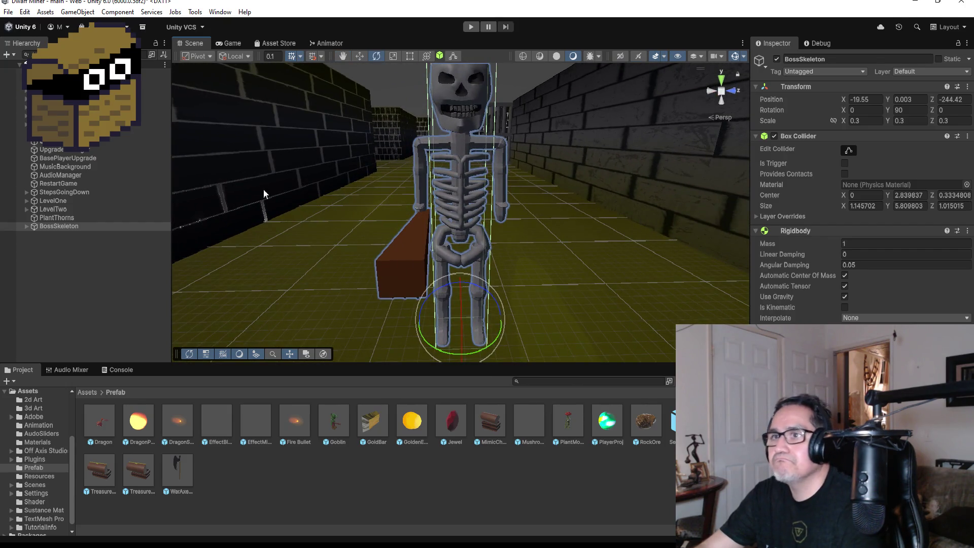
left_click(844, 150)
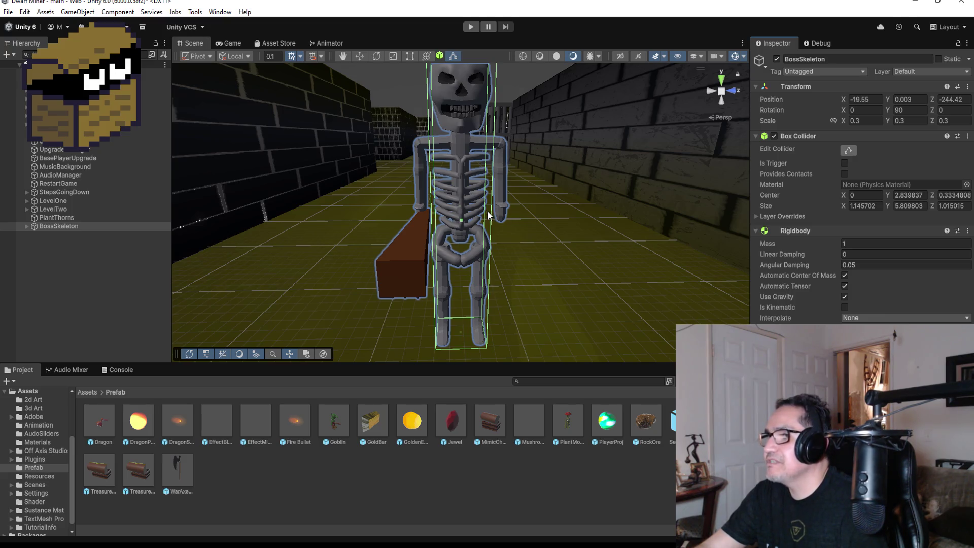
mouse_move(488, 215)
left_mouse_down()
mouse_move(552, 196)
mouse_move(384, 200)
mouse_move(442, 220)
mouse_move(427, 221)
mouse_move(543, 206)
mouse_move(468, 208)
mouse_move(548, 215)
mouse_move(492, 219)
mouse_move(602, 223)
mouse_move(430, 220)
left_mouse_up()
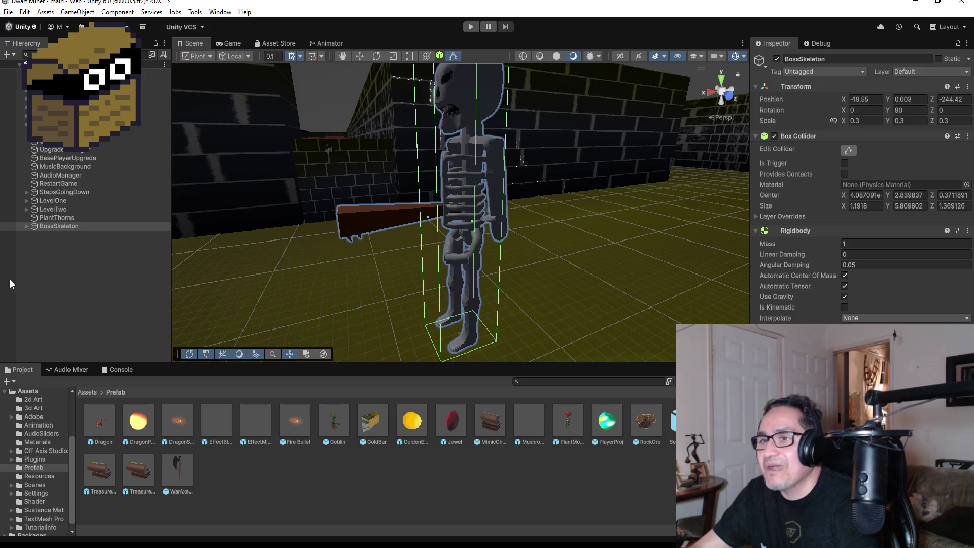
Open the Window menu.
left_click(223, 12)
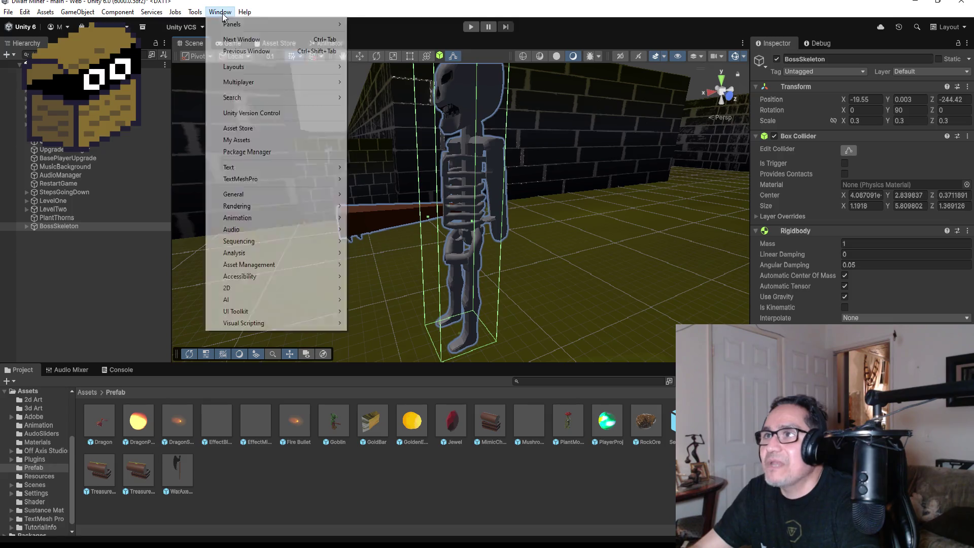
Open the Animation window and start creating a new clip for BossSkeleton.
mouse_move(264, 218)
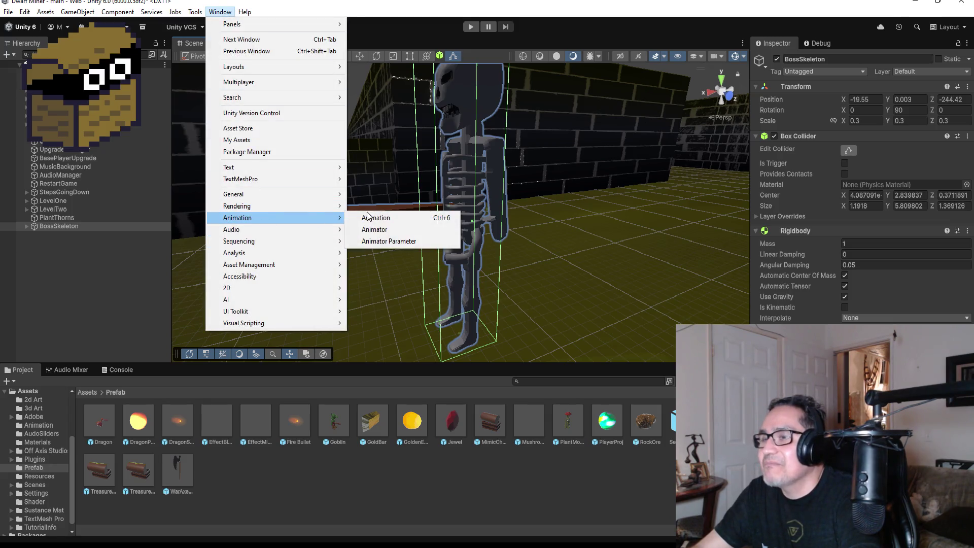
left_click(378, 219)
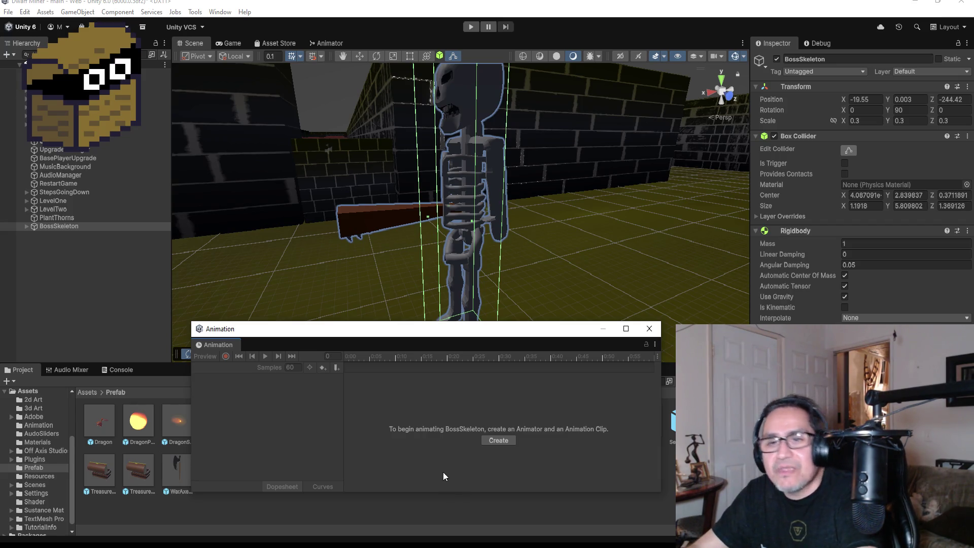
left_click(491, 443)
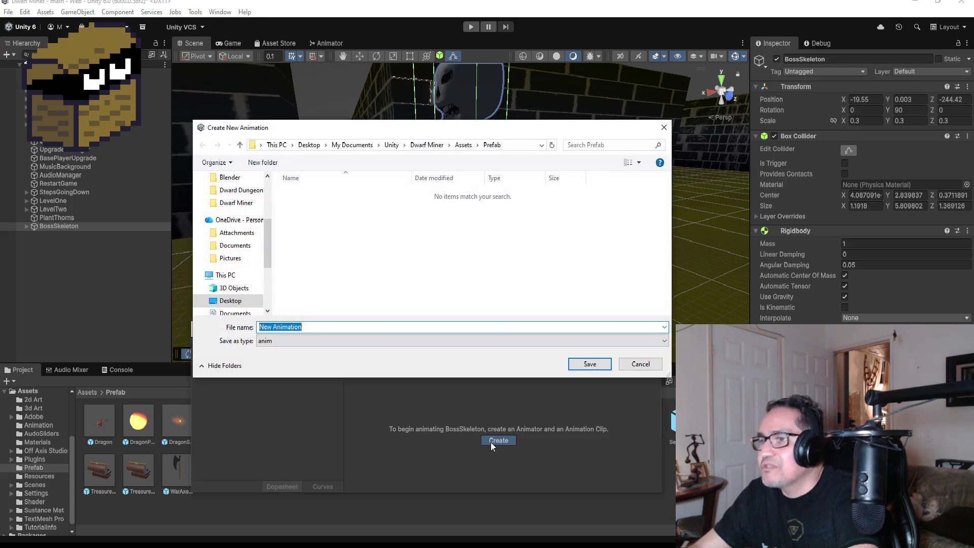
Save the new clip as SkeletonIdle inside the Assets/Animation folder.
left_click(465, 146)
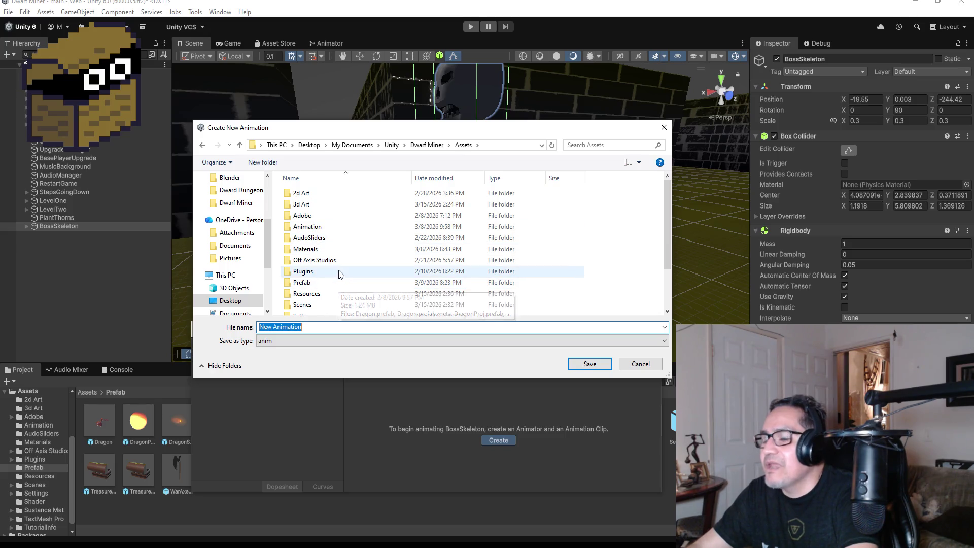
scroll(339, 278, "down", 1)
scroll(339, 278, "up", 1)
scroll(339, 276, "down", 1)
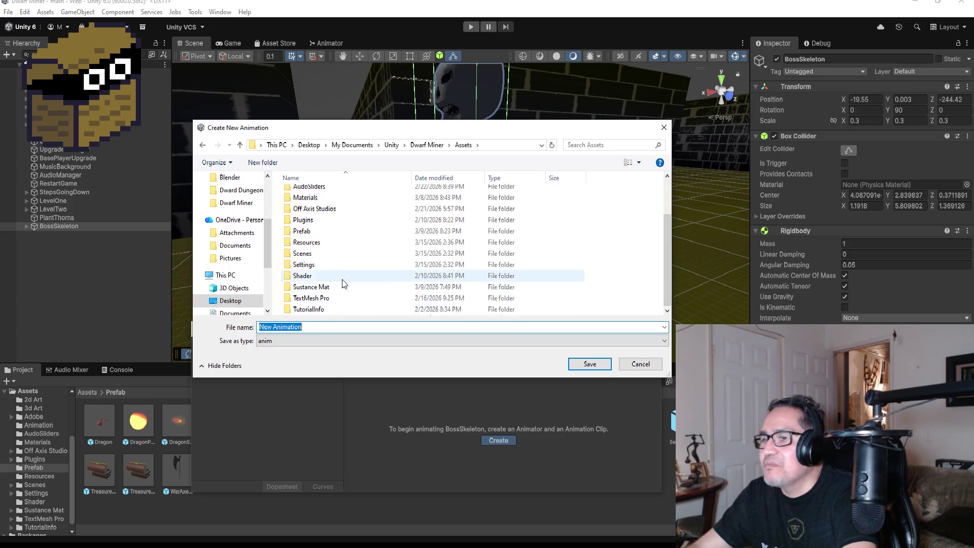
scroll(335, 278, "up", 1)
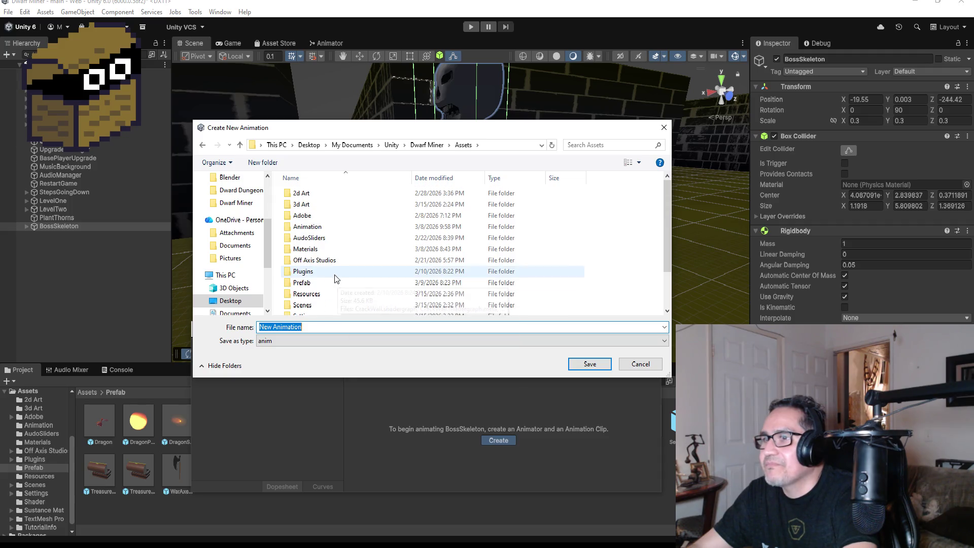
left_click(324, 226)
double_click(324, 227)
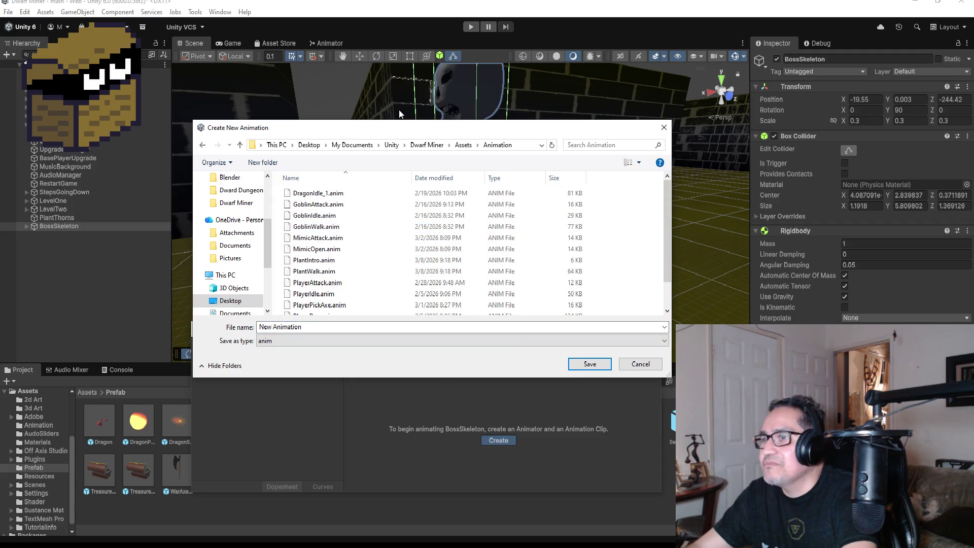
left_click(329, 327)
type("S")
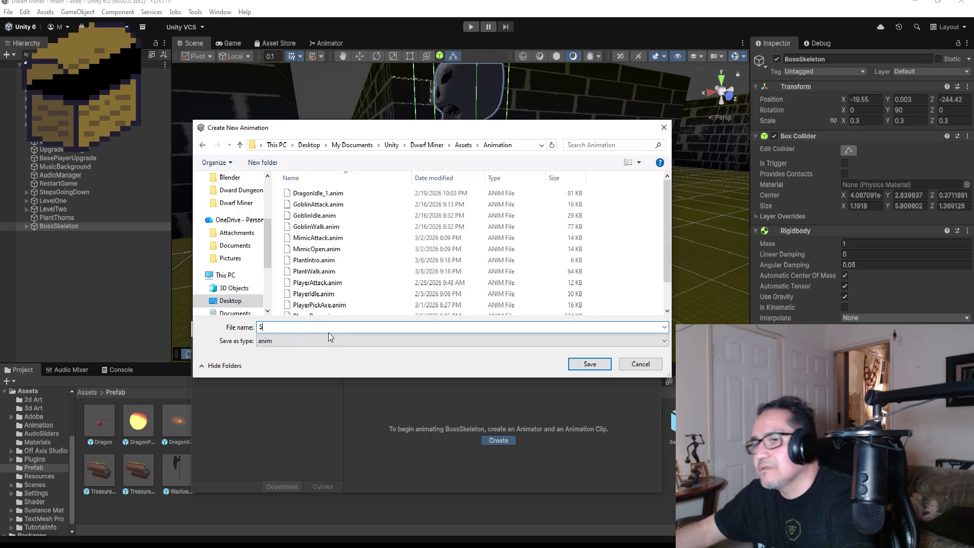
type("keletonIdle")
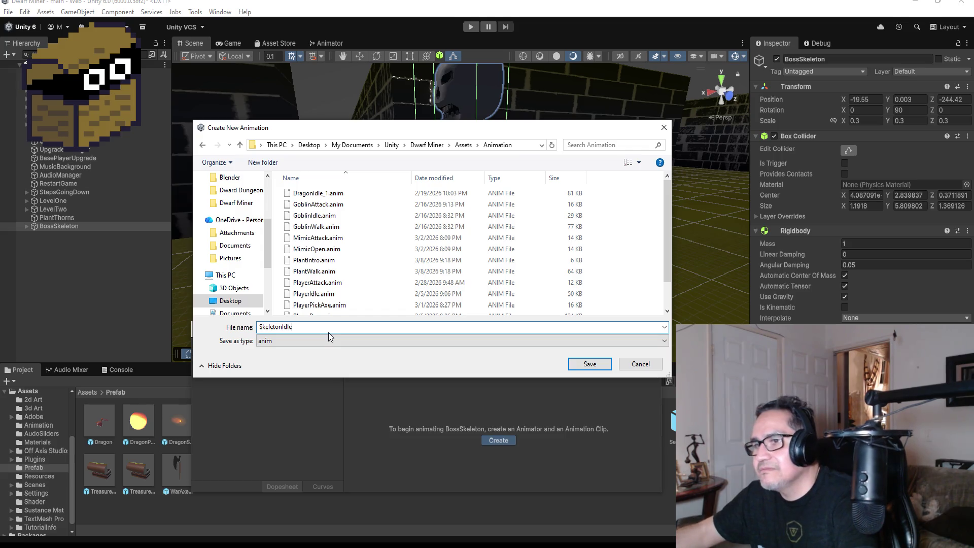
key("Return")
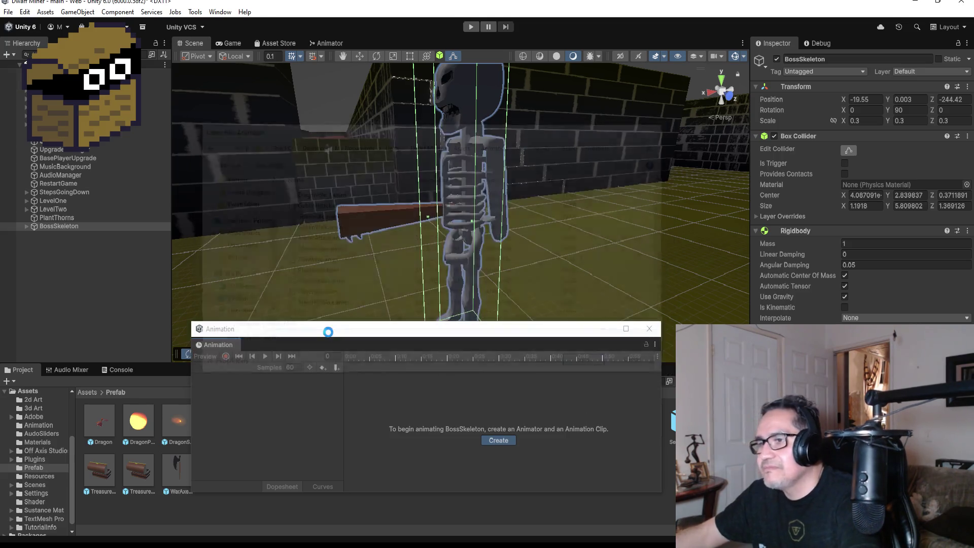
Shrink and lower the Animation window, then orbit the Scene view to face the skeleton head-on.
left_click_drag(465, 331, 472, 368)
left_click_drag(524, 251, 691, 253)
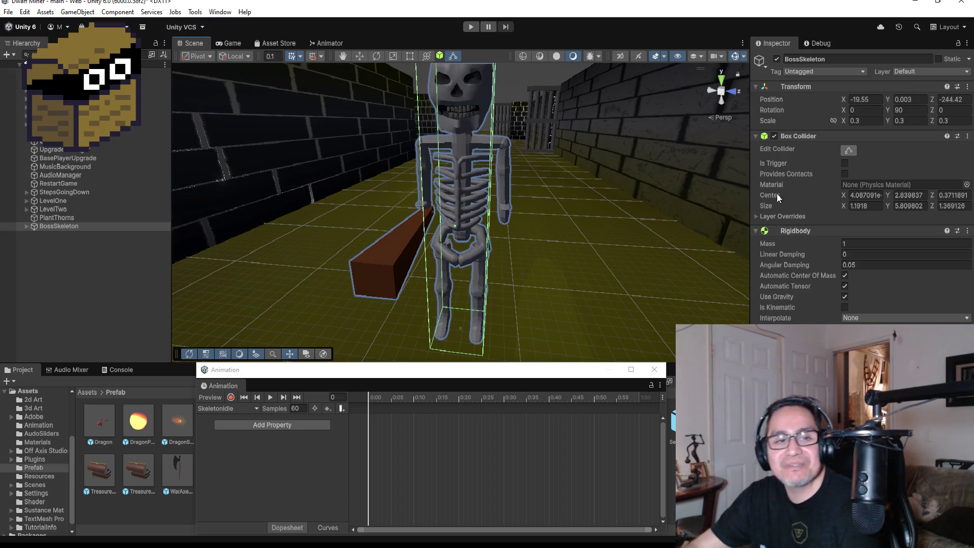
left_click_drag(400, 371, 403, 327)
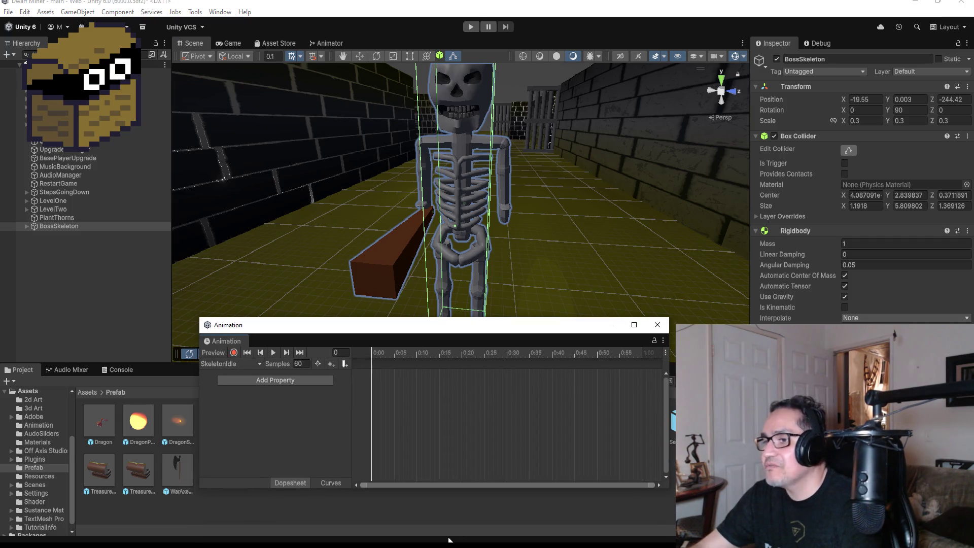
left_click_drag(467, 489, 470, 437)
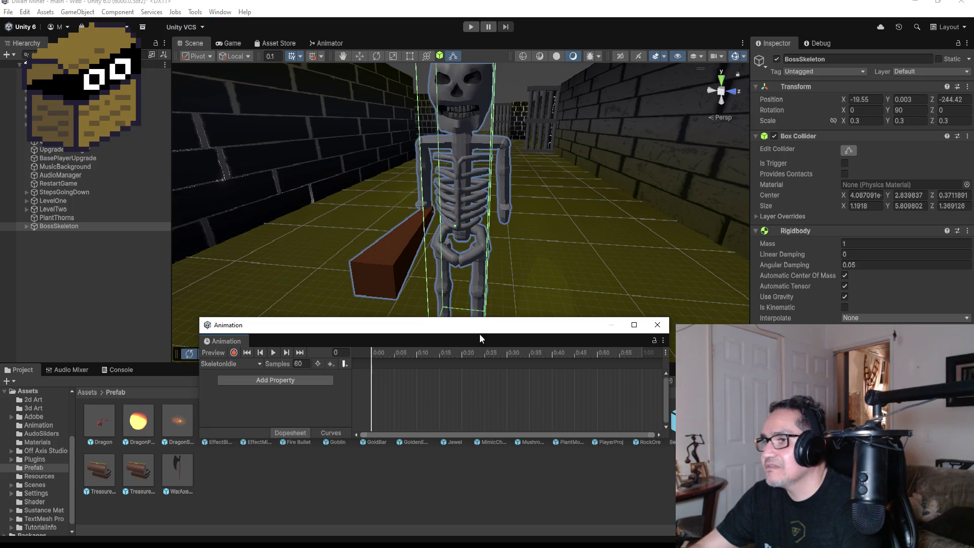
left_click_drag(491, 328, 491, 368)
mouse_move(585, 199)
left_mouse_down()
mouse_move(637, 204)
mouse_move(585, 202)
mouse_move(579, 221)
left_mouse_up()
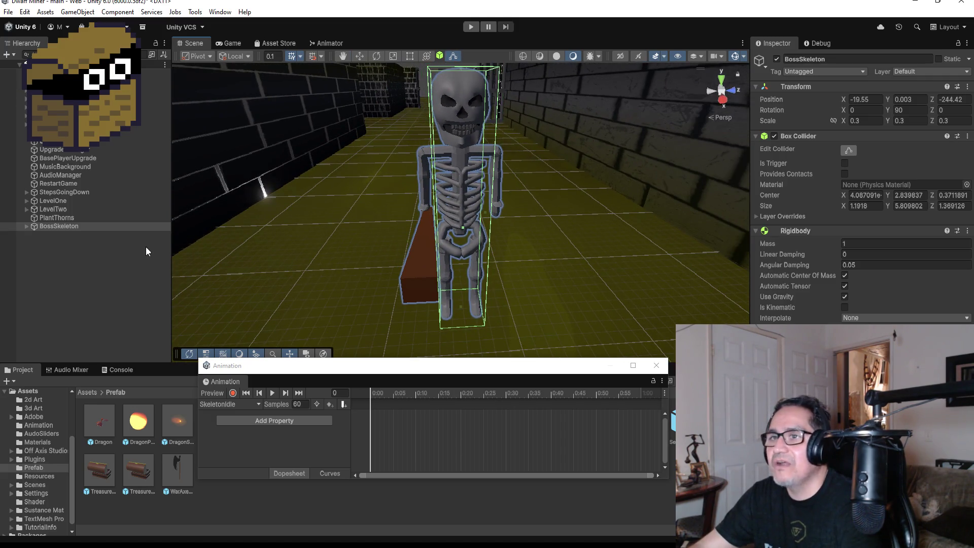
Expand BossSkeleton down to the spine.005 head bone, test-rotate it, then undo.
left_click(26, 225)
scroll(101, 299, "down", 3)
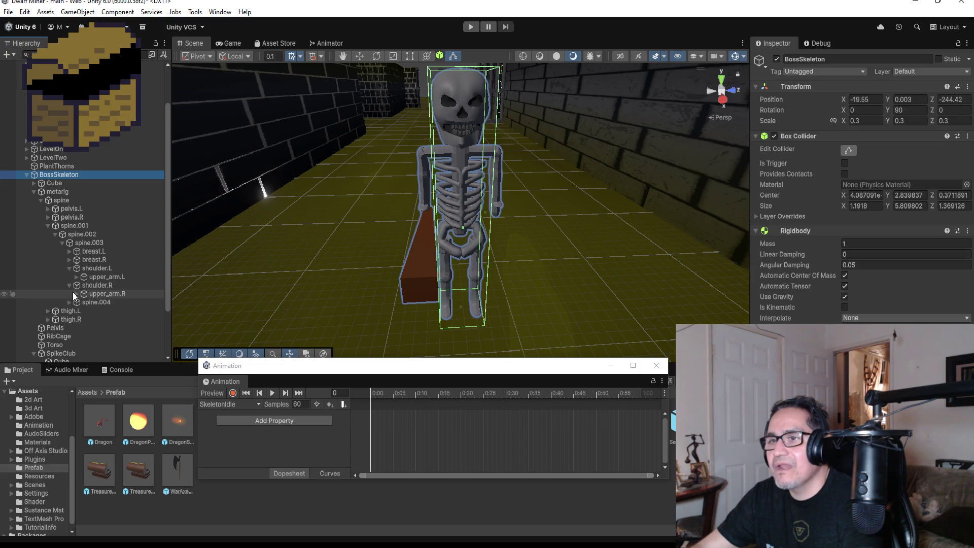
left_click(68, 302)
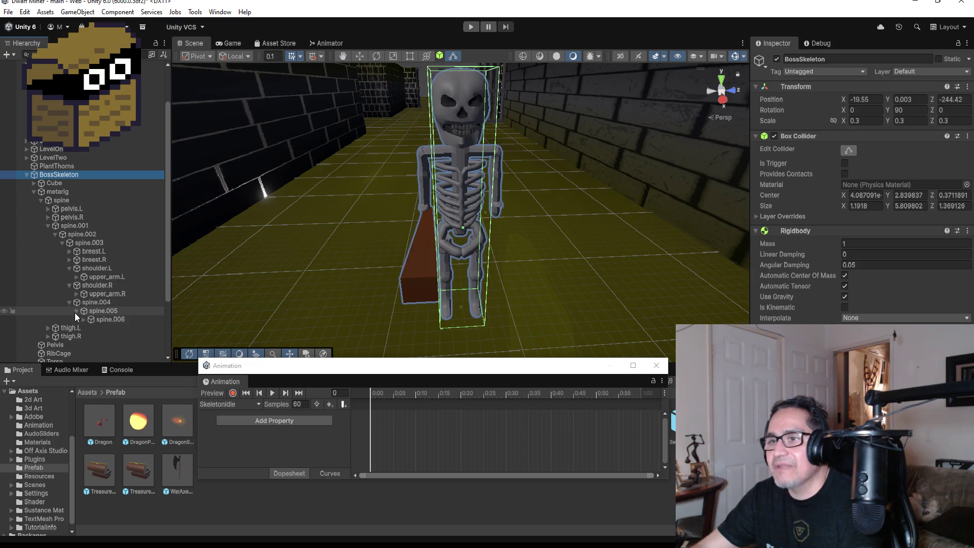
left_click(75, 312)
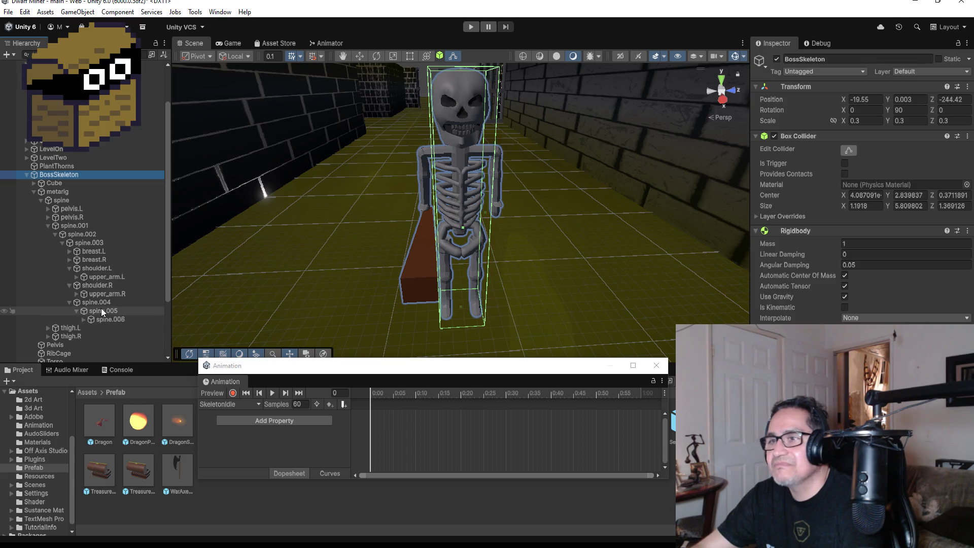
left_click(101, 309)
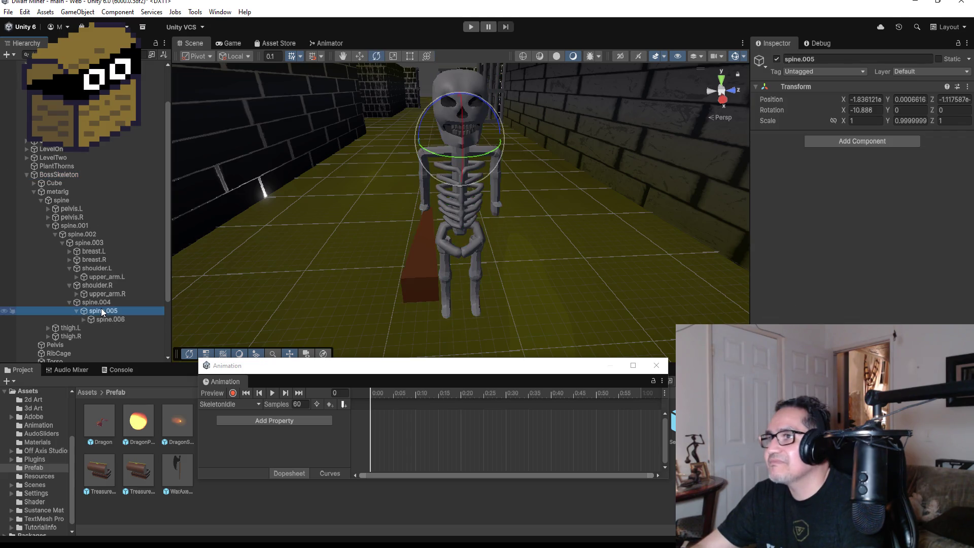
left_click(483, 154)
mouse_move(483, 153)
left_mouse_down()
mouse_move(426, 157)
mouse_move(529, 149)
mouse_move(508, 154)
left_mouse_up()
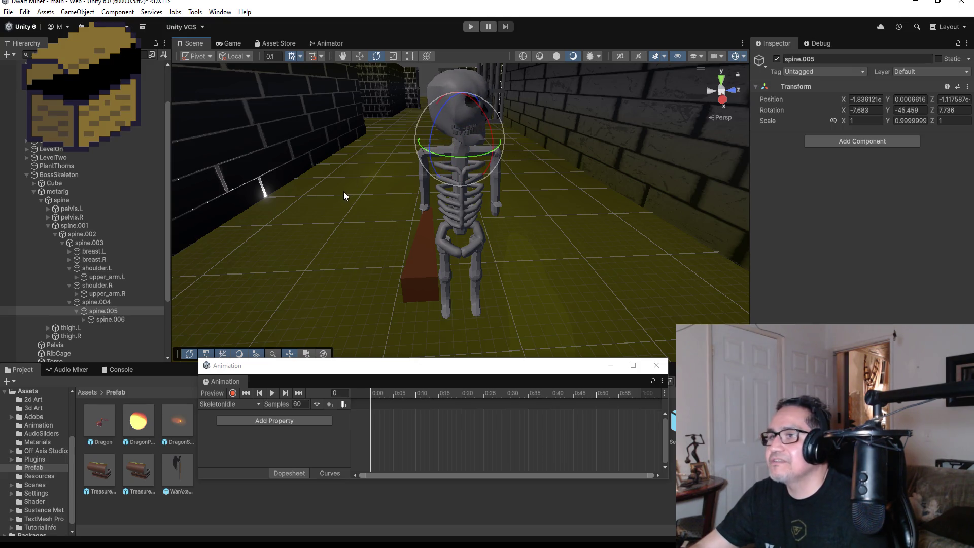
key("ctrl+z")
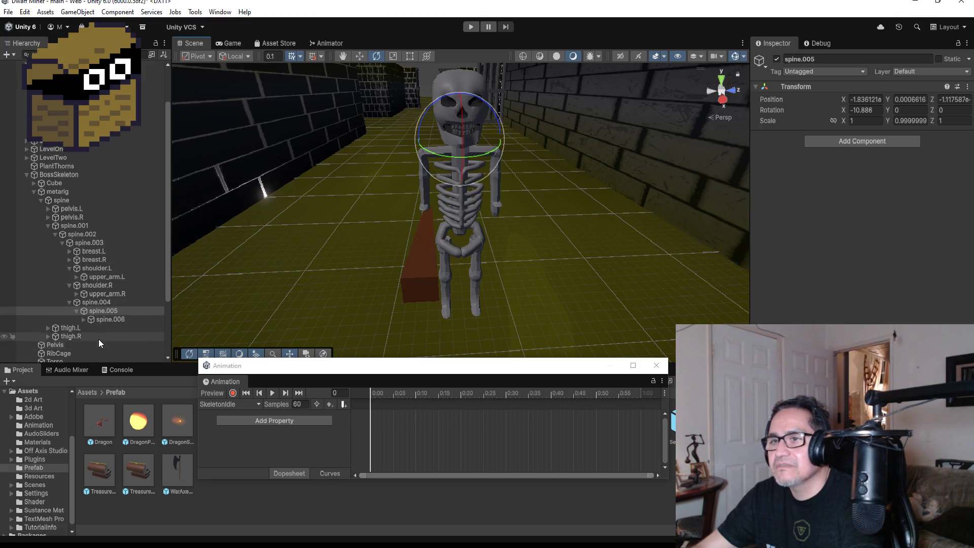
Parent Teeth under spine.005 and confirm they turn with the skull, then undo the rotation.
scroll(101, 341, "down", 1)
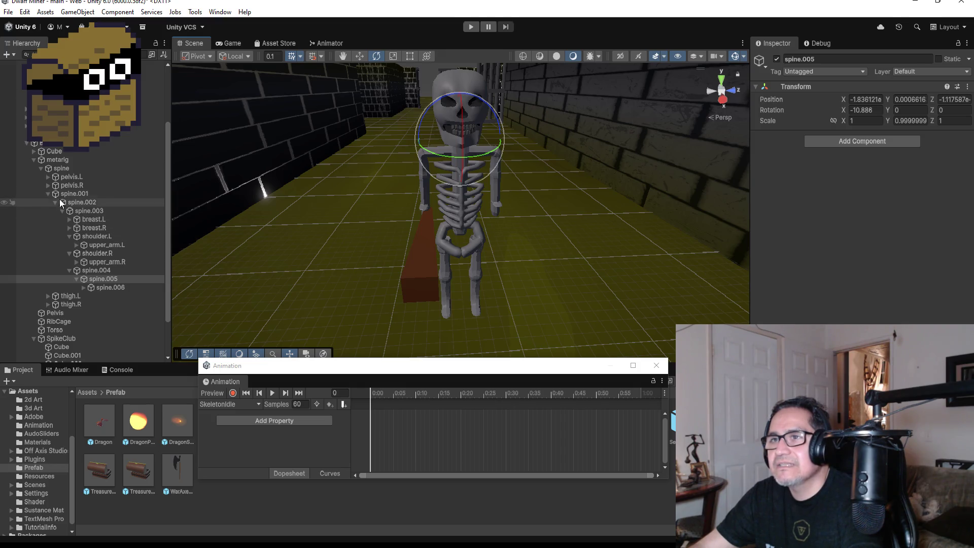
left_click(29, 153)
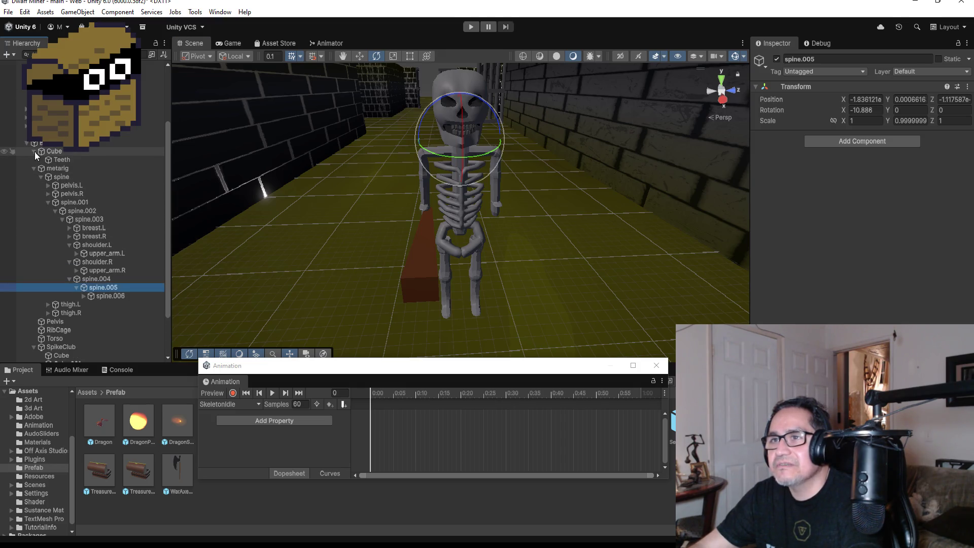
left_click(33, 150)
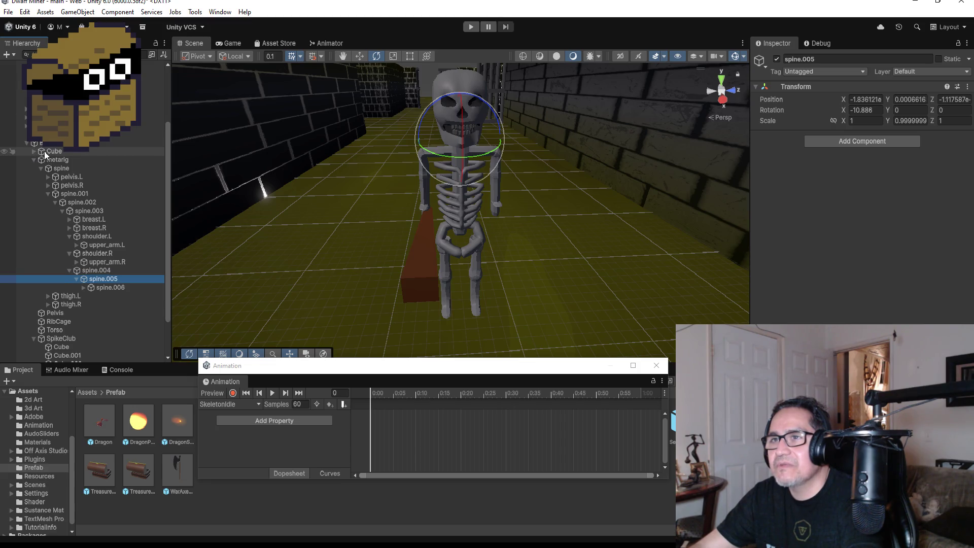
left_click(33, 151)
mouse_move(64, 157)
left_mouse_down()
mouse_move(113, 258)
mouse_move(110, 306)
mouse_move(108, 287)
left_mouse_up()
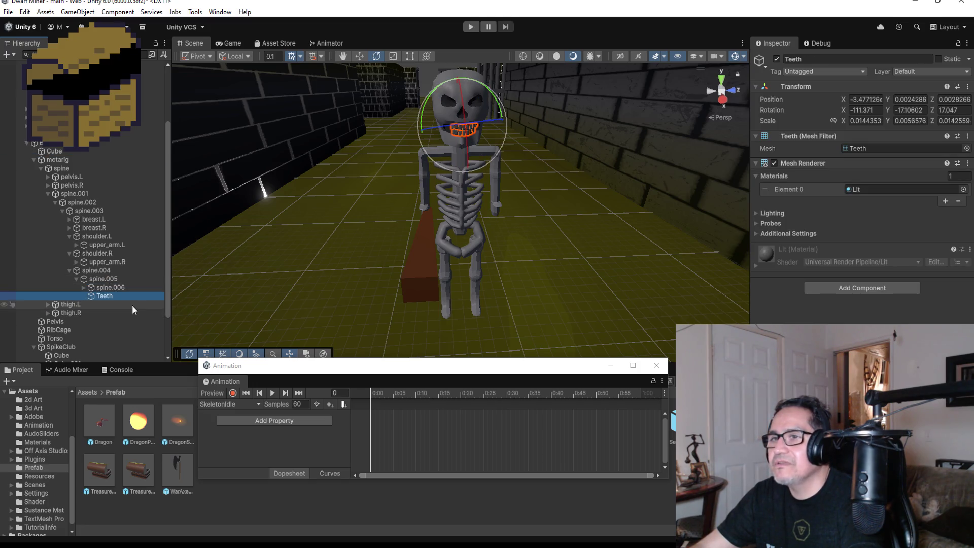
left_click(104, 279)
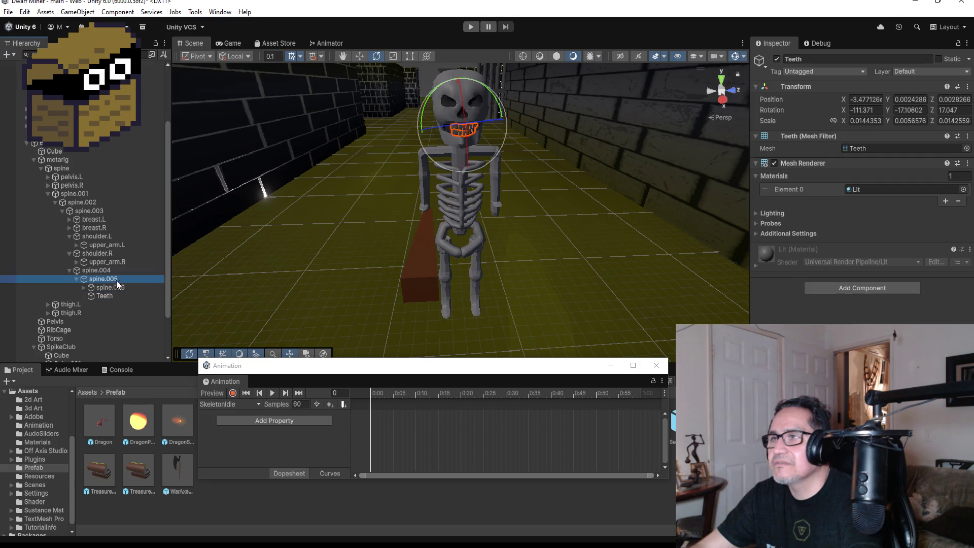
mouse_move(476, 156)
left_mouse_down()
mouse_move(443, 157)
mouse_move(516, 157)
left_mouse_up()
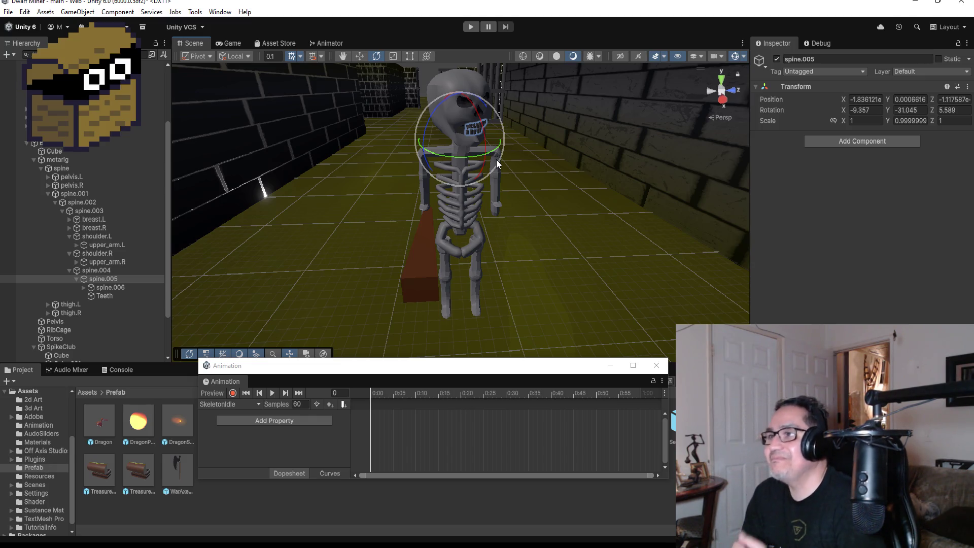
key("ctrl+z")
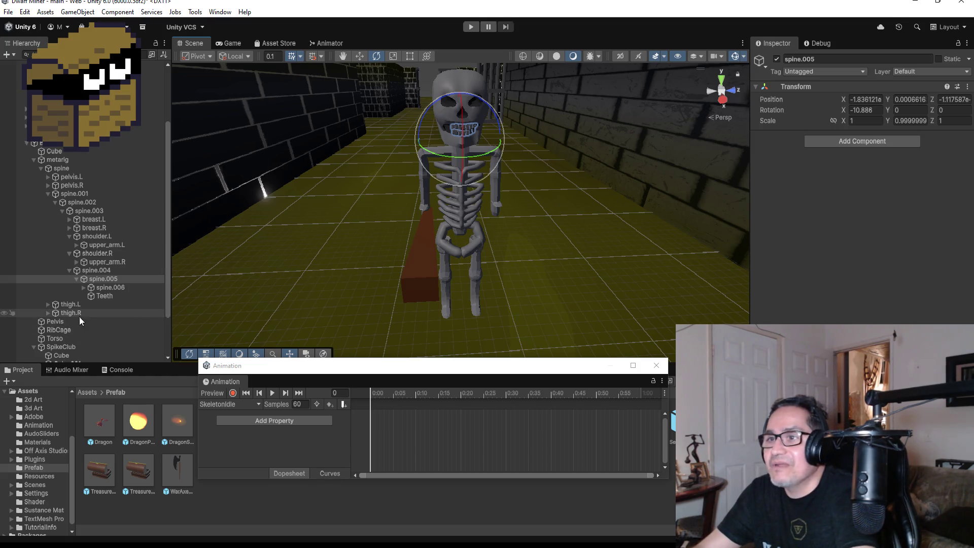
left_click(99, 271)
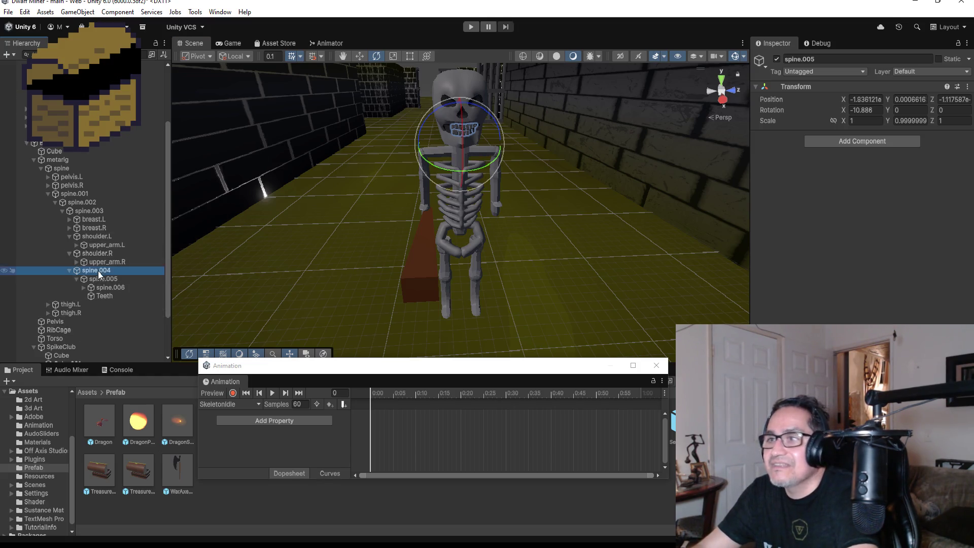
mouse_move(483, 155)
left_mouse_down()
mouse_move(485, 166)
mouse_move(445, 168)
mouse_move(547, 157)
mouse_move(477, 168)
mouse_move(523, 147)
mouse_move(497, 154)
left_mouse_up()
key("ctrl+z")
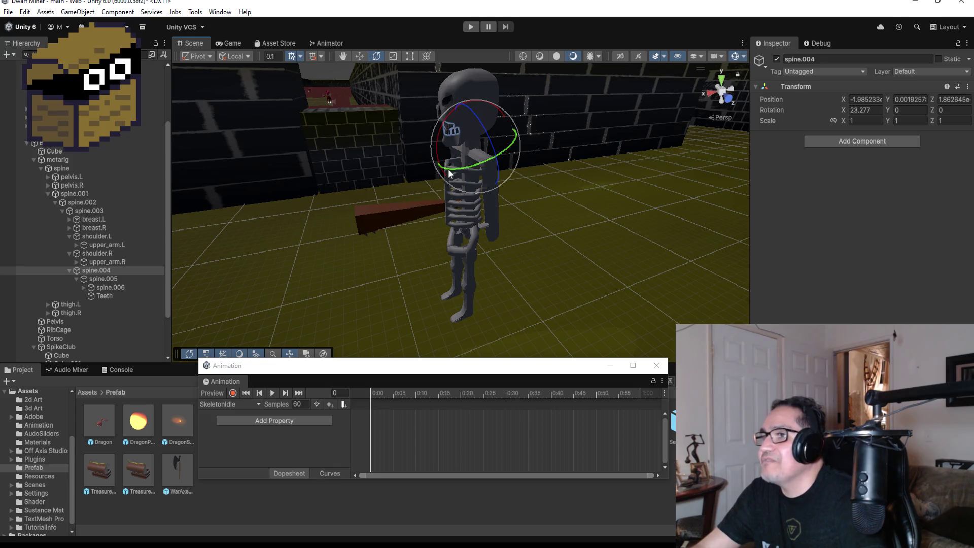
left_click(104, 279)
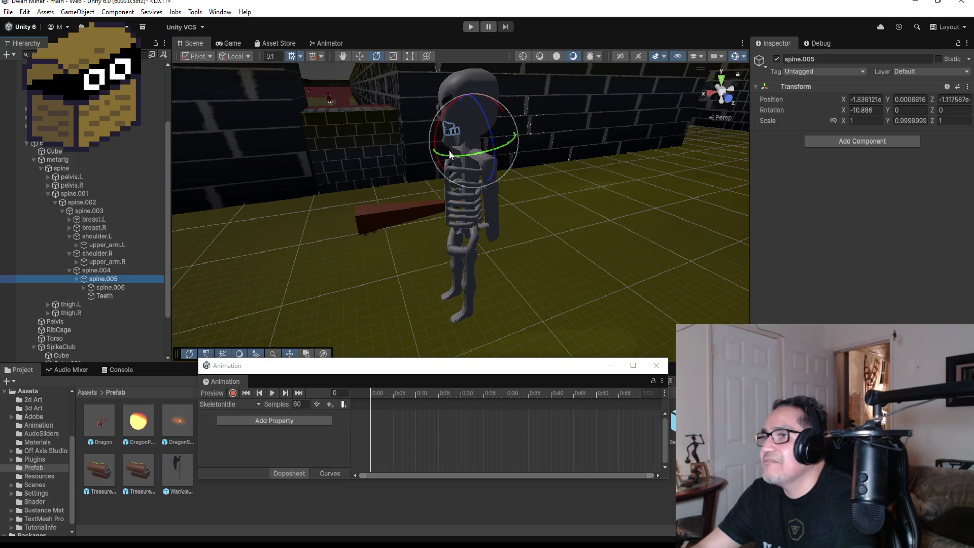
mouse_move(460, 157)
left_mouse_down()
mouse_move(521, 151)
mouse_move(465, 155)
mouse_move(468, 162)
left_mouse_up()
key("ctrl+z")
left_click_drag(555, 156, 759, 138)
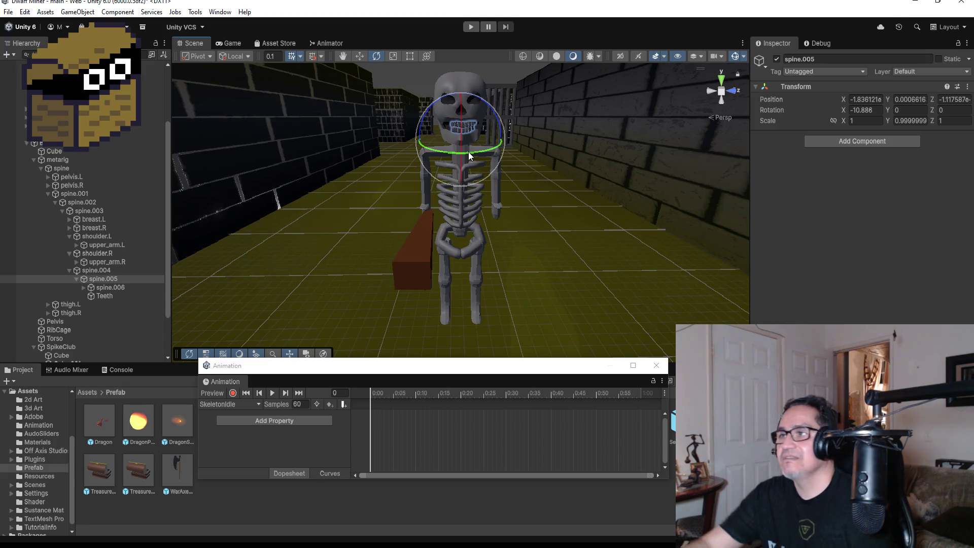
left_click(721, 79)
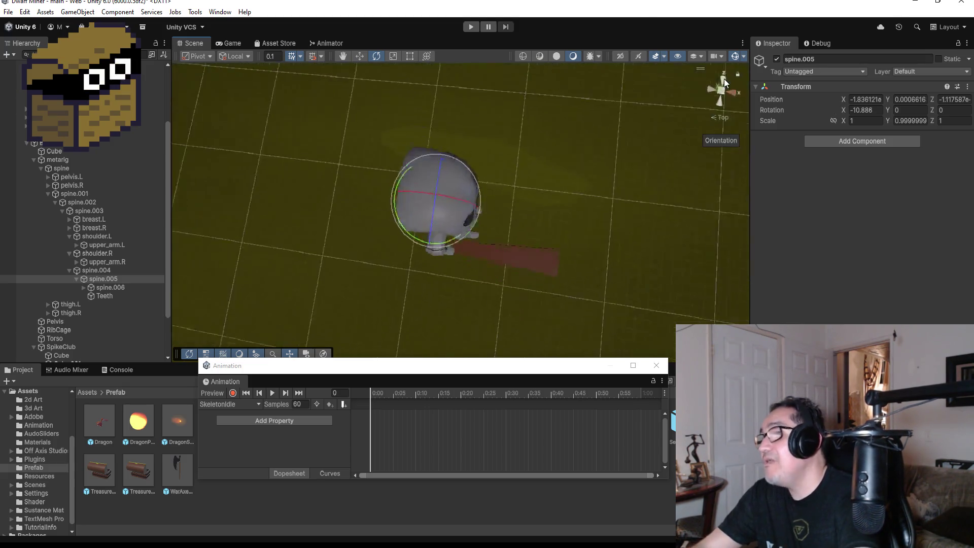
left_click(721, 101)
mouse_move(720, 102)
left_mouse_down()
mouse_move(557, 137)
mouse_move(348, 159)
mouse_move(358, 169)
left_mouse_up()
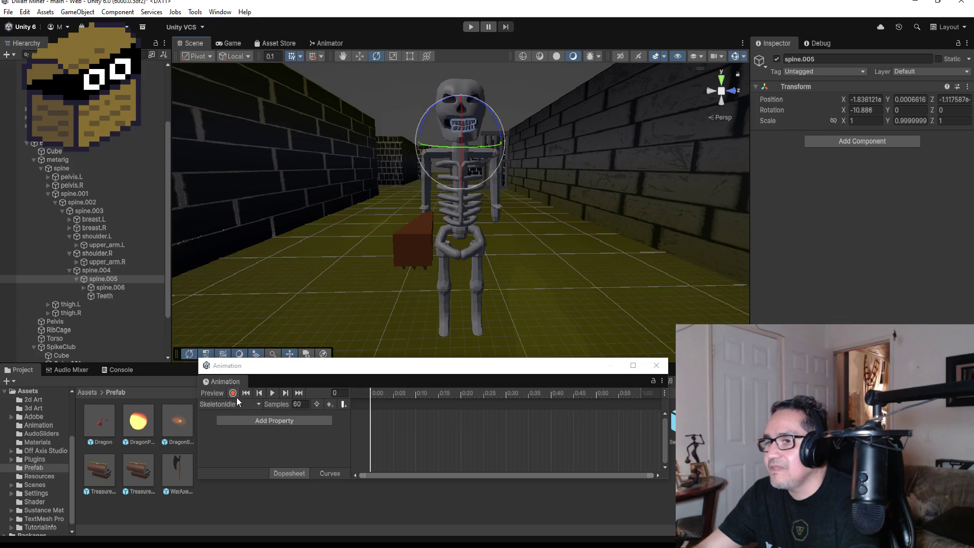
left_click(232, 395)
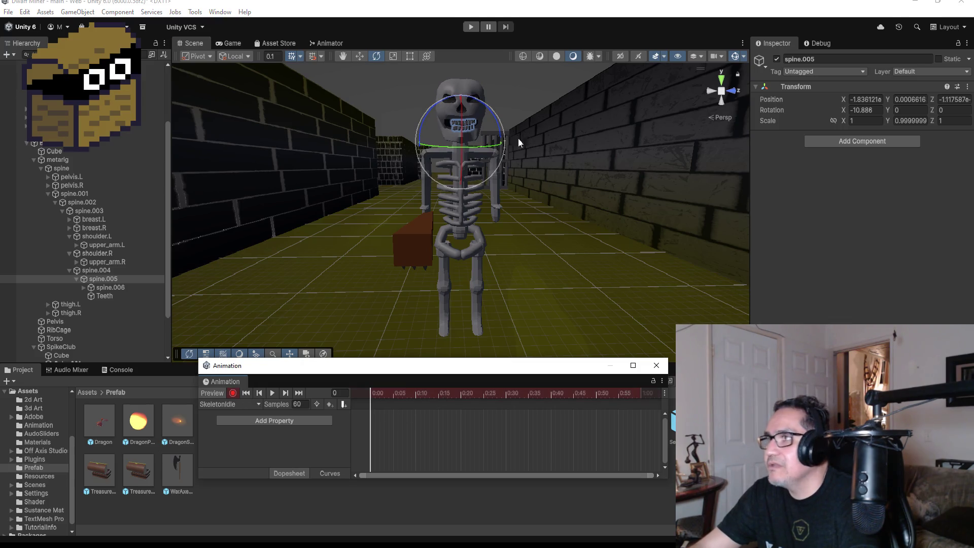
Key spine.005 Rotation Y at -25 and try a further turn, then undo it.
left_click(124, 279)
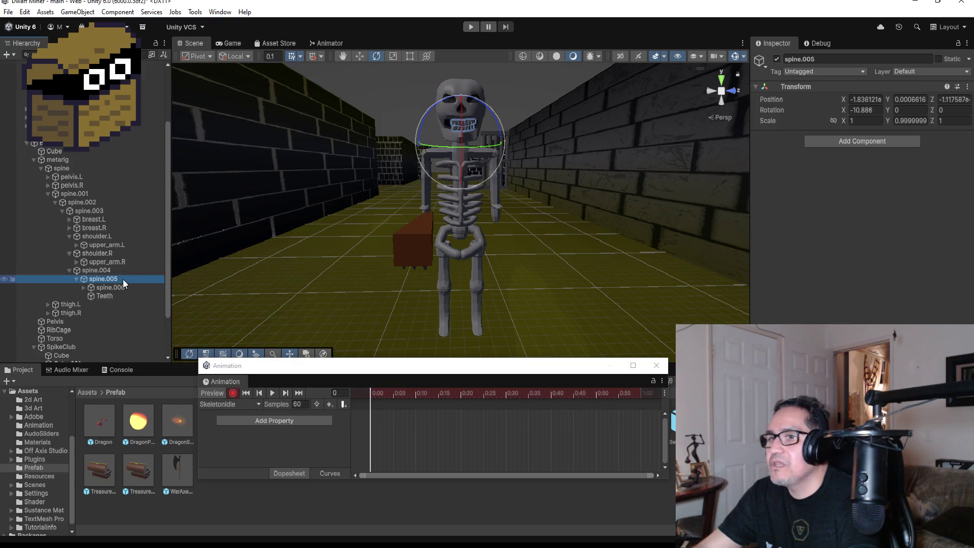
left_click(904, 110)
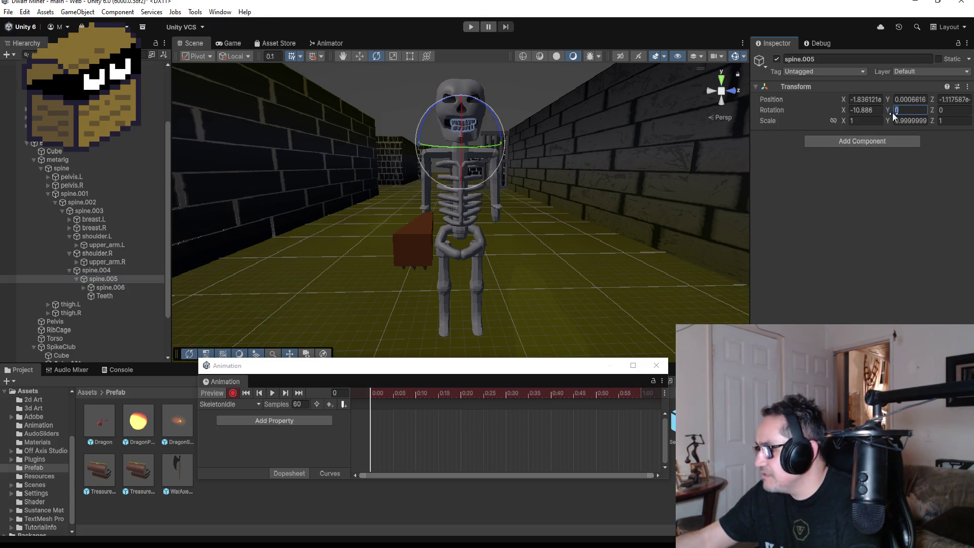
type("-2")
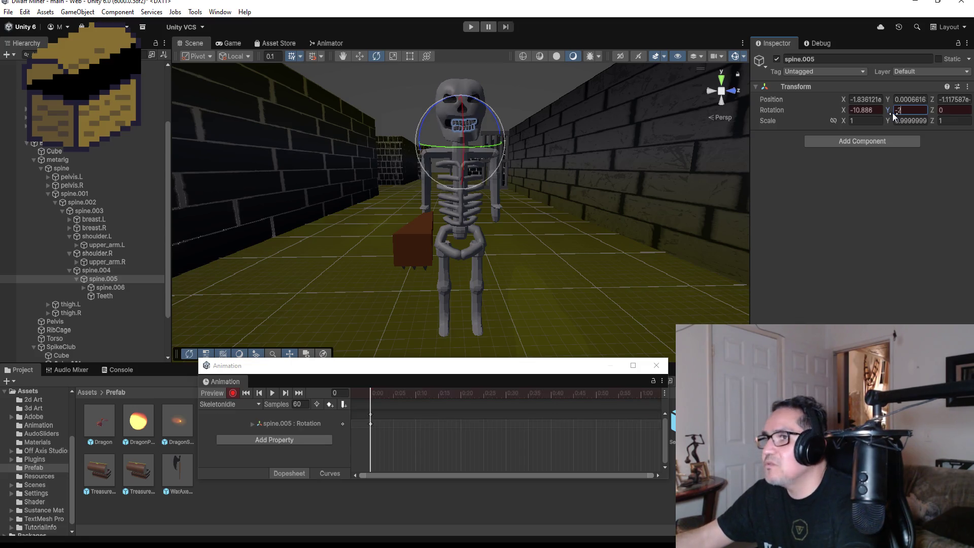
type("5")
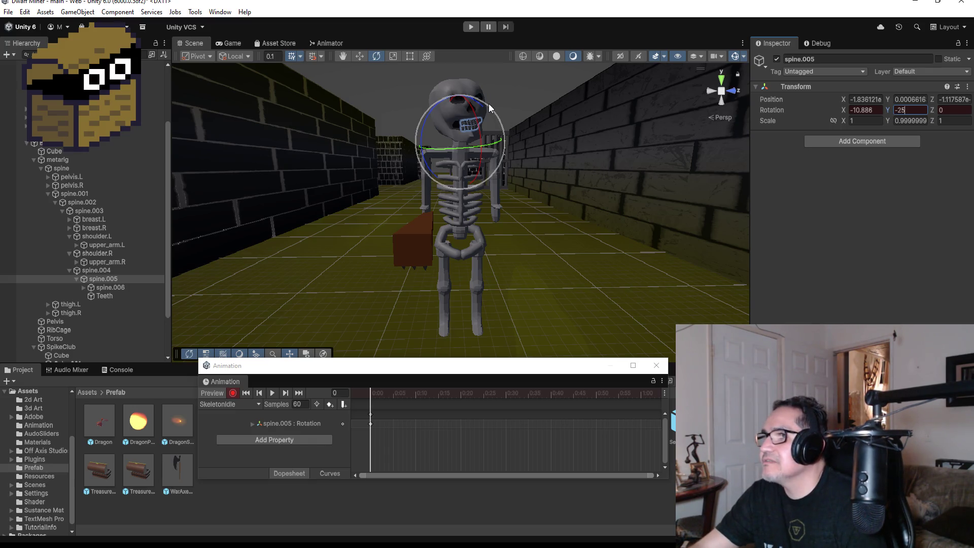
left_click_drag(491, 114, 504, 117)
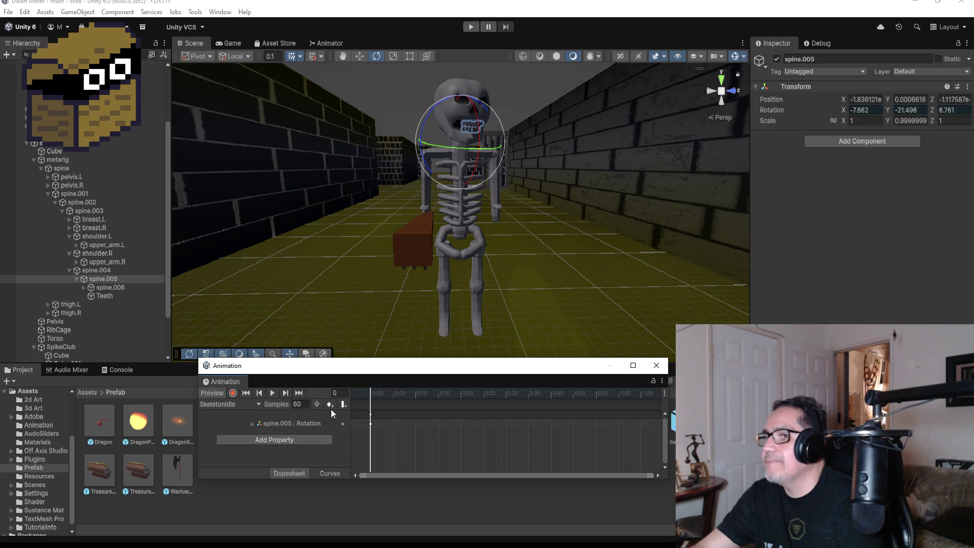
key("ctrl+z")
key("ctrl+z")
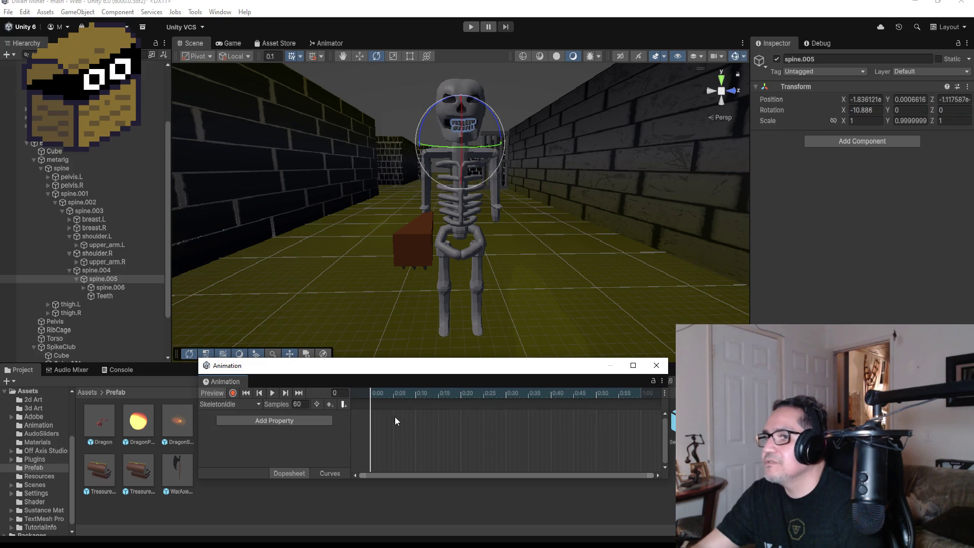
Add a metarig Transform Rotation track and drag its end keyframe back to frame 16.
left_click(313, 425)
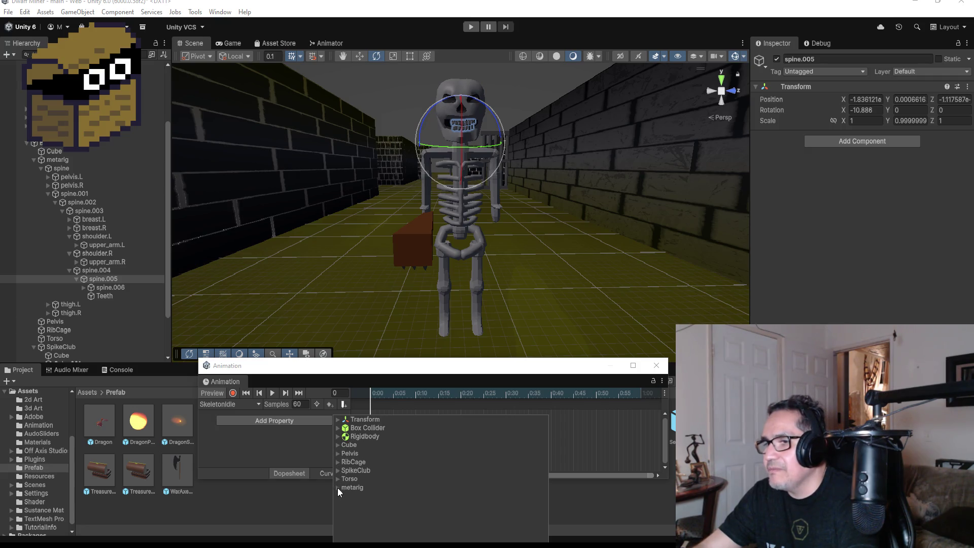
left_click(346, 504)
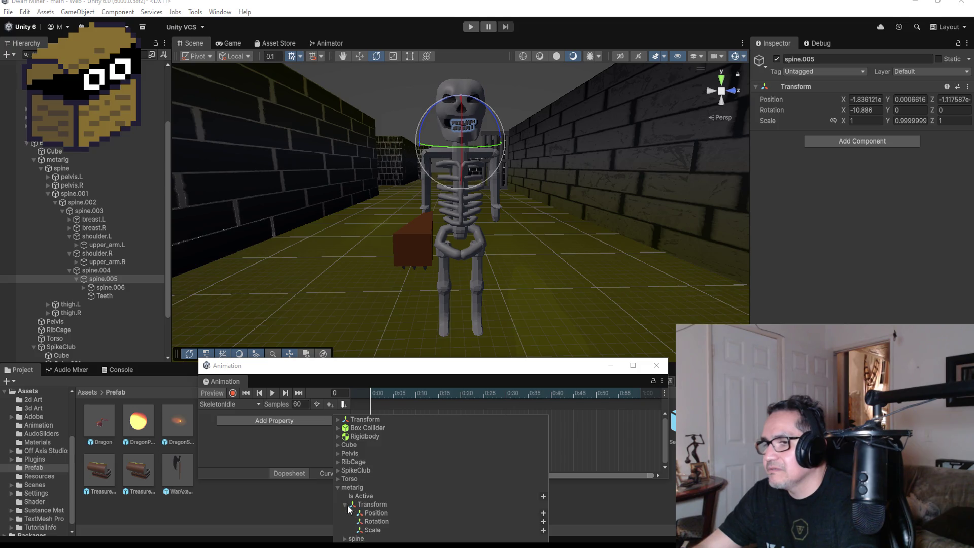
left_click(415, 522)
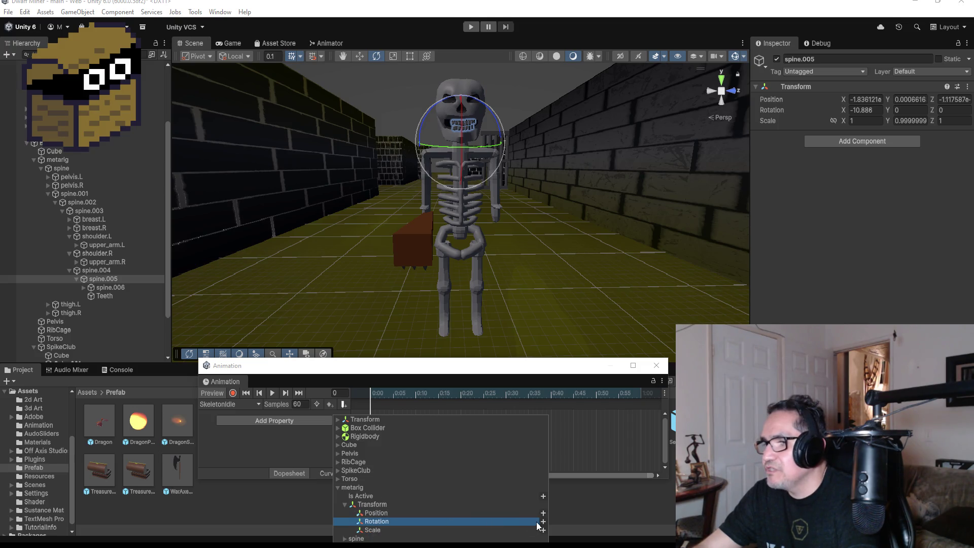
left_click(543, 522)
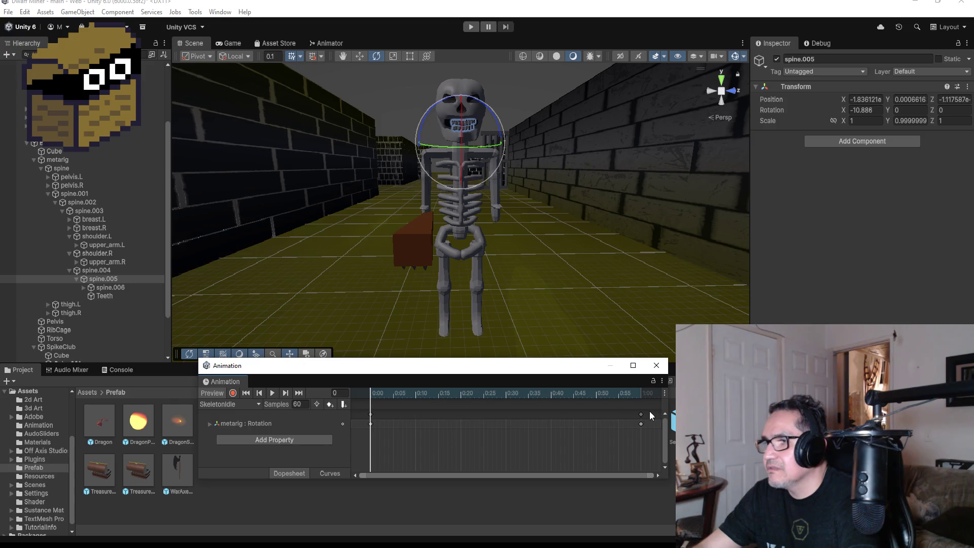
left_click_drag(640, 412, 439, 417)
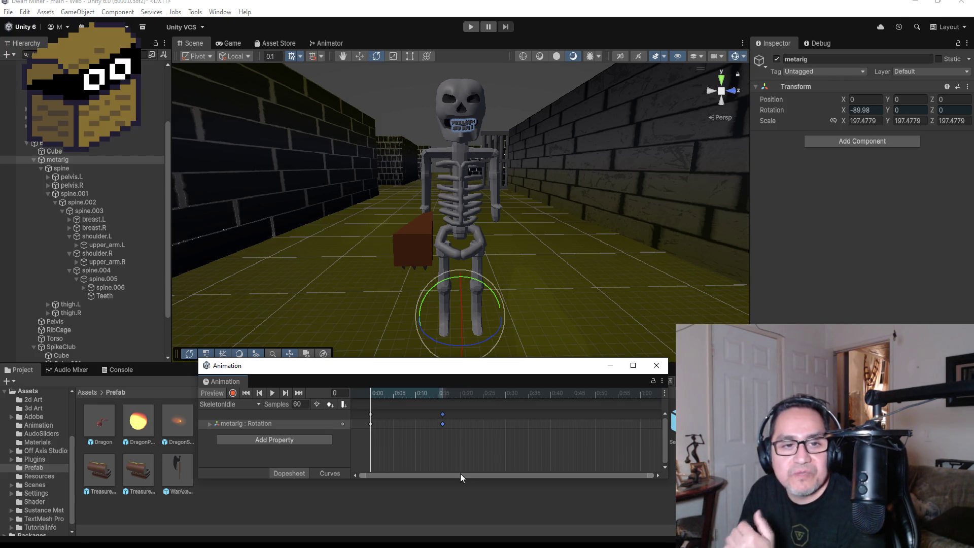
Move the preview to the metarig Rotation keyframe at frame 16.
left_click(286, 393)
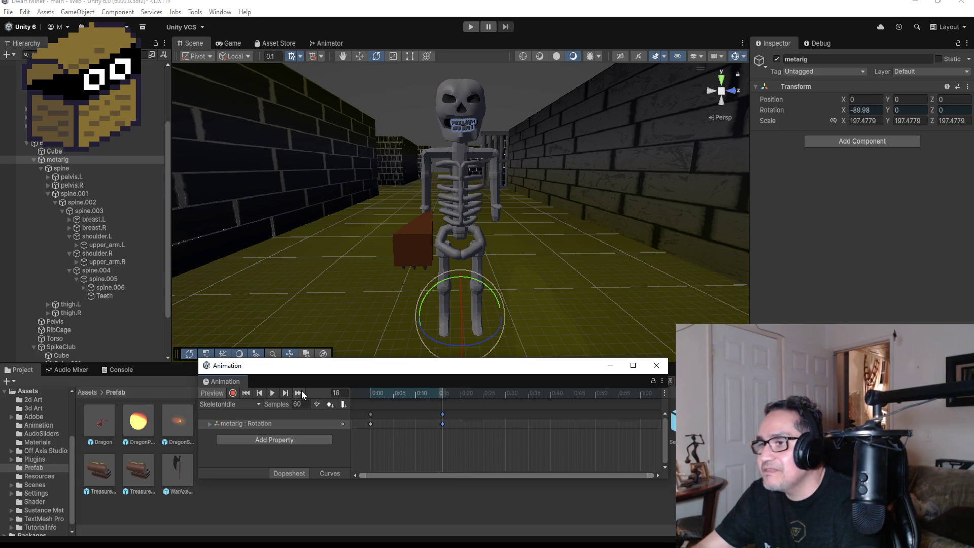
Record spine.005 tilted to -7.851, -44.192, 7.585 at frame 16.
left_click(234, 394)
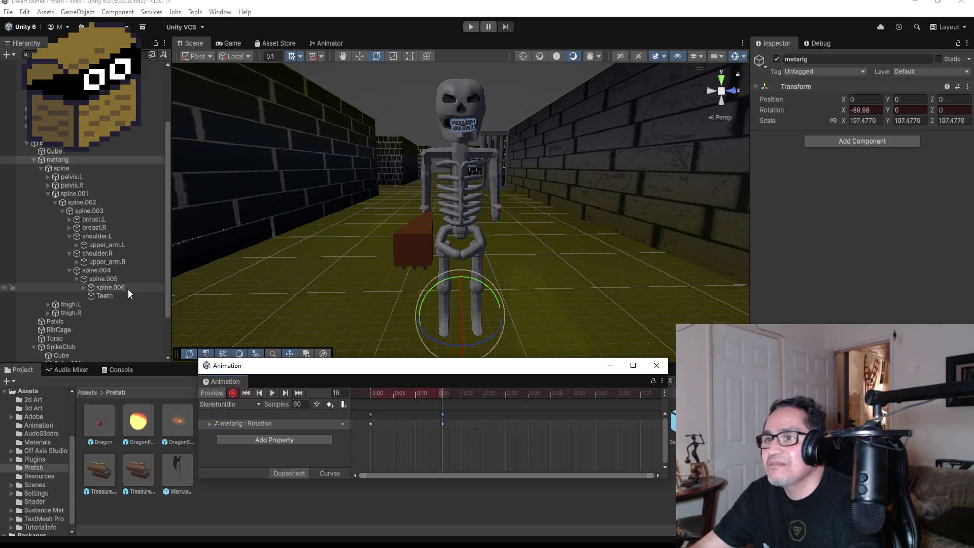
left_click(106, 279)
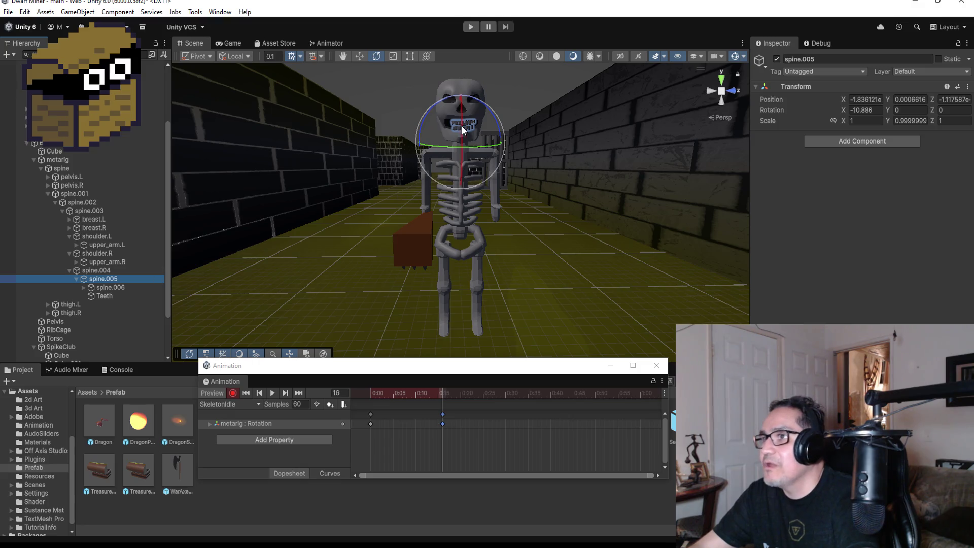
left_click_drag(473, 144, 530, 159)
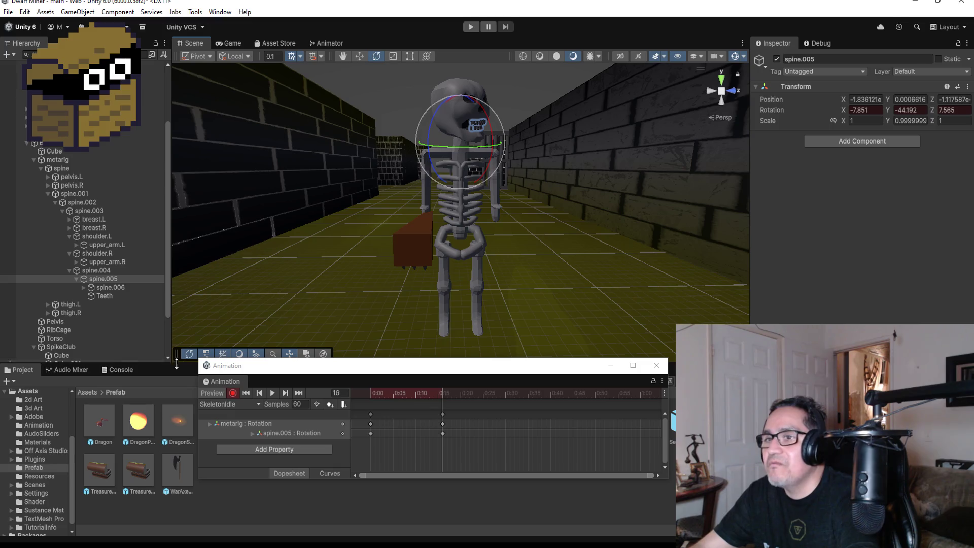
left_click(233, 393)
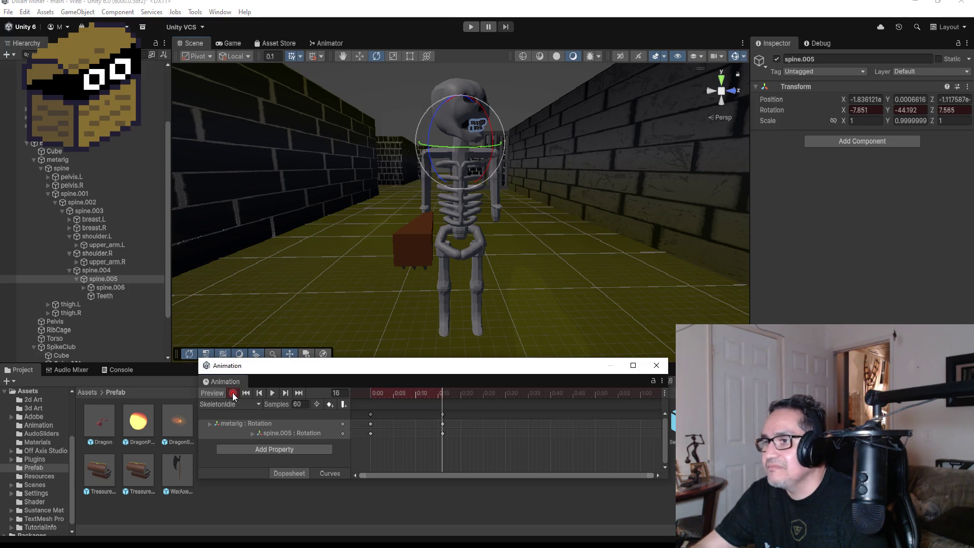
Preview the head animation and move the frame-16 keys to frame 20.
left_click(261, 392)
left_click(274, 393)
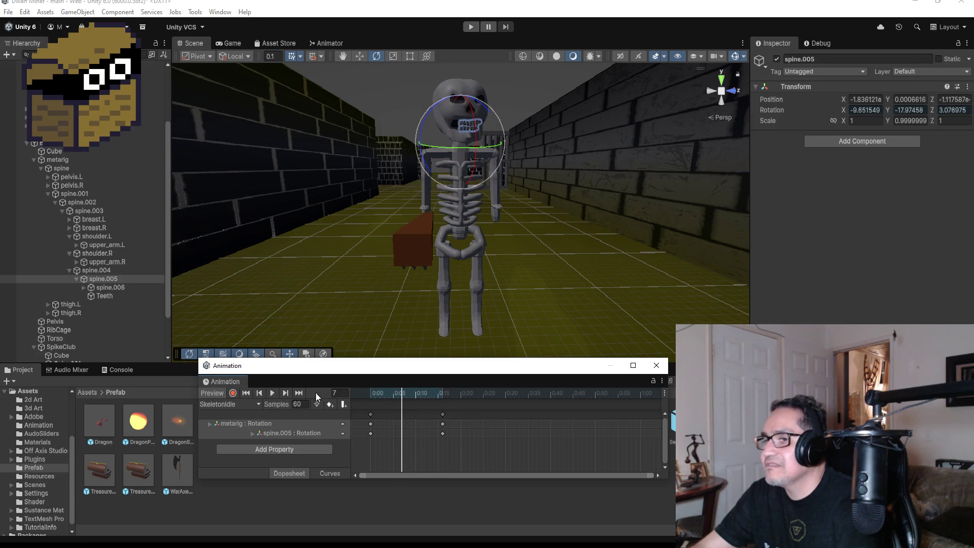
left_click(301, 394)
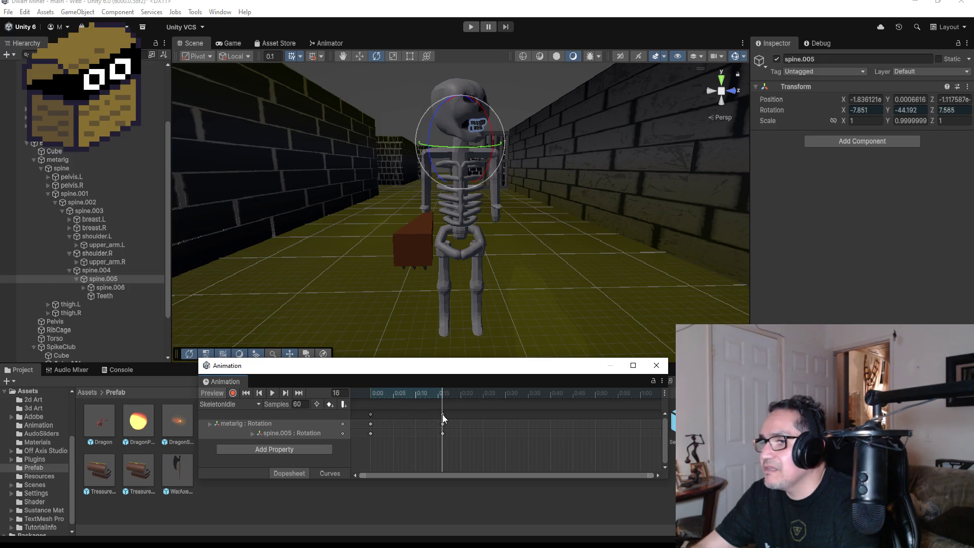
left_click_drag(442, 414, 457, 417)
scroll(471, 421, "down", 2)
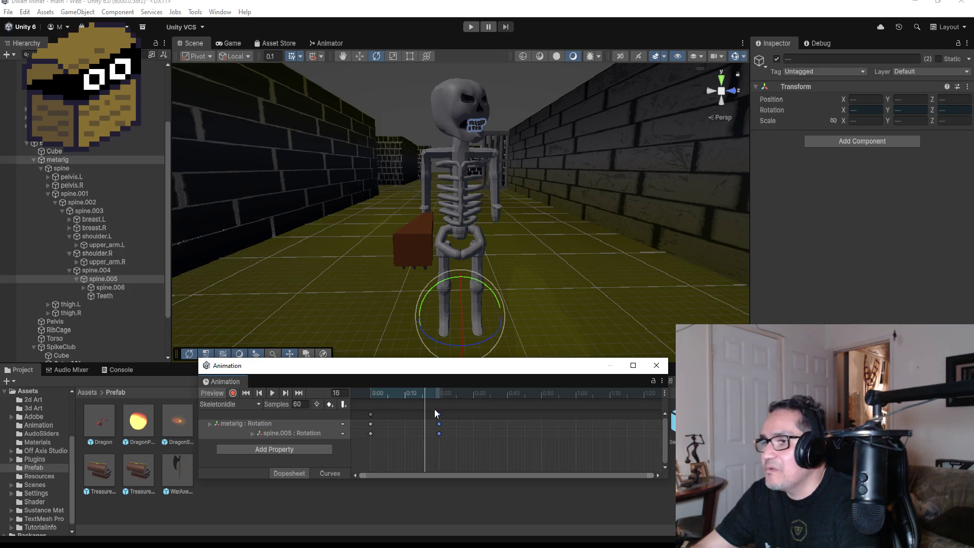
left_click(301, 395)
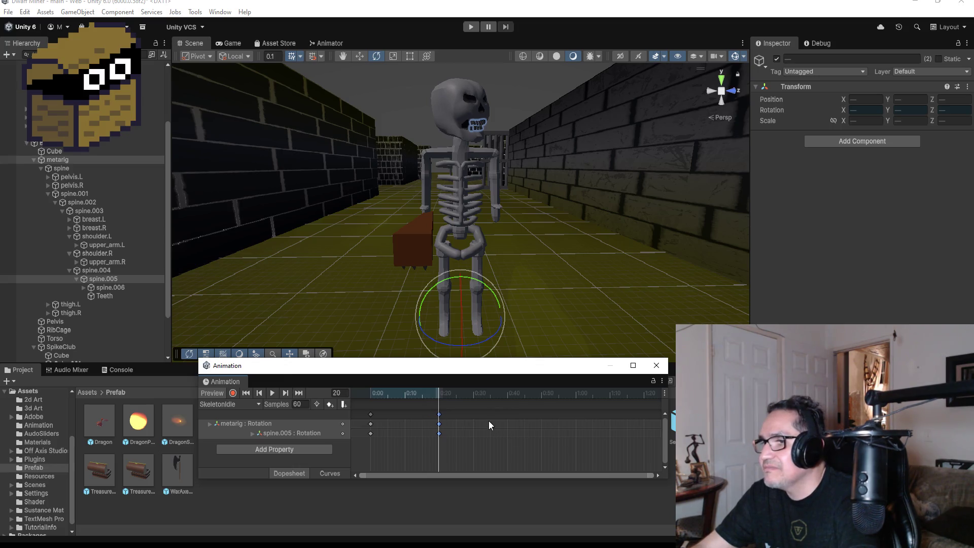
Add keys at frame 40 and record a new spine.005 skull pose there.
right_click(508, 415)
left_click(521, 421)
left_click(302, 393)
left_click(233, 394)
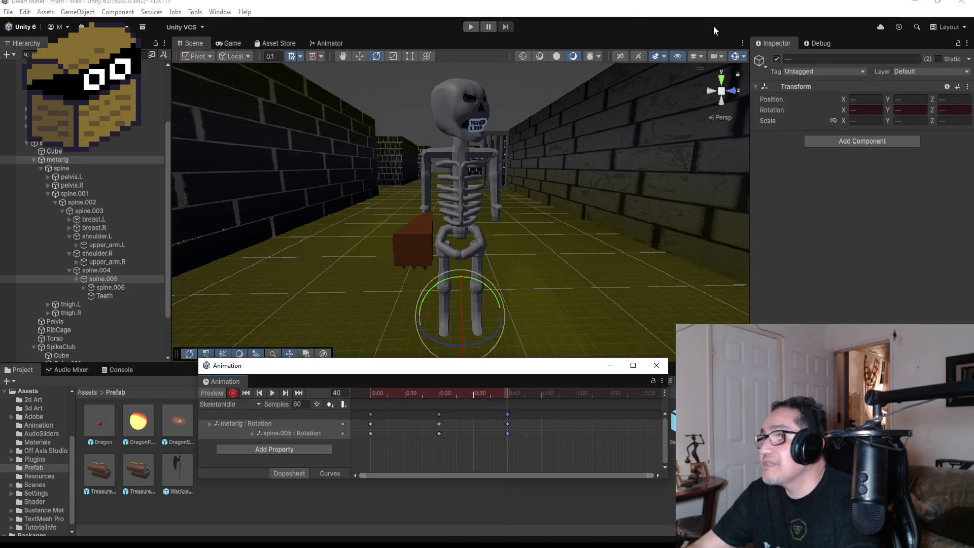
left_click(116, 282)
left_click_drag(486, 143, 449, 148)
left_click(233, 394)
Add another set of keys around 0:54 on the timeline.
scroll(509, 418, "down", 1)
right_click(534, 415)
left_click(547, 419)
left_click(540, 415)
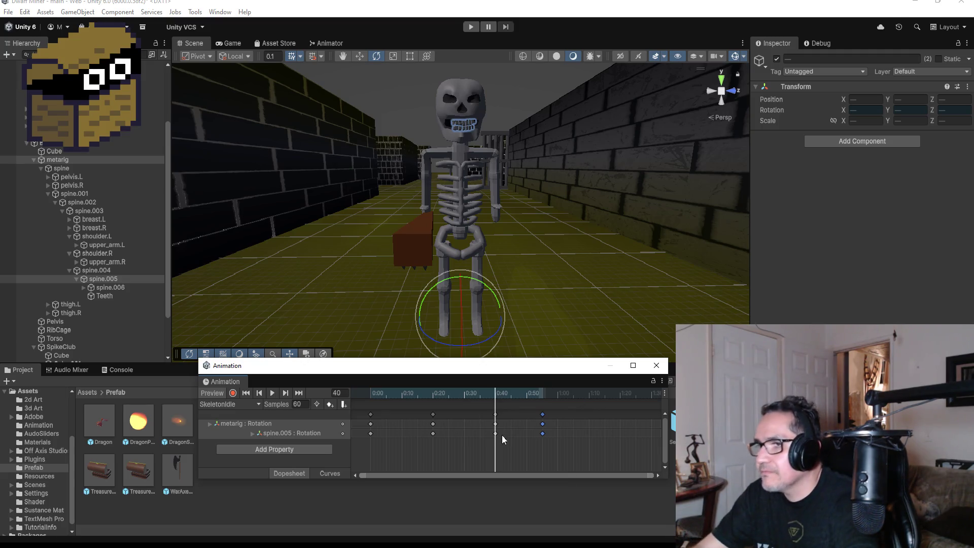
Nudge the last keys slightly later and add a final key set at frame 81.
left_click(270, 395)
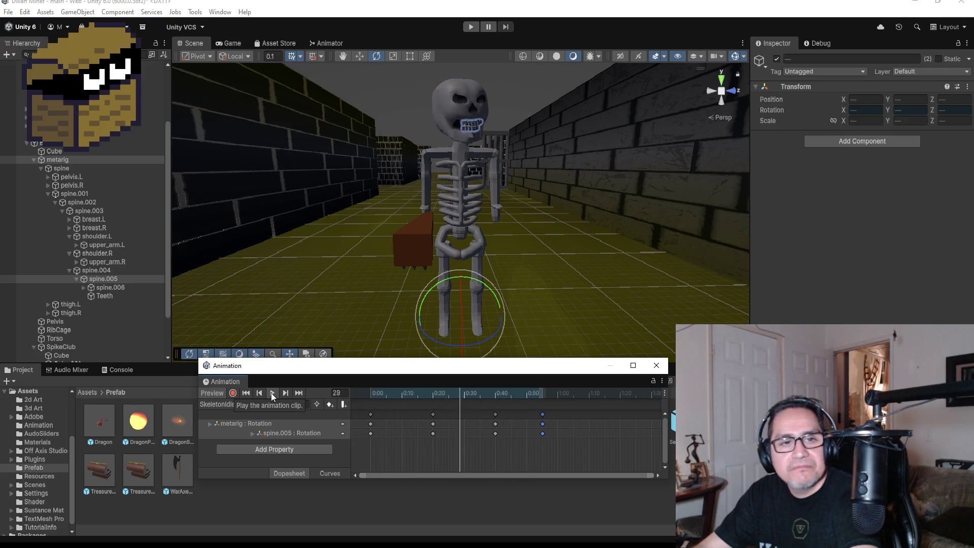
left_click(286, 393)
left_click(299, 393)
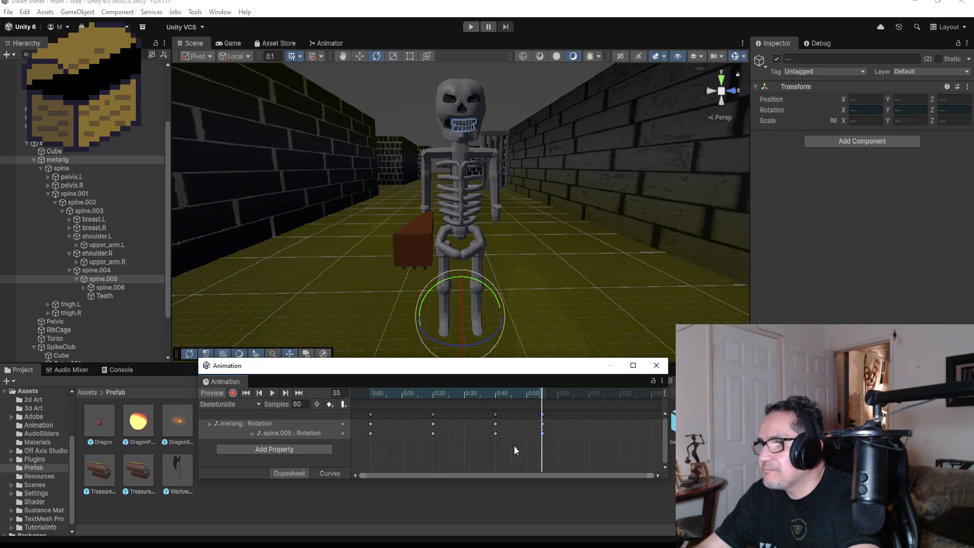
scroll(564, 437, "down", 2)
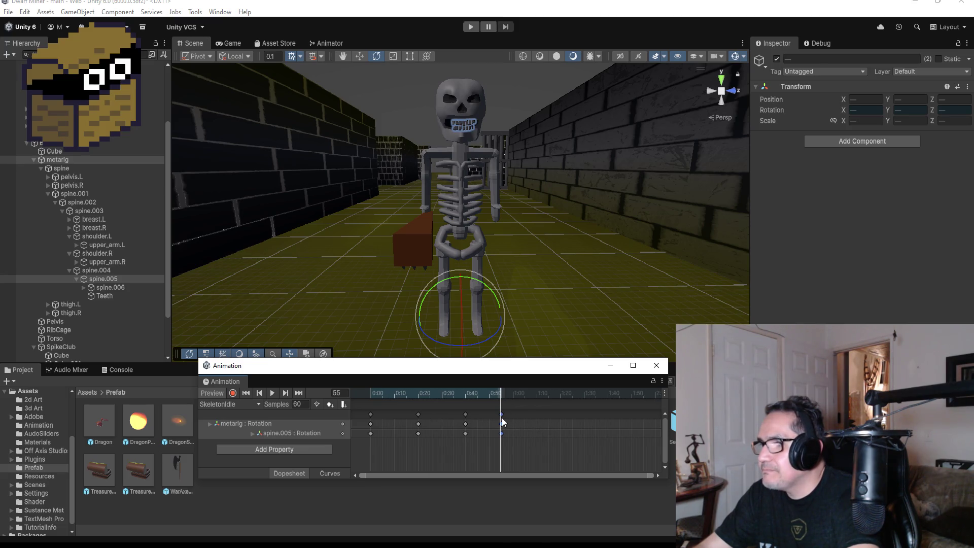
left_click_drag(509, 416, 511, 416)
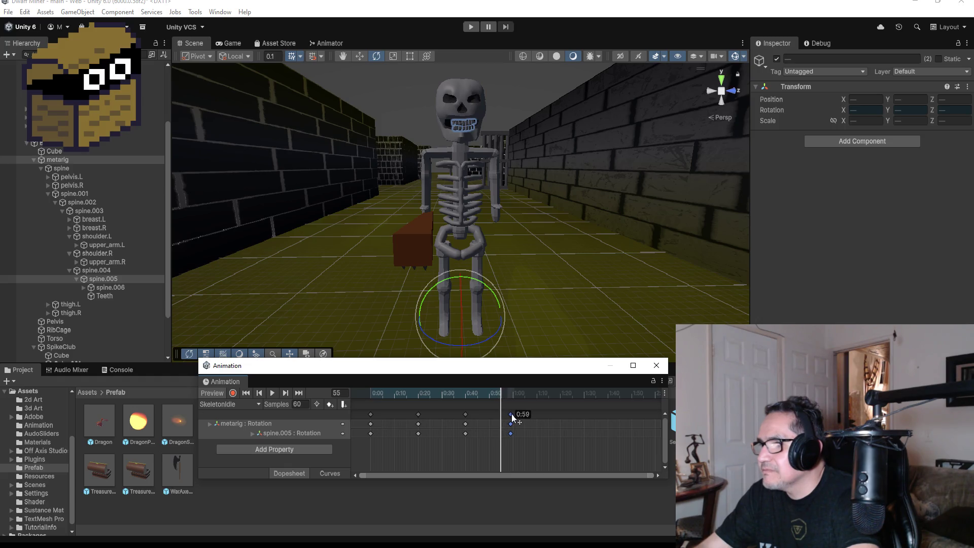
right_click(564, 415)
left_click(574, 418)
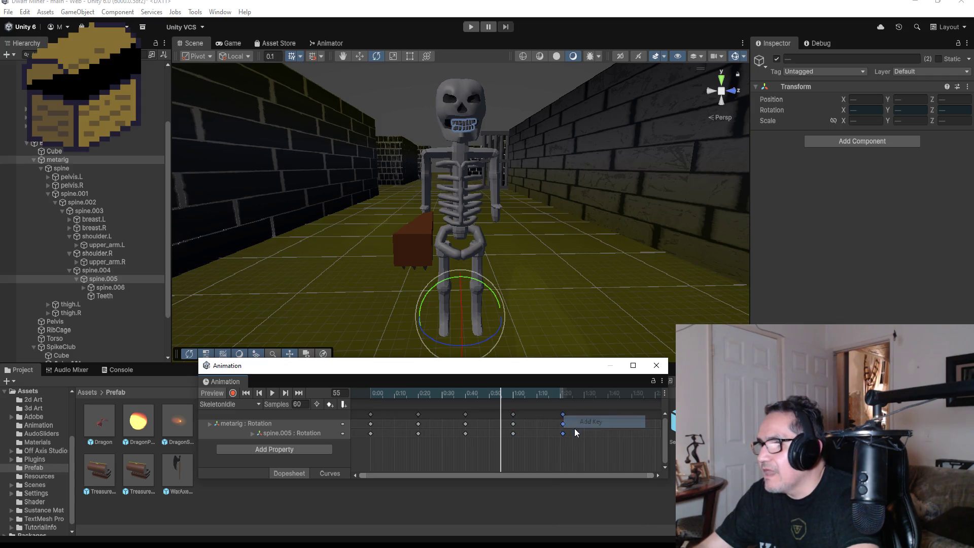
left_click(298, 393)
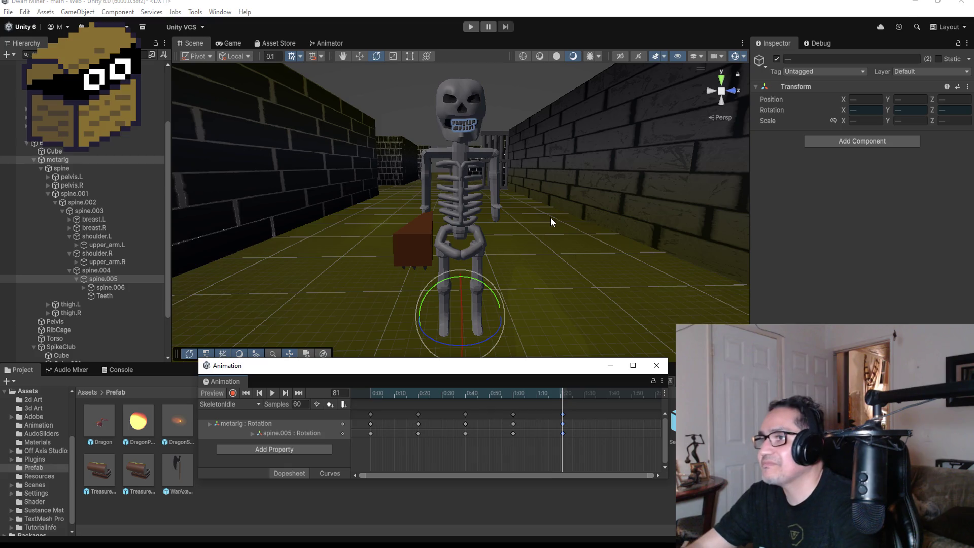
Record a sideways spine.005 skull turn at frame 81, then play and stop the preview.
left_click(297, 393)
left_click(259, 393)
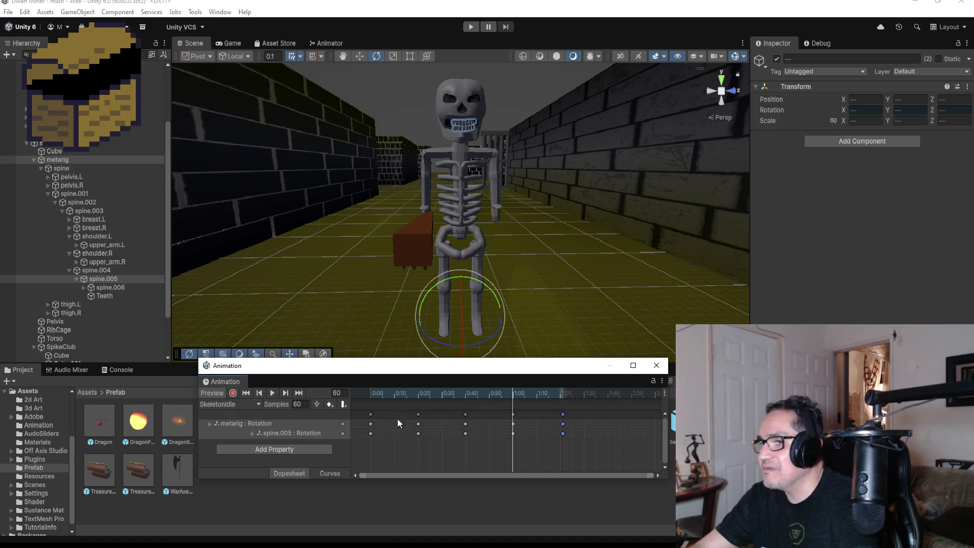
left_click(299, 393)
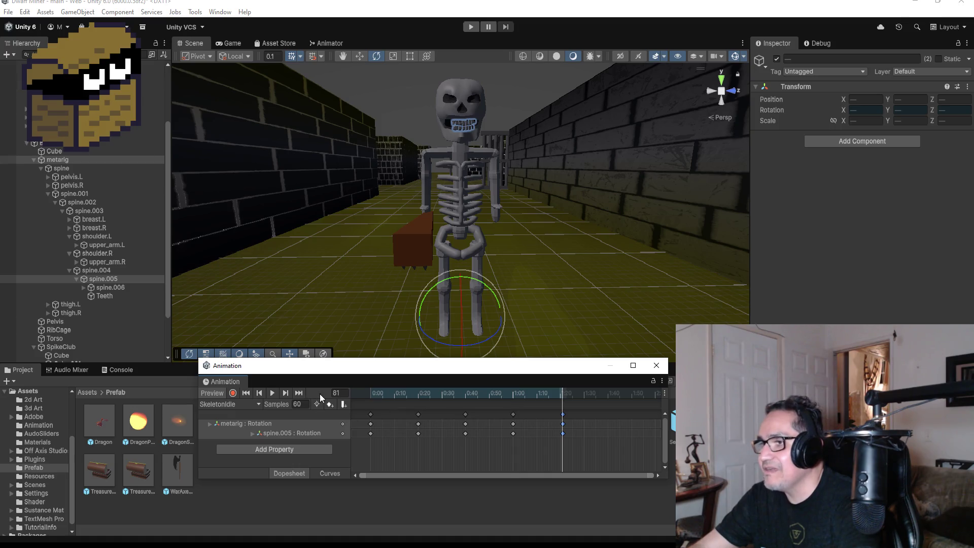
left_click(237, 394)
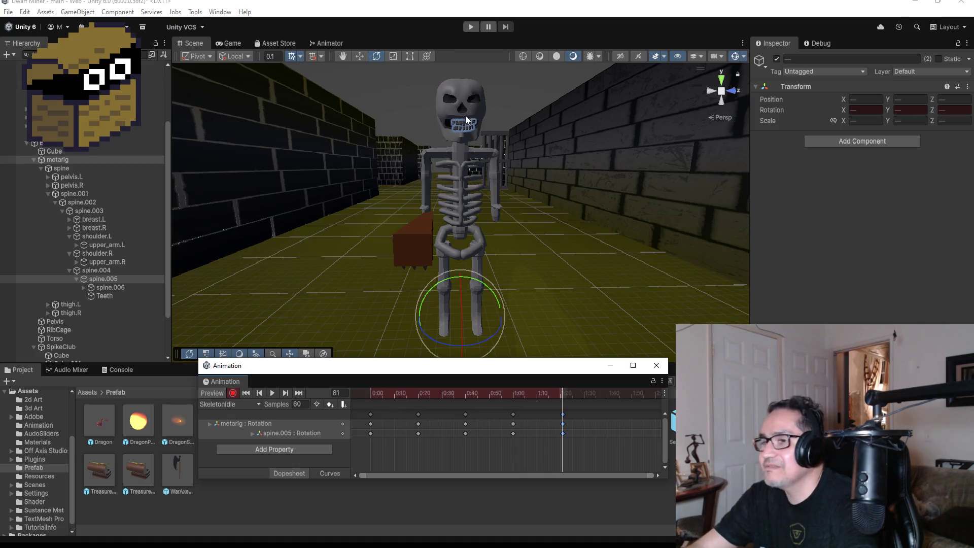
left_click(99, 279)
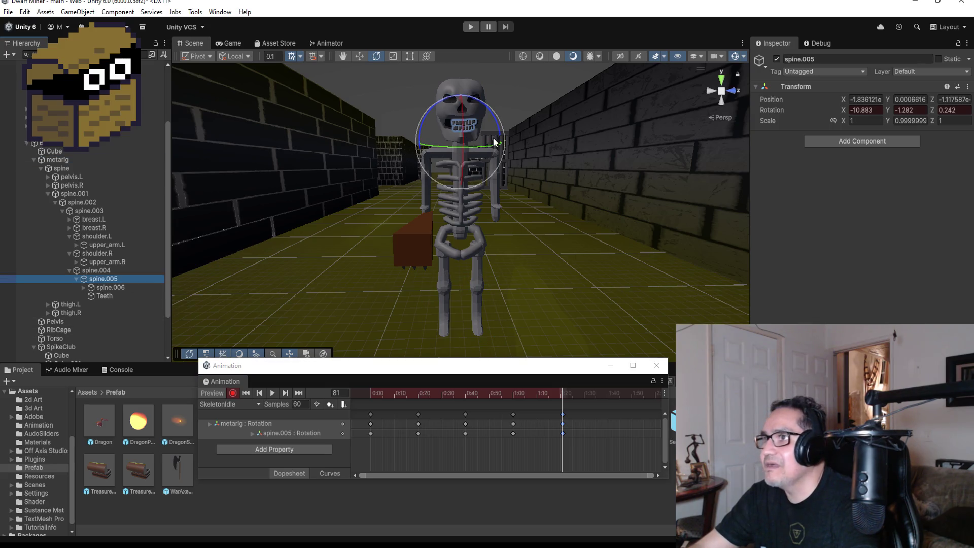
left_click_drag(495, 145, 470, 144)
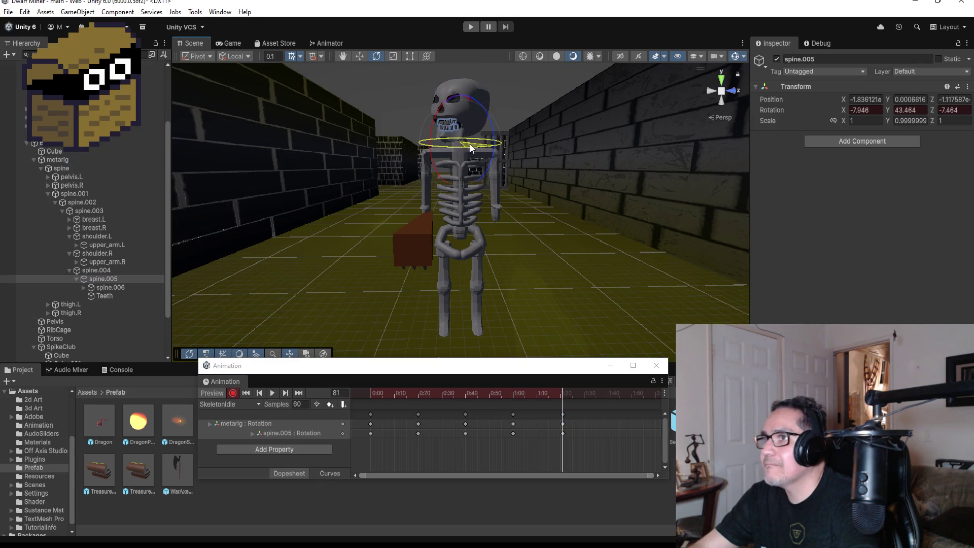
left_click(233, 393)
left_click(271, 396)
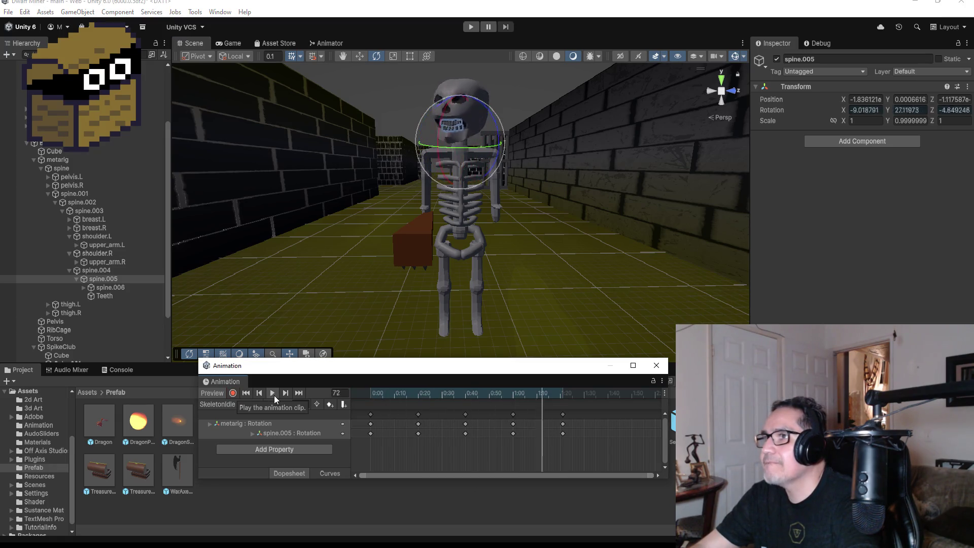
left_click(277, 398)
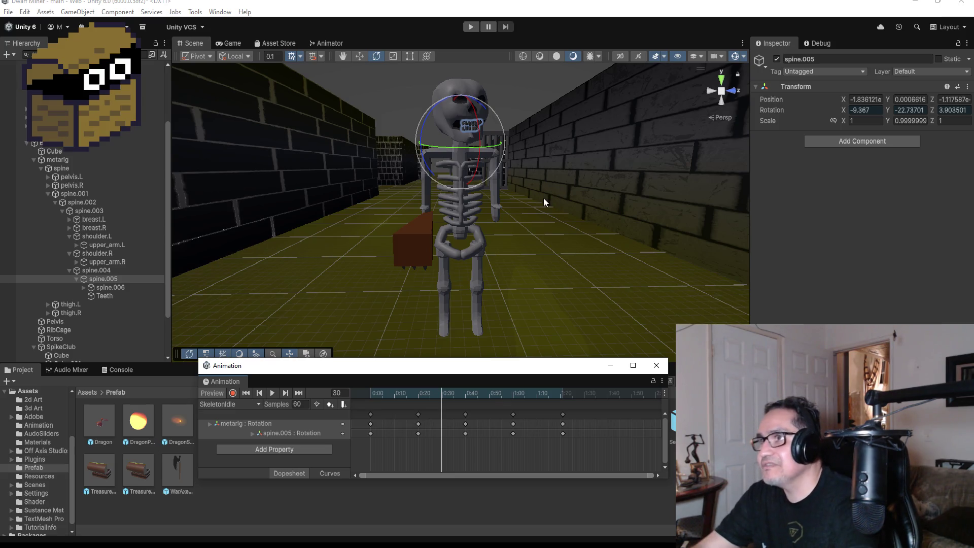
Step the preview past frame 60 to final frame 81, where spine.005 reads -7.946, 43.464, -7.464.
left_click(288, 395)
left_click(287, 395)
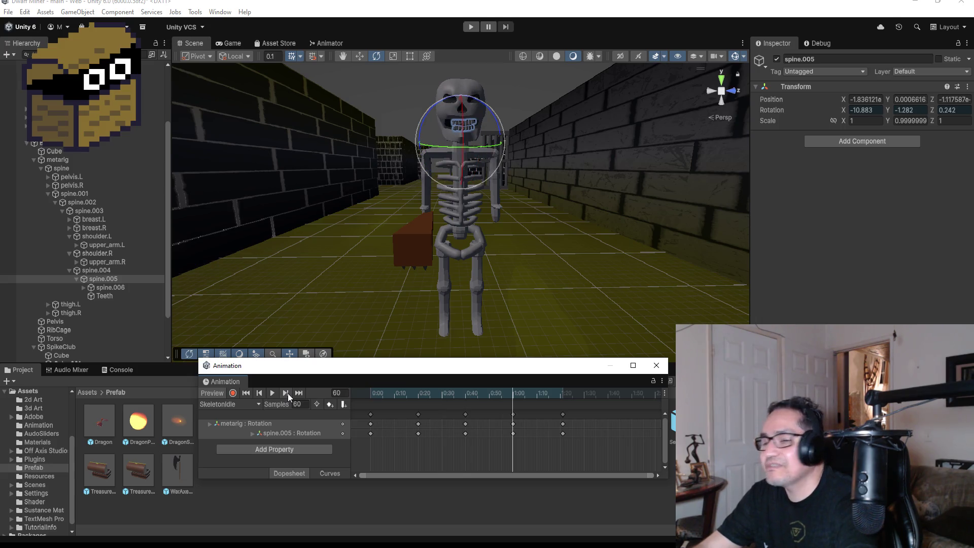
left_click(288, 395)
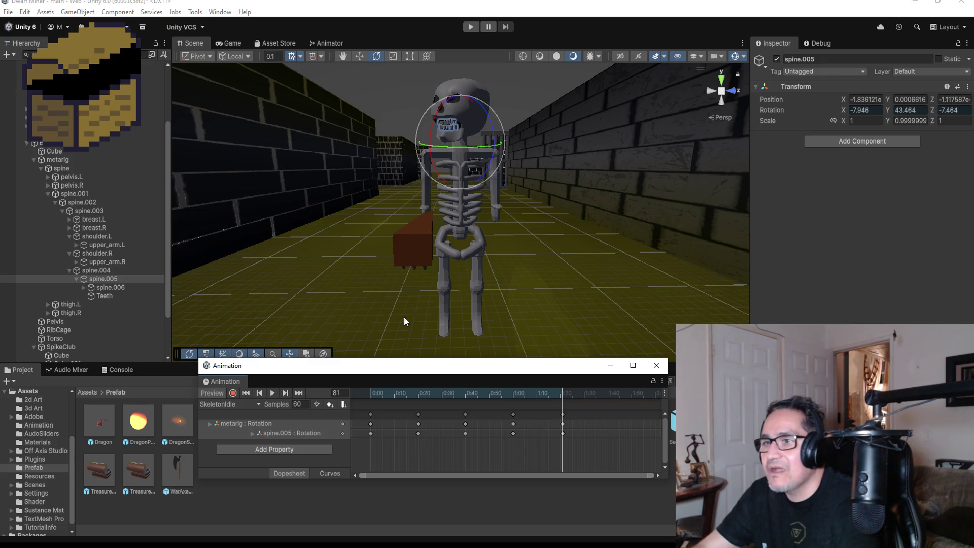
scroll(480, 221, "down", 3)
scroll(473, 164, "up", 3)
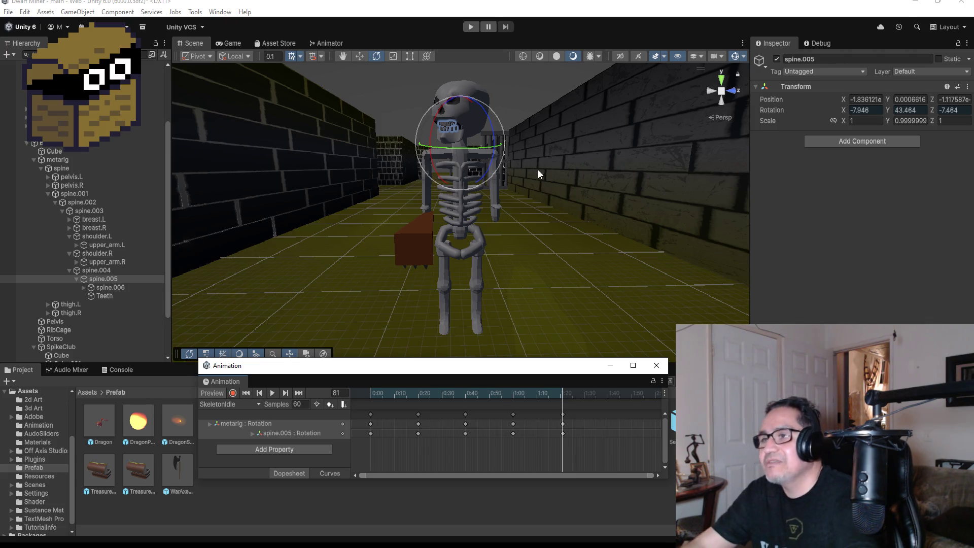
scroll(464, 211, "down", 2)
scroll(463, 211, "down", 2)
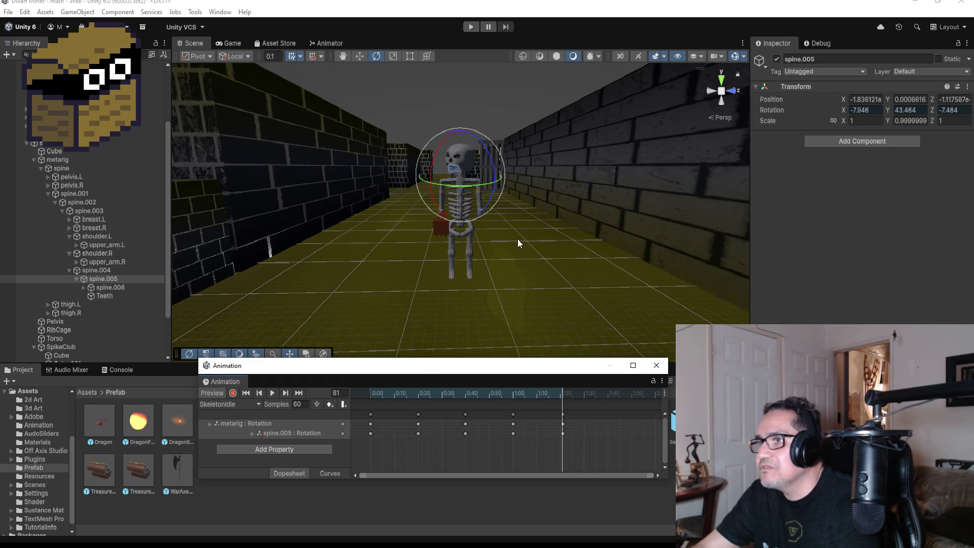
Play the SkeletonIdle preview and stop it at frame 68.
left_click(274, 397)
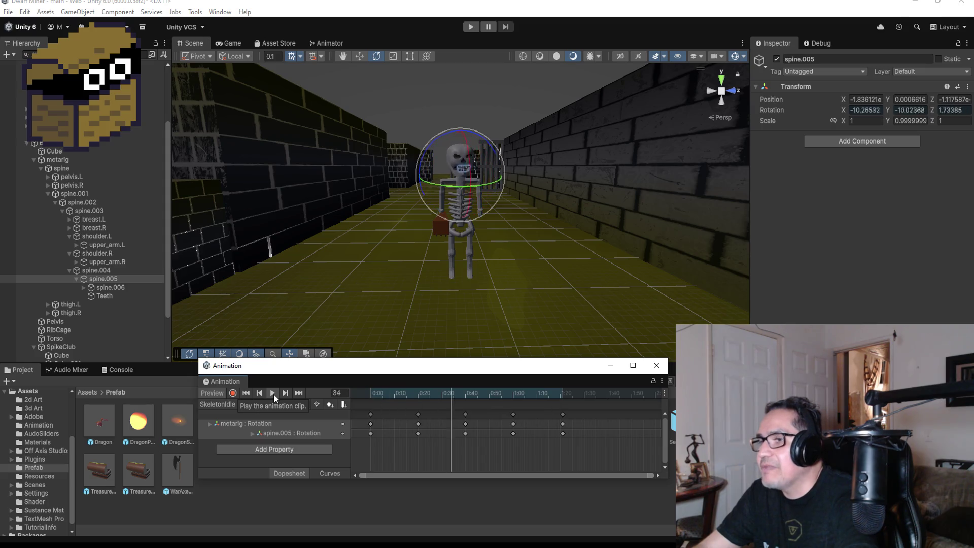
left_click(532, 421)
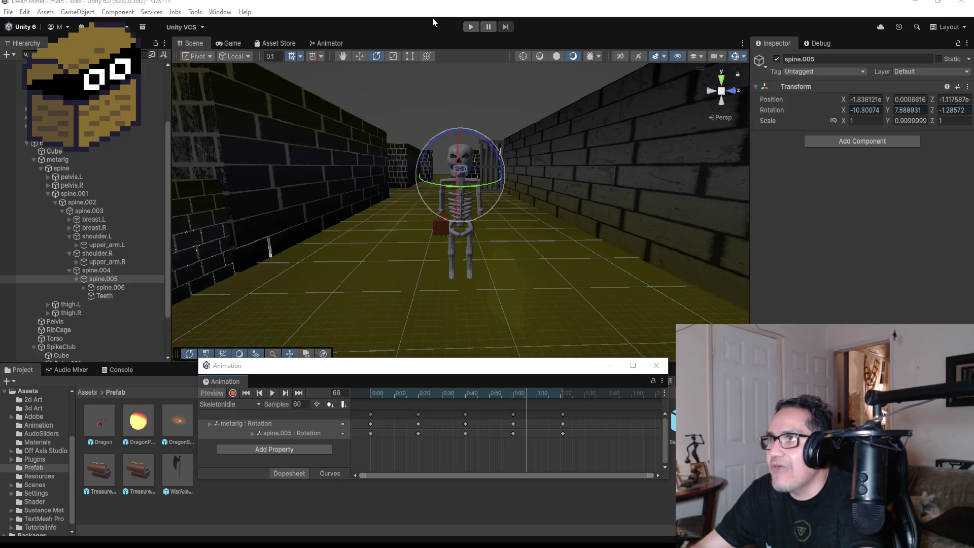
Enter Play mode, close the Animation window, and dismiss the instructions screen to start playing.
left_click(467, 28)
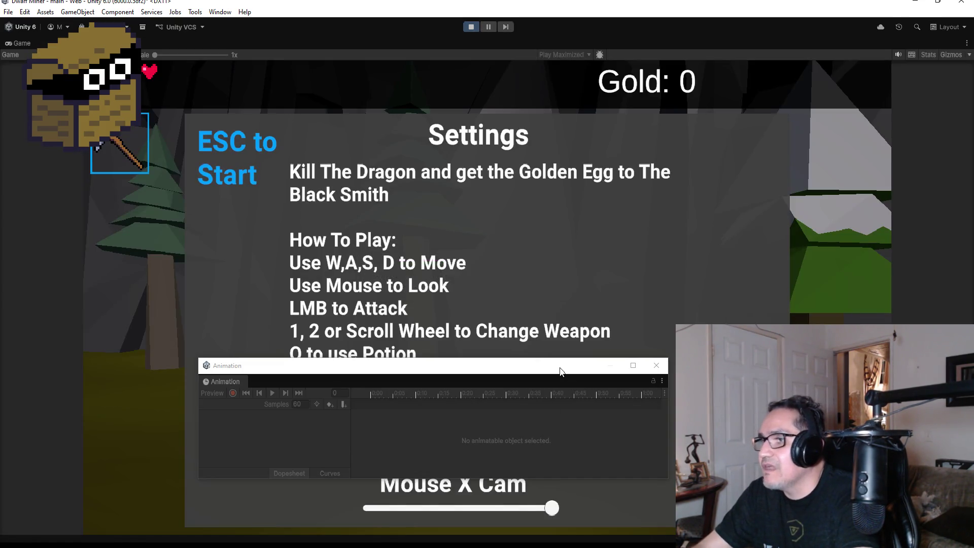
mouse_move(560, 371)
left_mouse_down()
mouse_move(786, 404)
mouse_move(841, 237)
left_mouse_up()
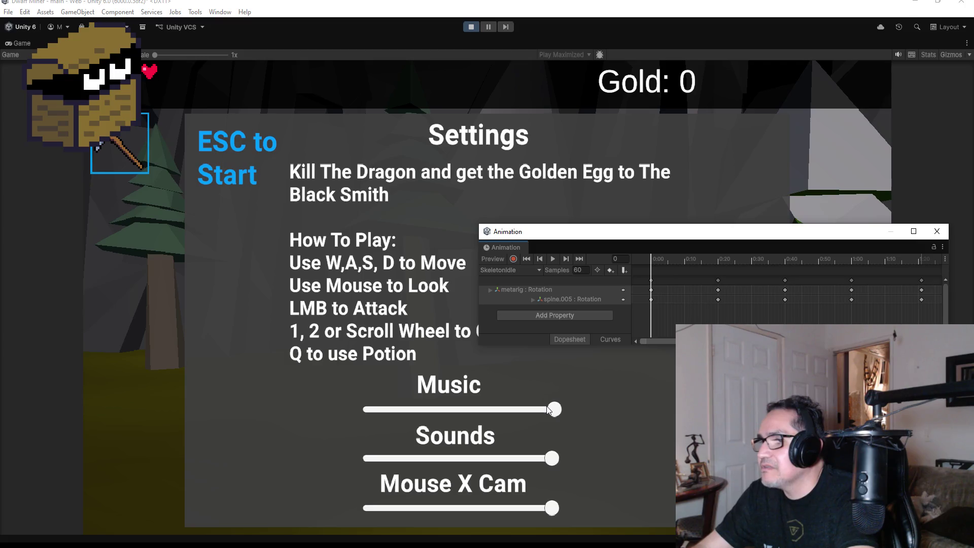
key("Escape")
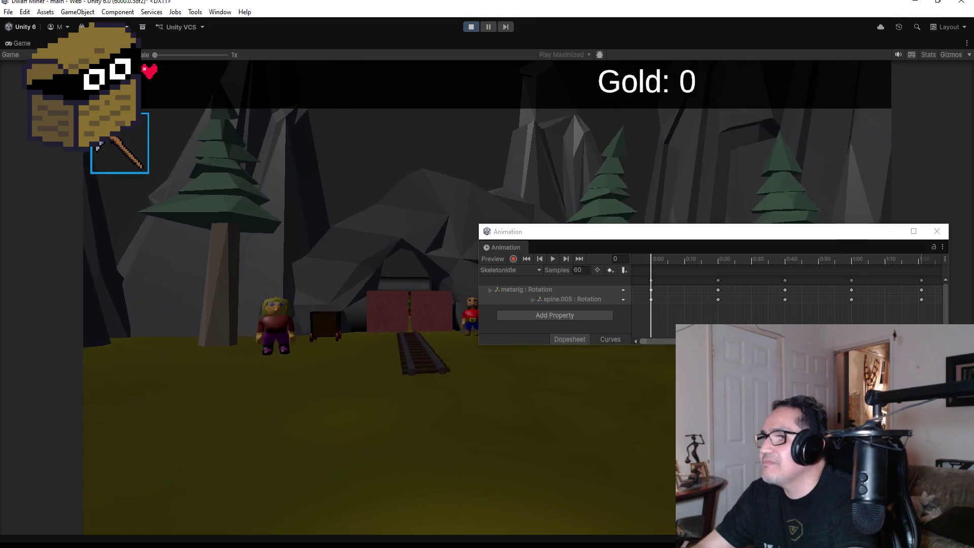
key("Escape")
left_click(939, 236)
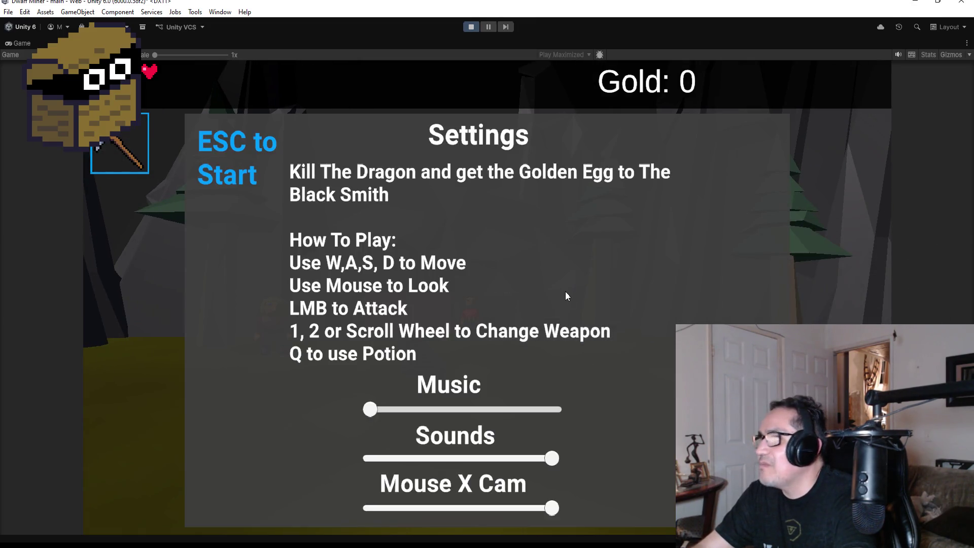
key("Escape")
Walk to the alchemist and then the blacksmith, closing each of their shops.
key("w")
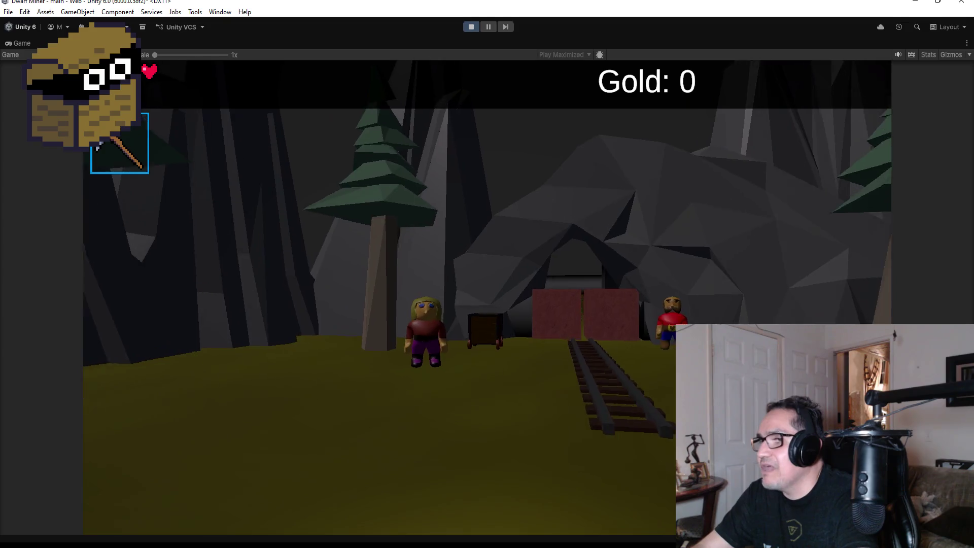
key("w")
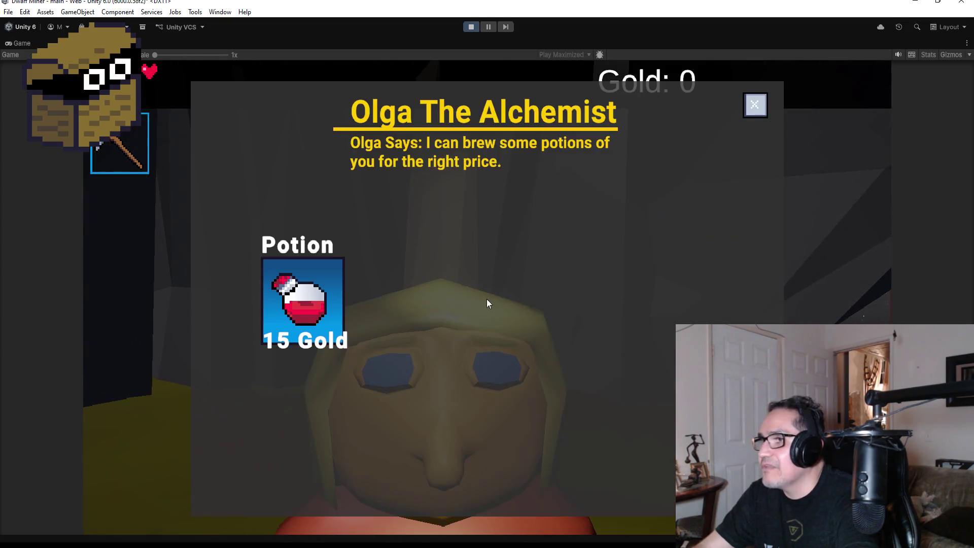
left_click(754, 105)
key("w")
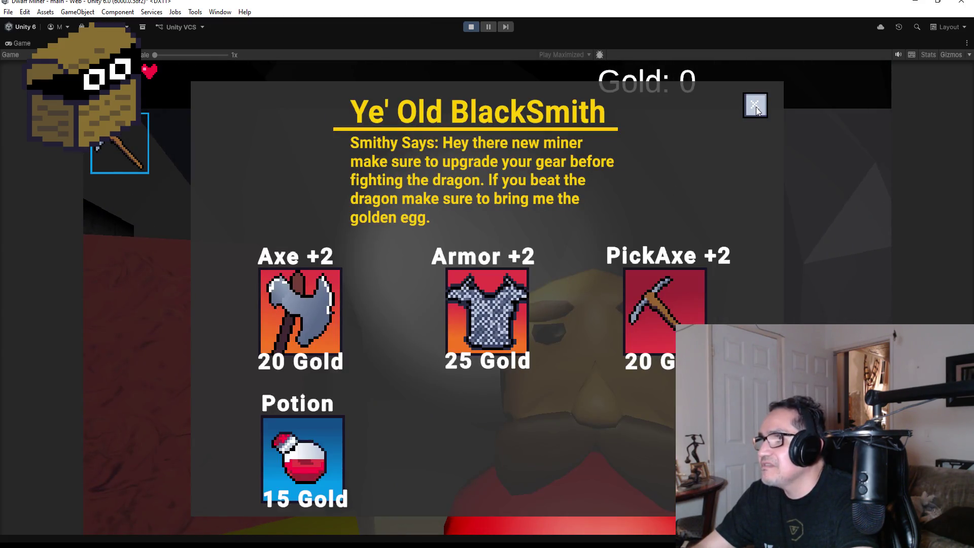
left_click(755, 106)
Walk into the mine onto the gold rock, then switch to the axe and kill the goblin.
key("w")
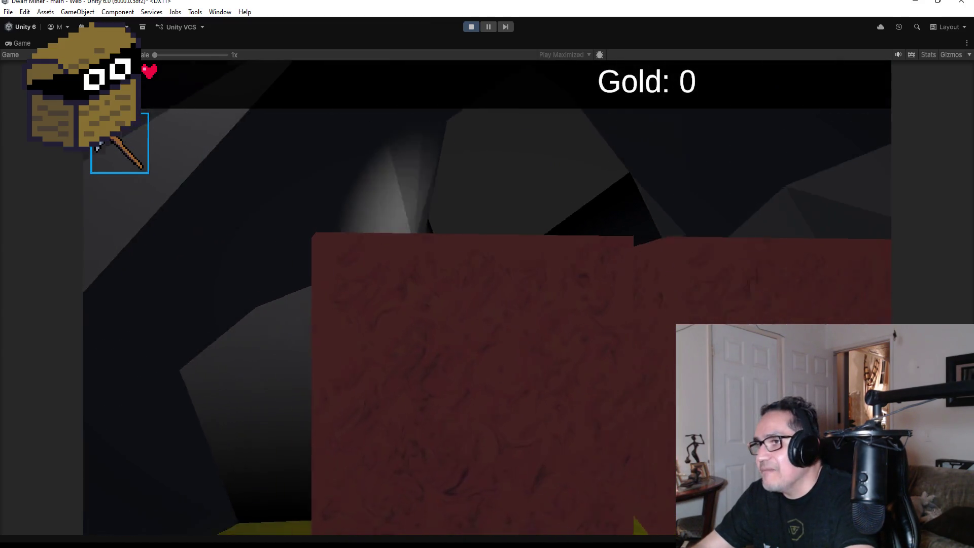
key("a")
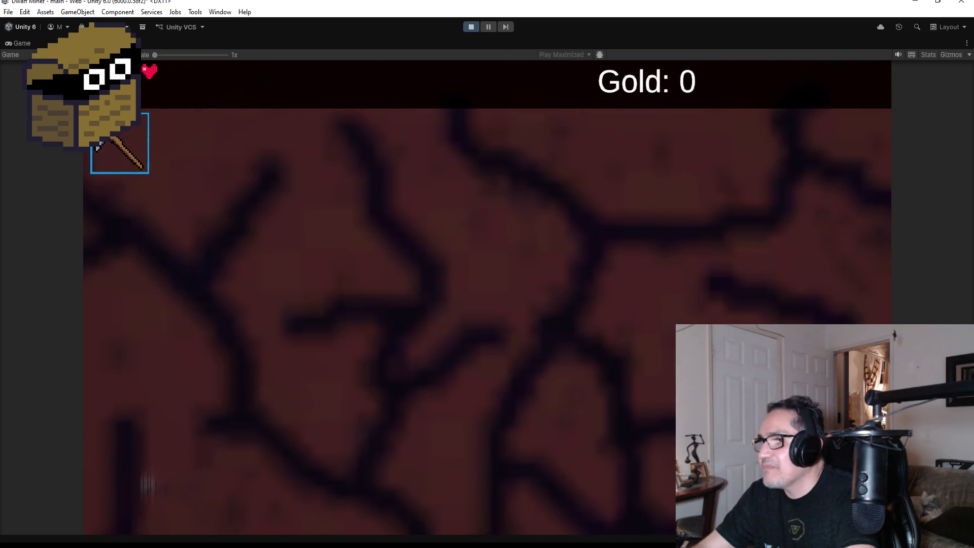
key("w")
key("2")
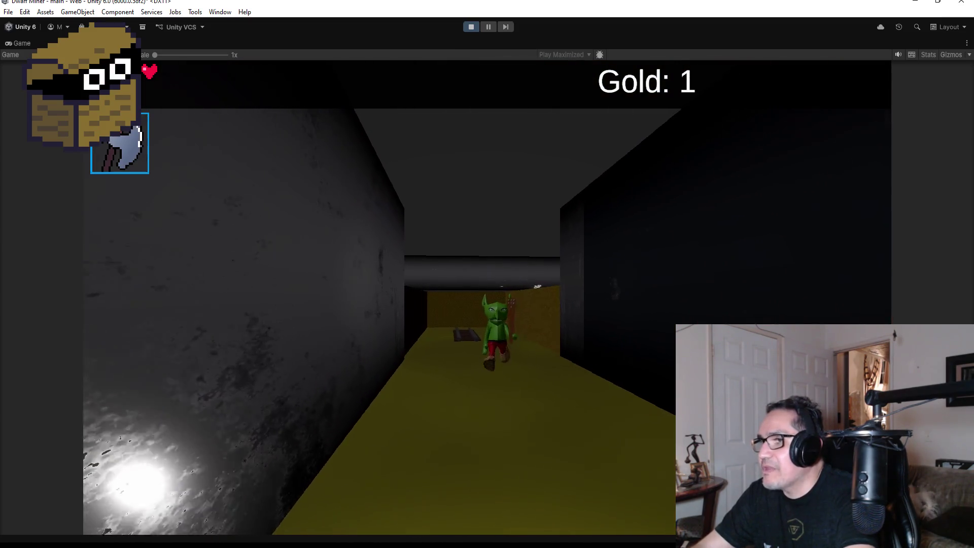
left_click(487, 274)
left_click(487, 274)
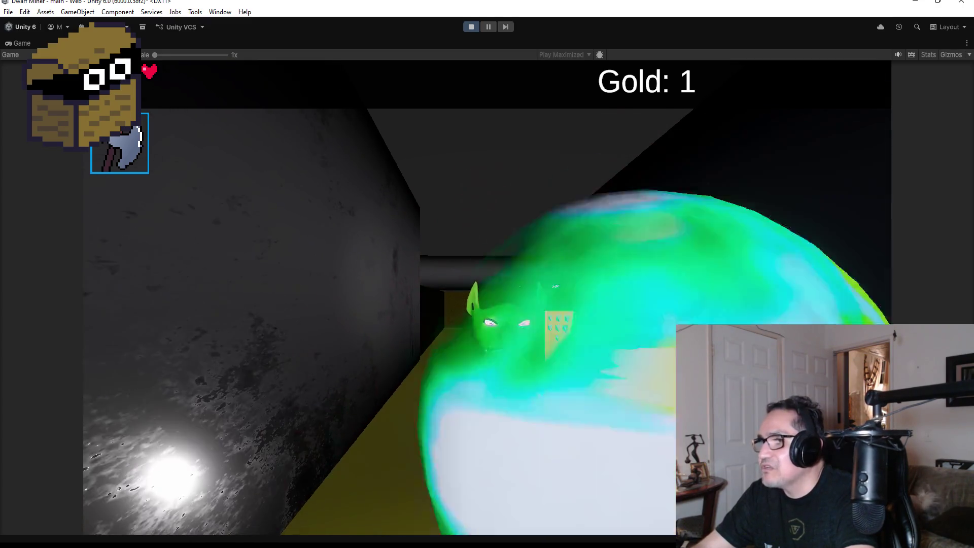
Switch back to the pickaxe, advance to the gold wall, and break the first red rock.
key("w")
key("1")
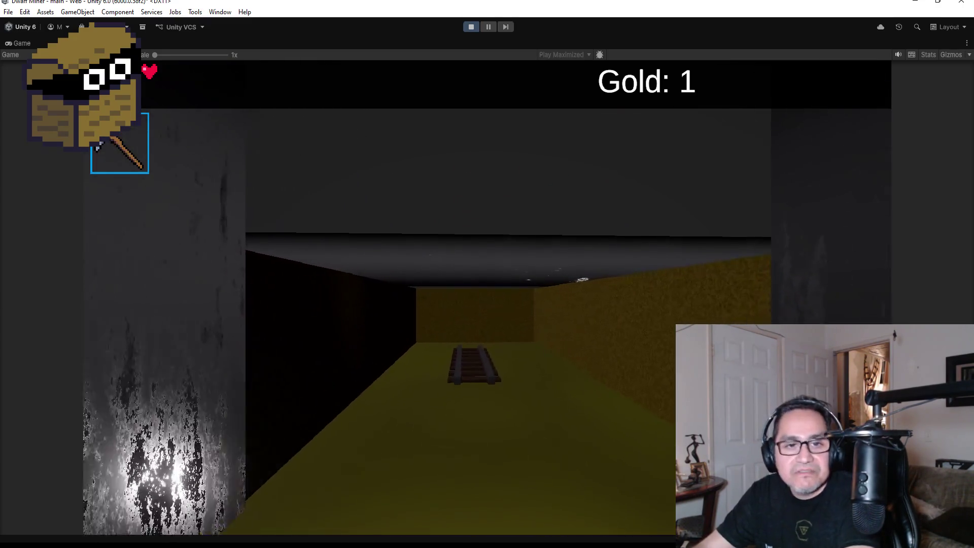
key("w")
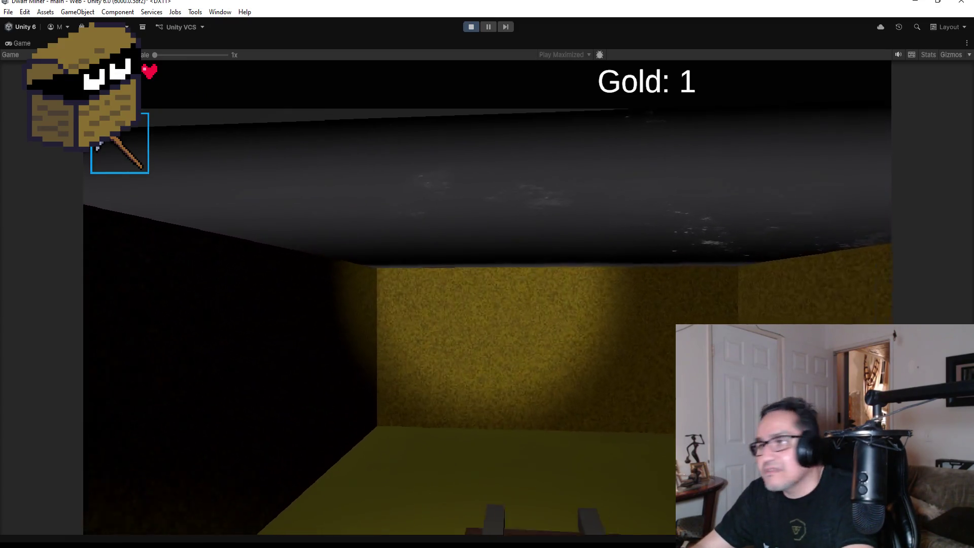
key("w")
key("d")
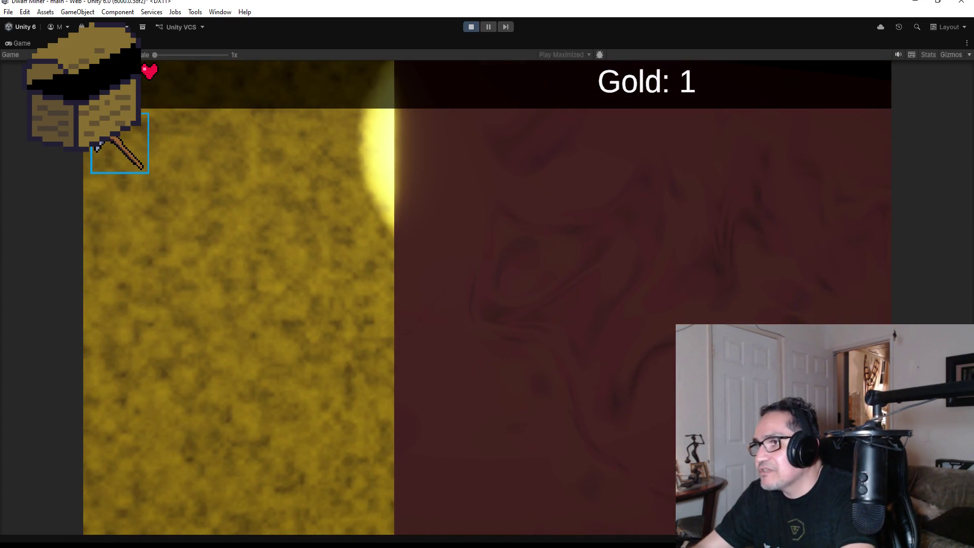
key("w")
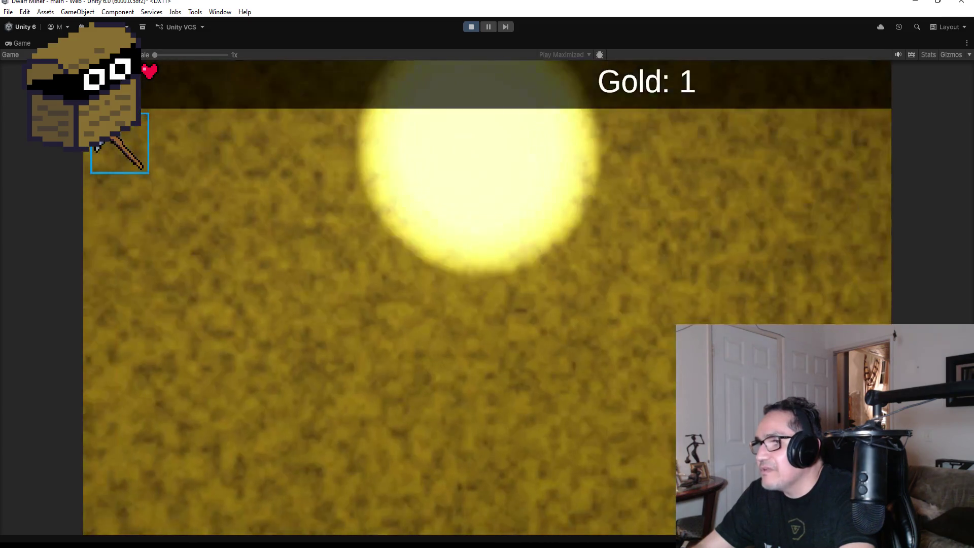
key("space")
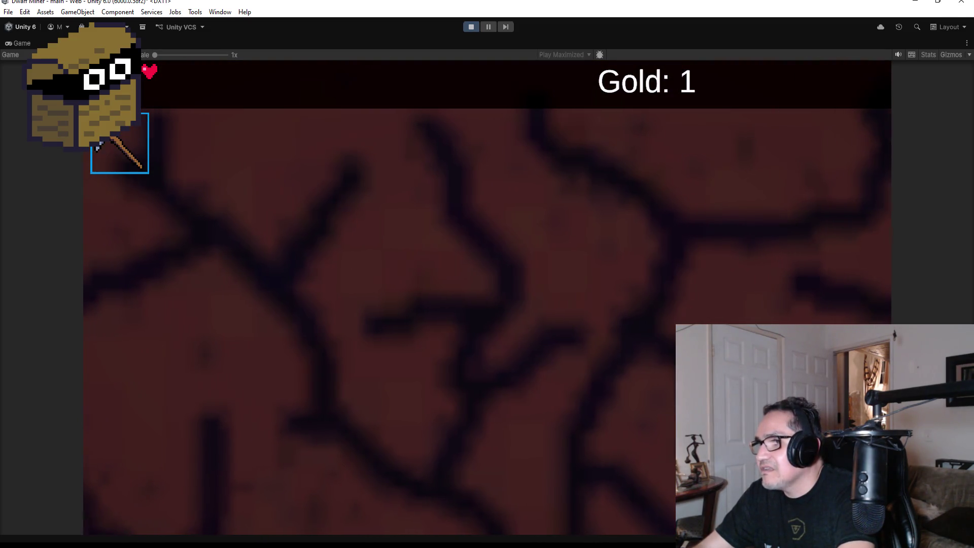
key("space")
key("space")
key("space")
Mine through the next red rocks and collect the gold behind them.
key("w")
key("space")
key("space")
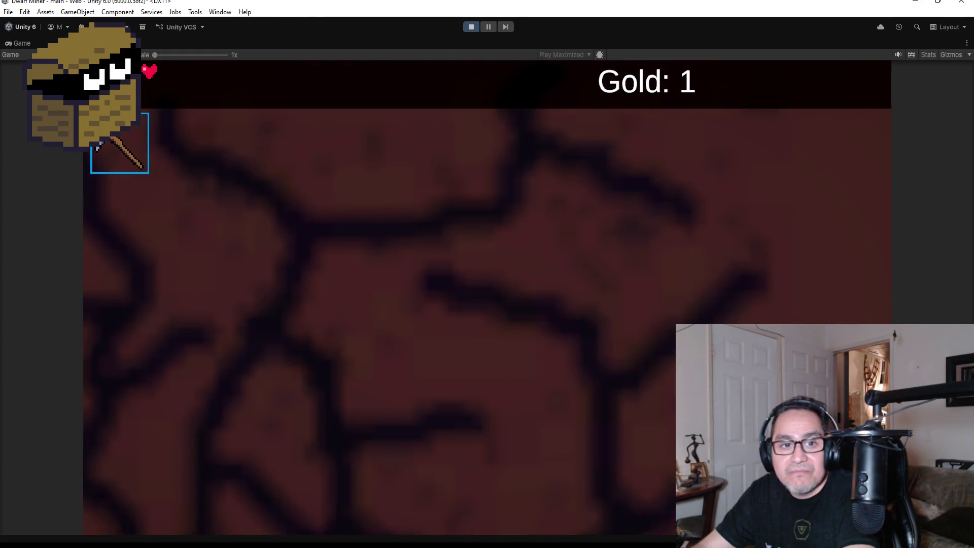
key("w")
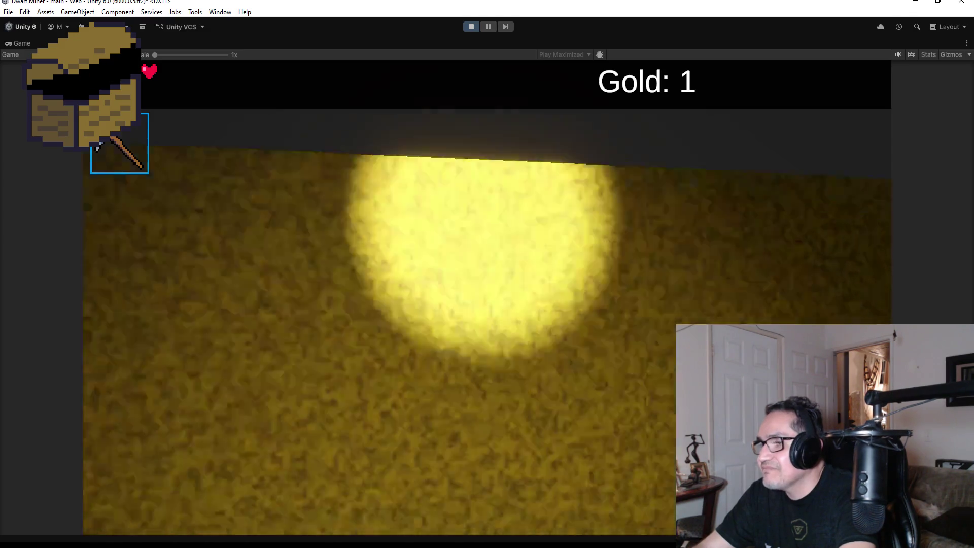
key("space")
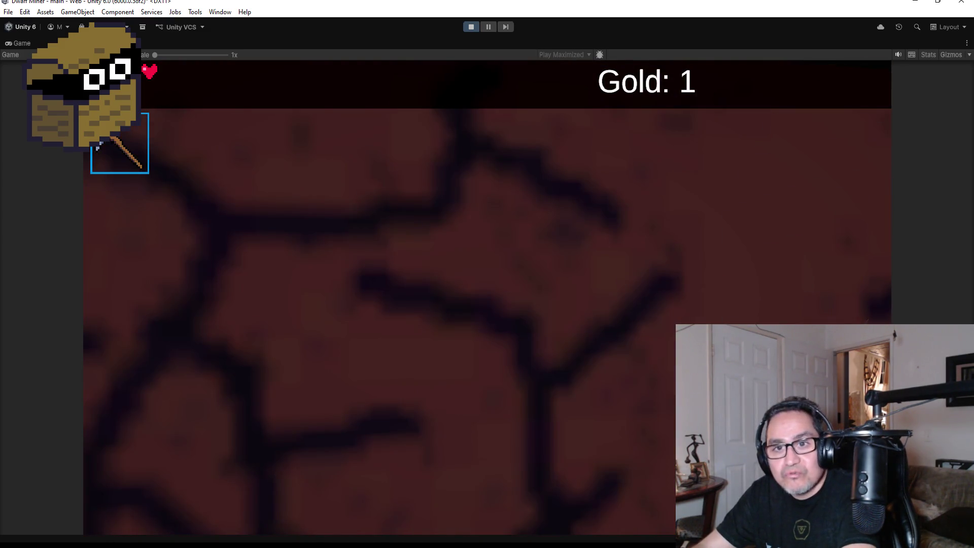
key("space")
key("w")
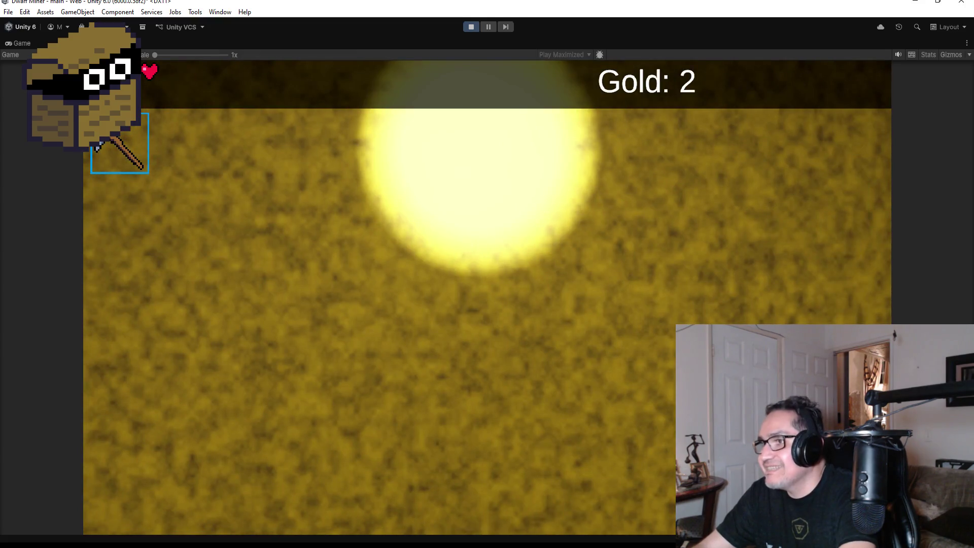
Crack the next red rock to reveal a gold nugget and collect it.
key("w")
key("space")
key("space")
key("w")
key("w")
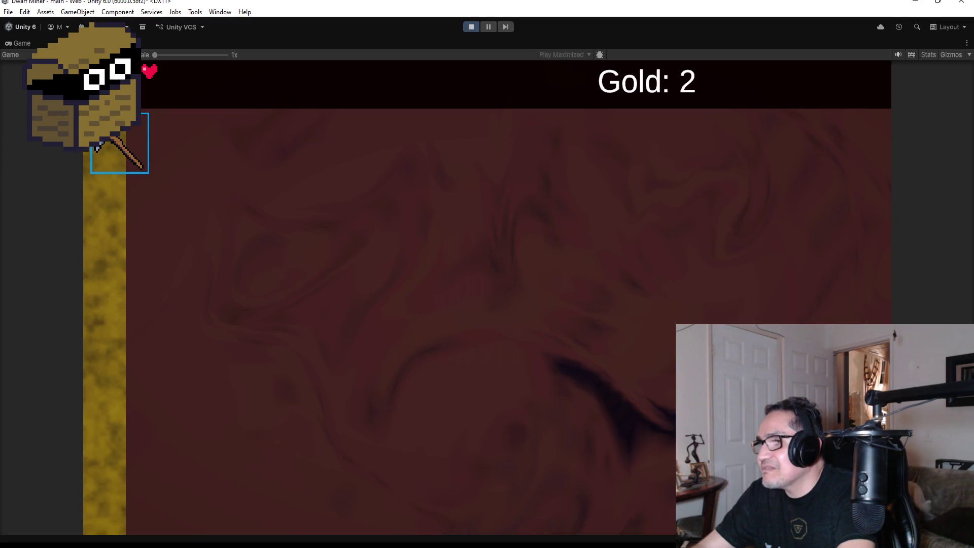
key("space")
key("space")
key("w")
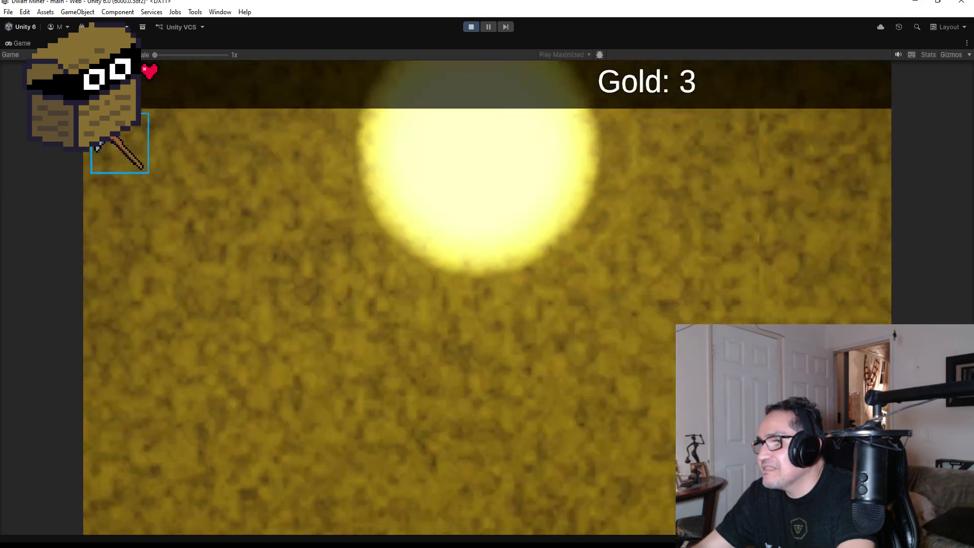
key("w")
Break another red rock, ready the axe against the goblin, and walk toward the last nugget.
key("space")
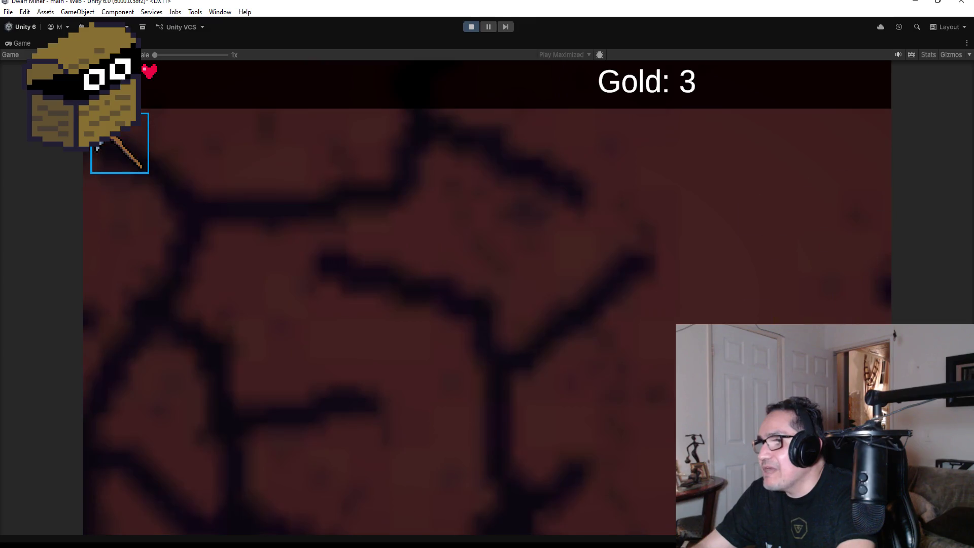
key("space")
key("q")
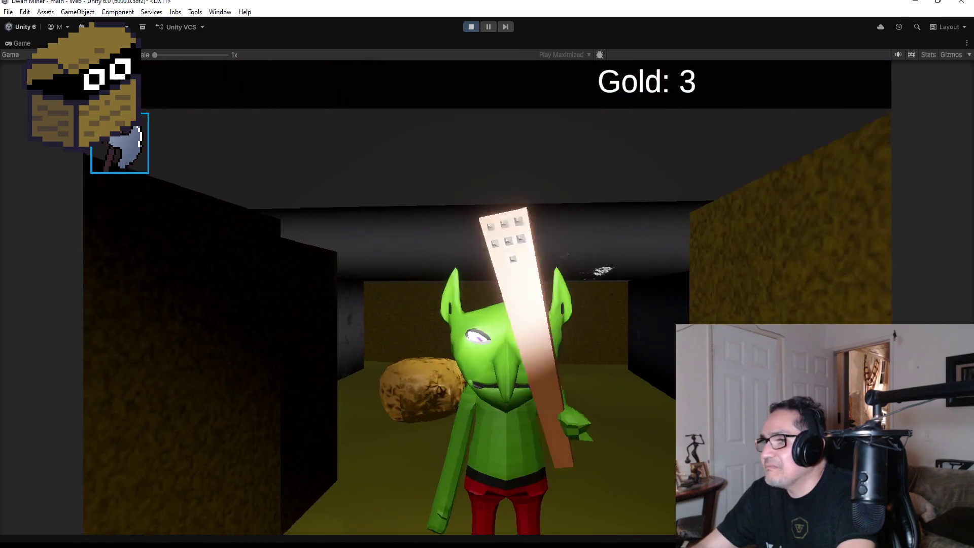
key("w")
key("d")
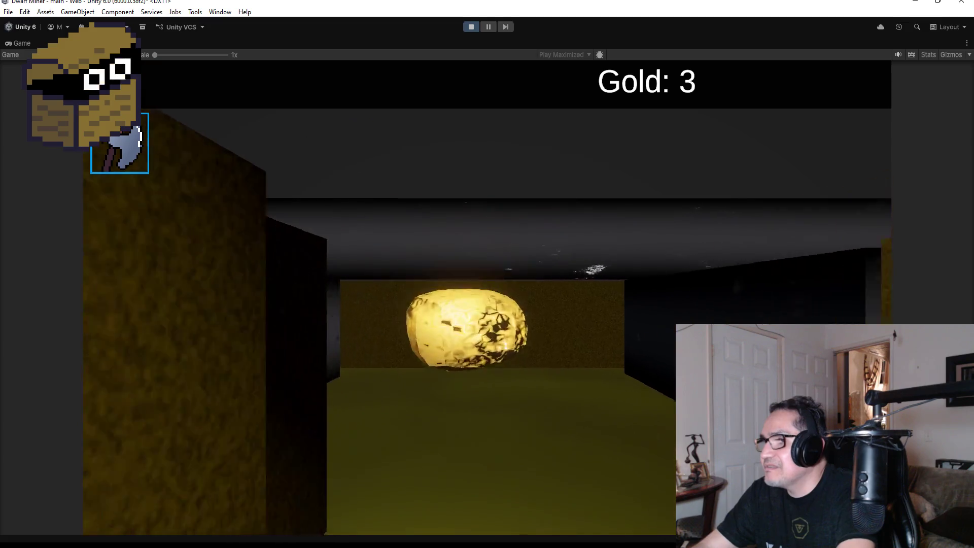
key("w")
key("q")
key("w")
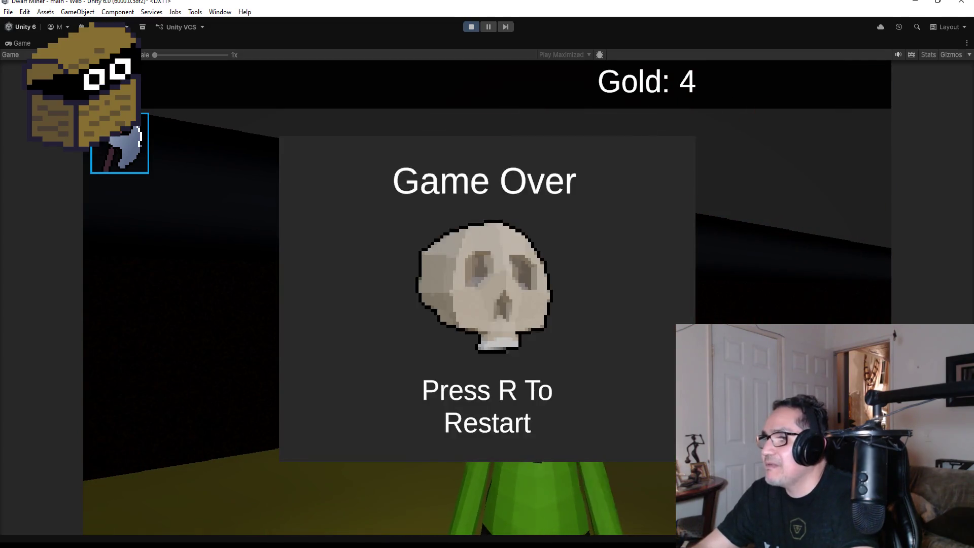
Restart from the Game Over screen with R and close the Settings panel to resume play.
key("r")
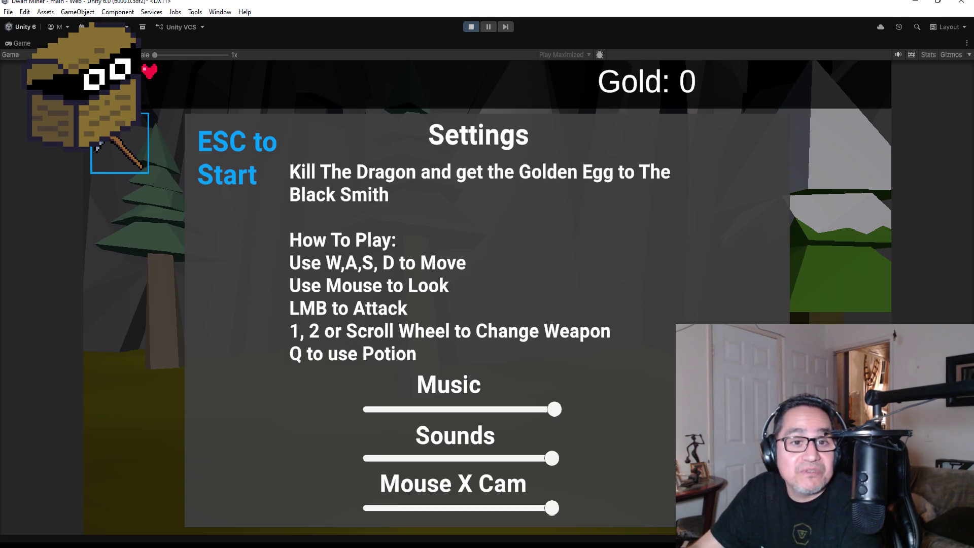
key("Escape")
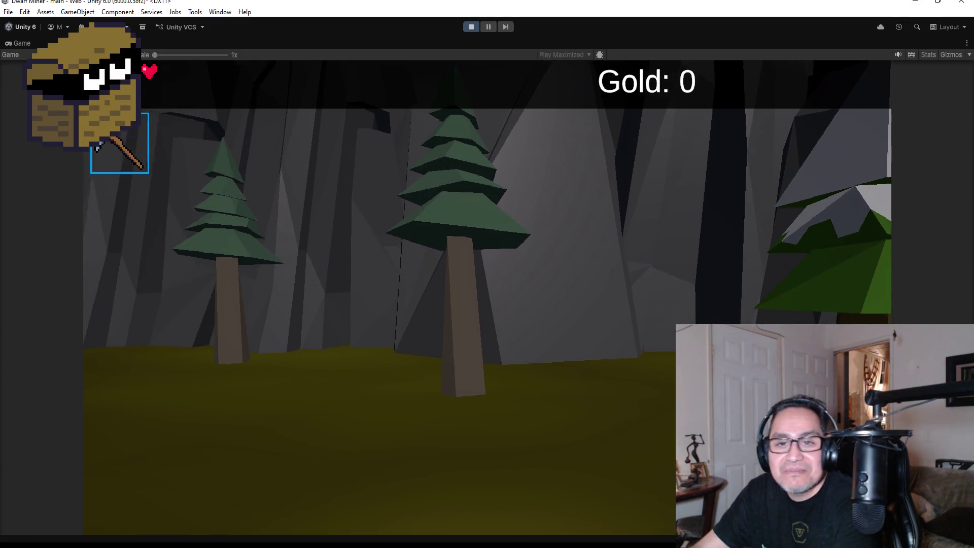
Walk into the mine, collect the first nugget, and defeat the corridor goblin.
key("w")
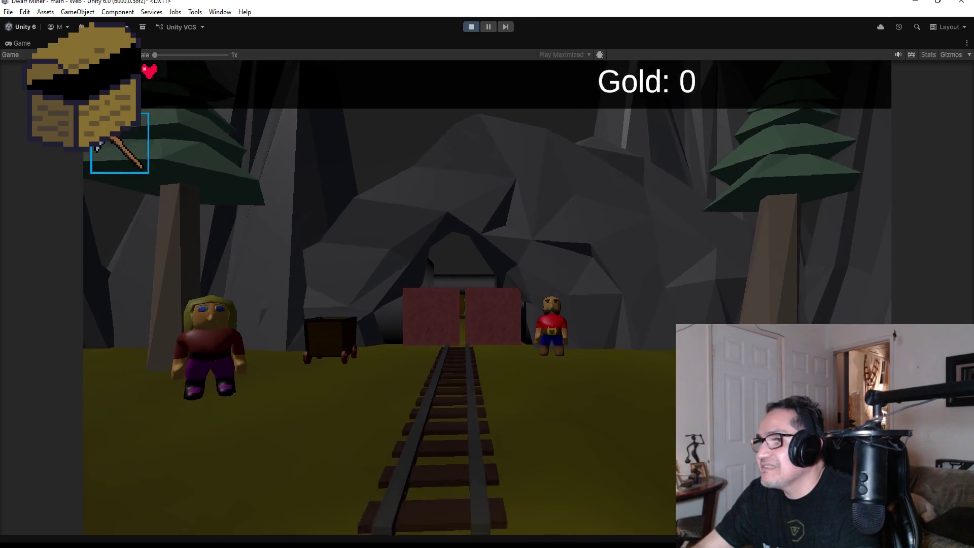
key("w")
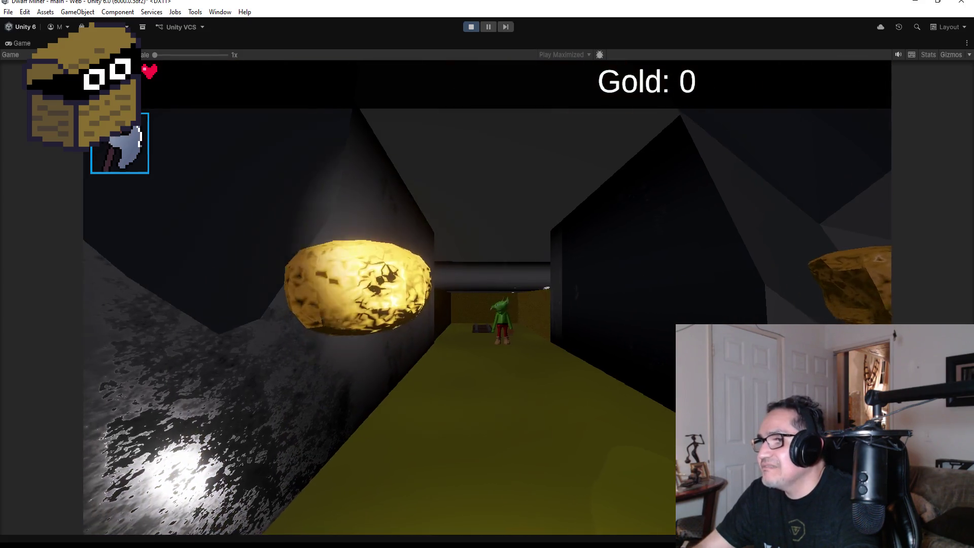
key("w")
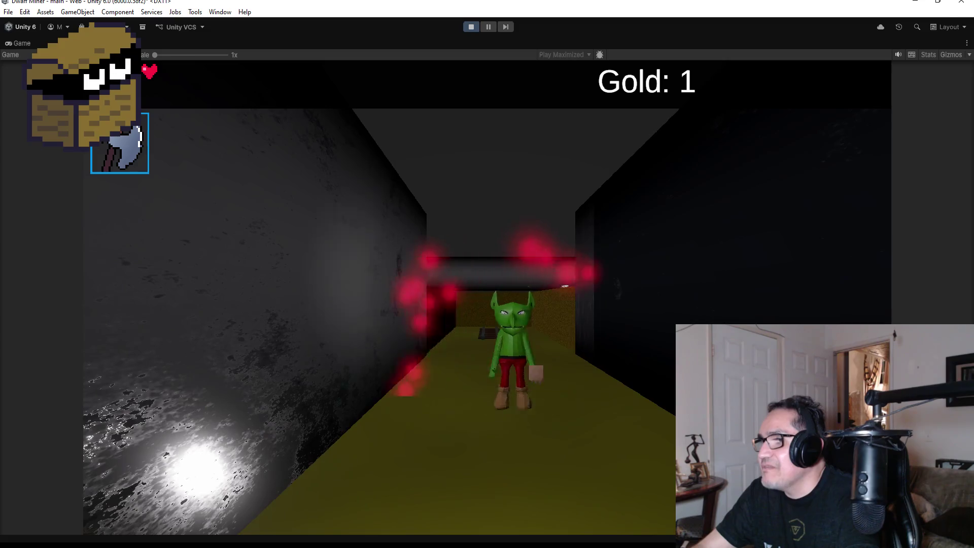
key("w")
key("w")
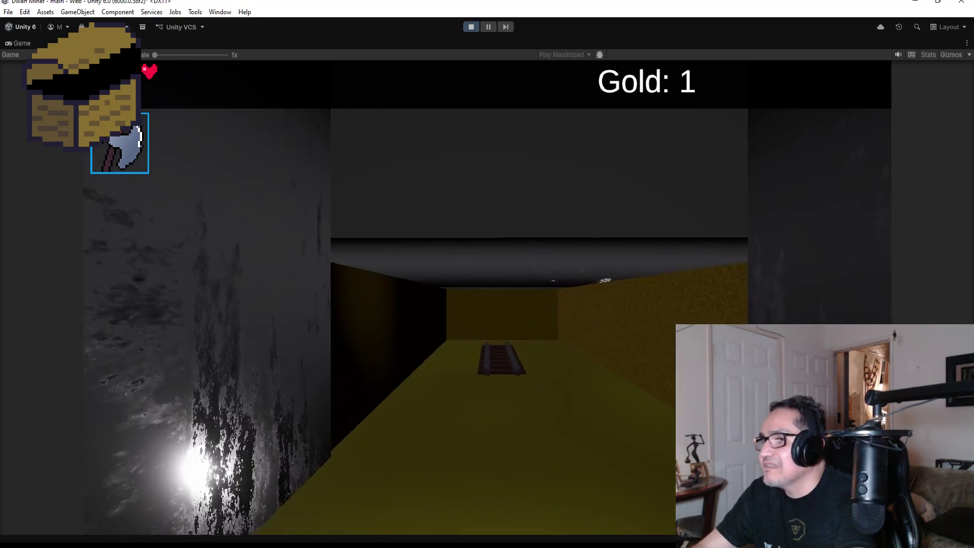
key("w")
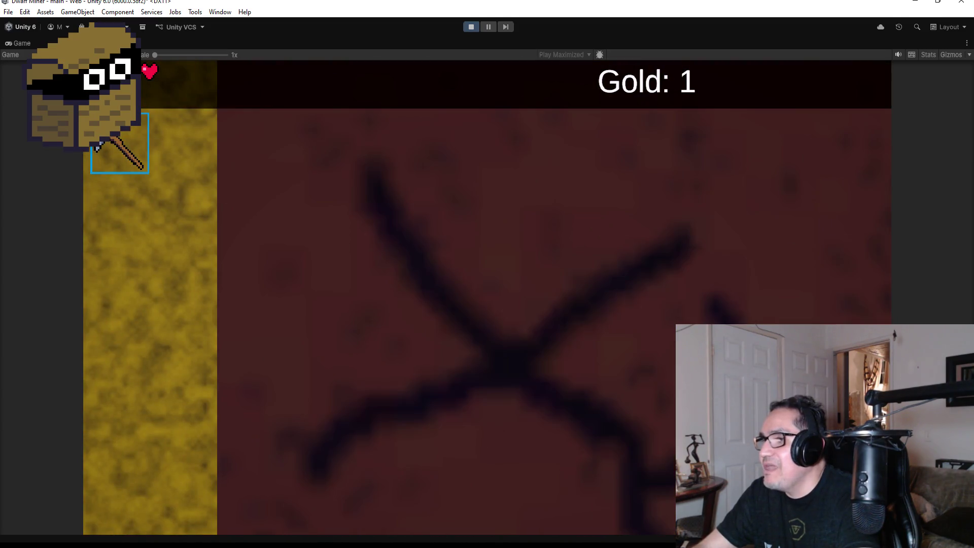
Break through the wall and collect the nuggets along the gold wall and corridor.
key("w")
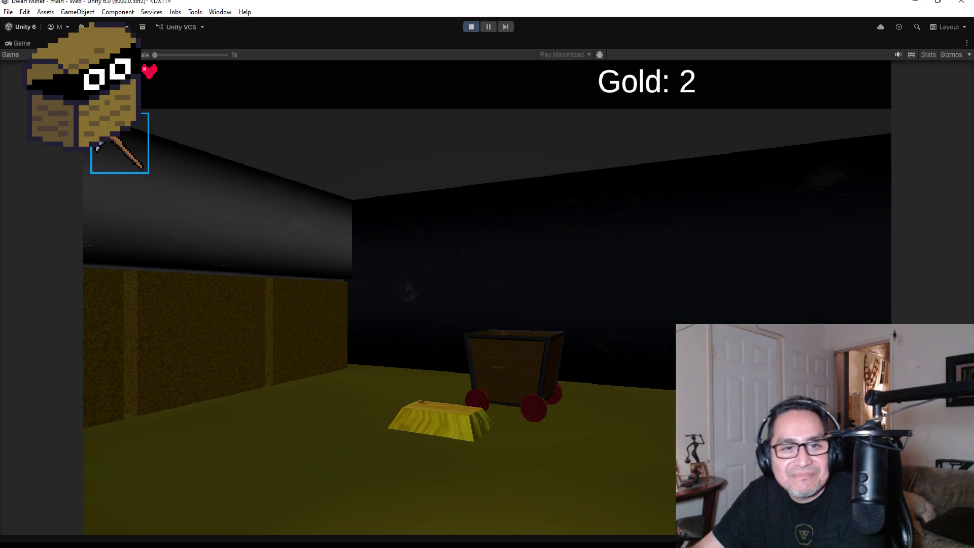
key("w")
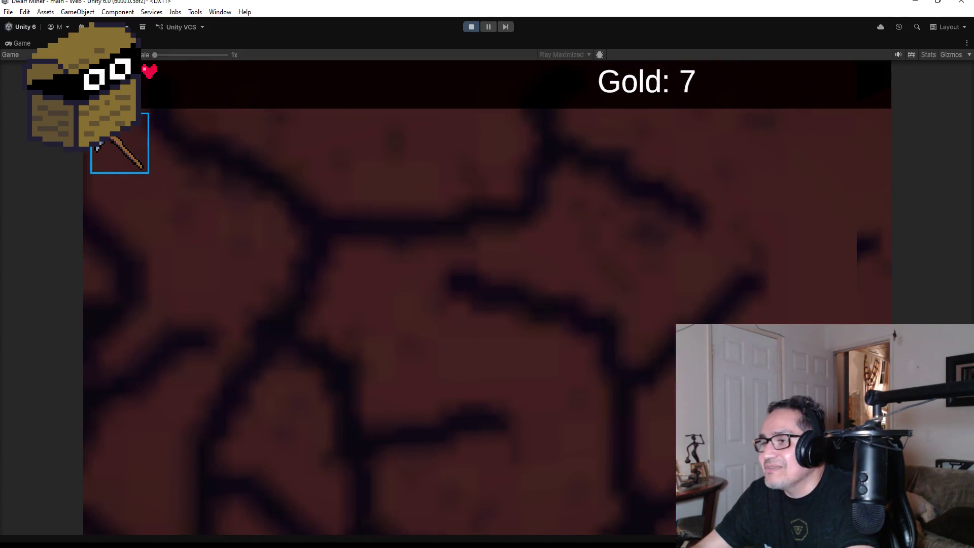
key("w")
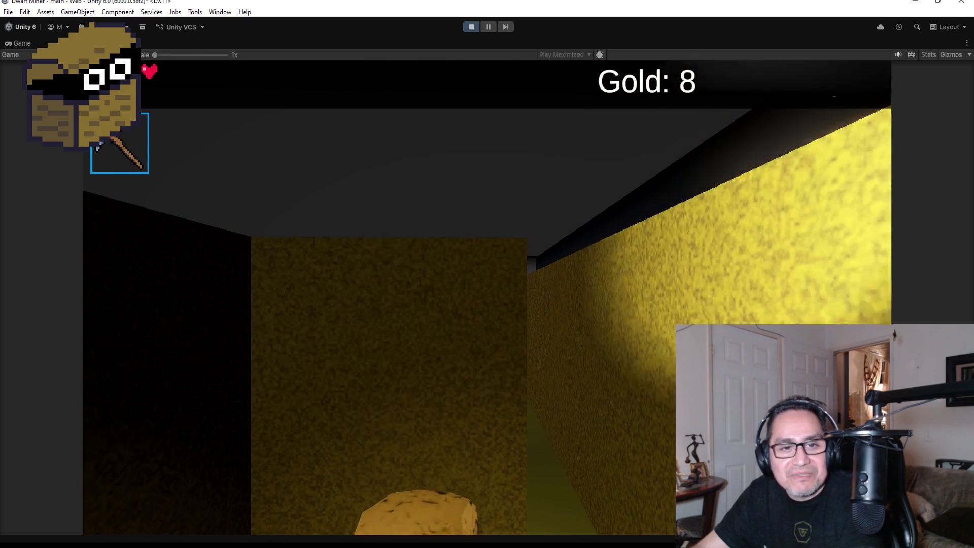
key("w")
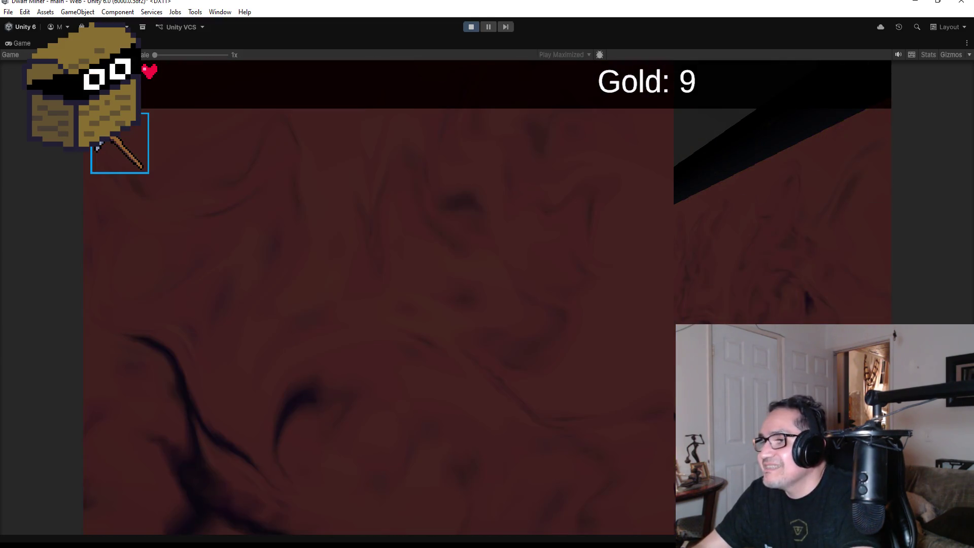
key("d")
key("w")
key("w")
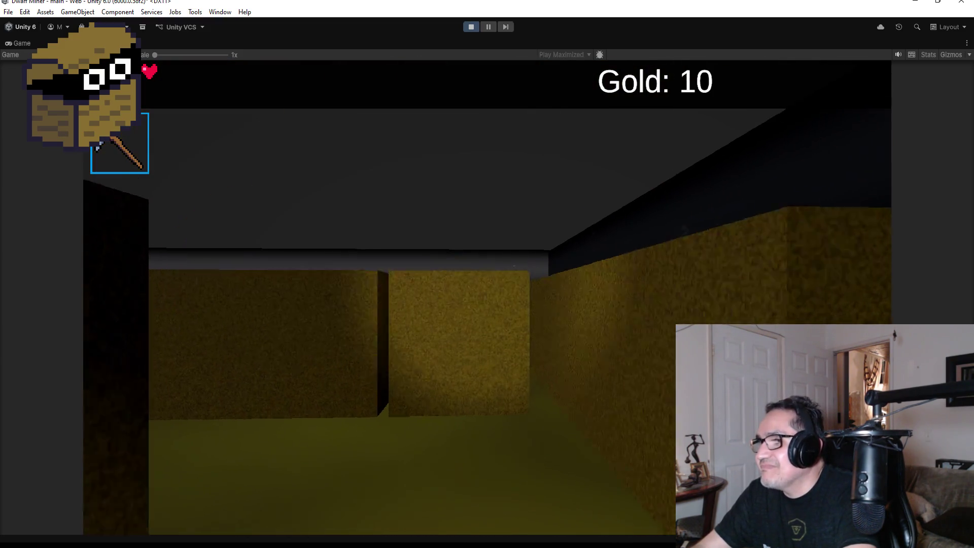
Mine through the successive red rock walls, collecting their nuggets.
key("w")
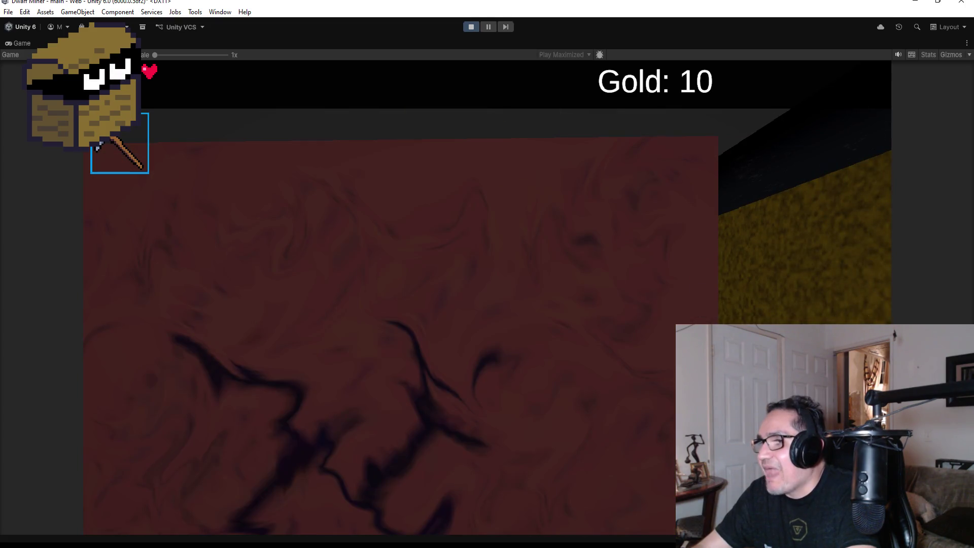
key("w")
key("w")
key("w")
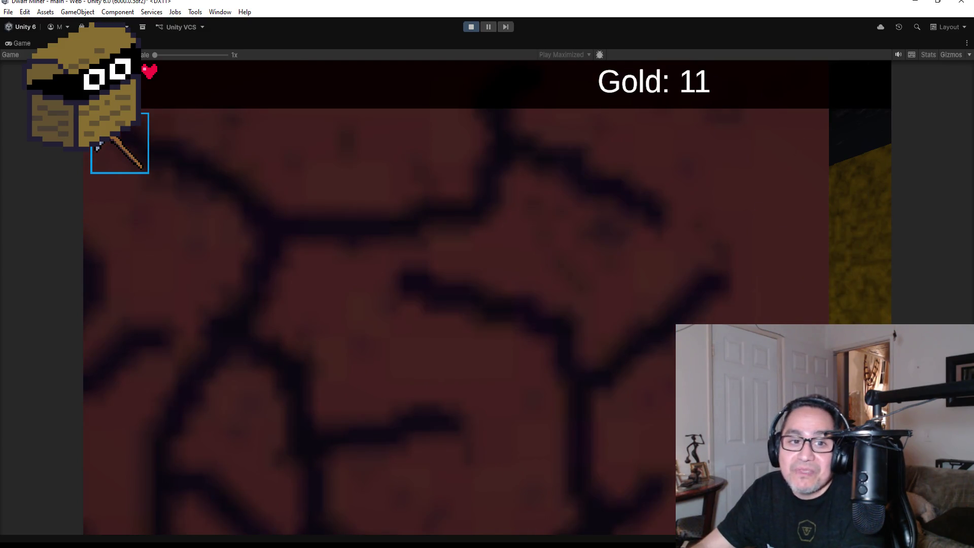
key("w")
key("w")
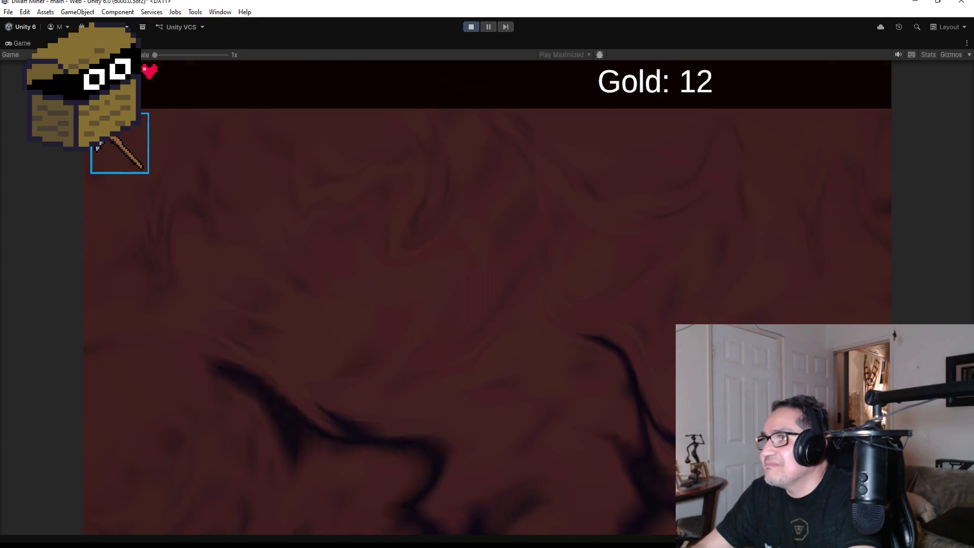
key("w")
key("w")
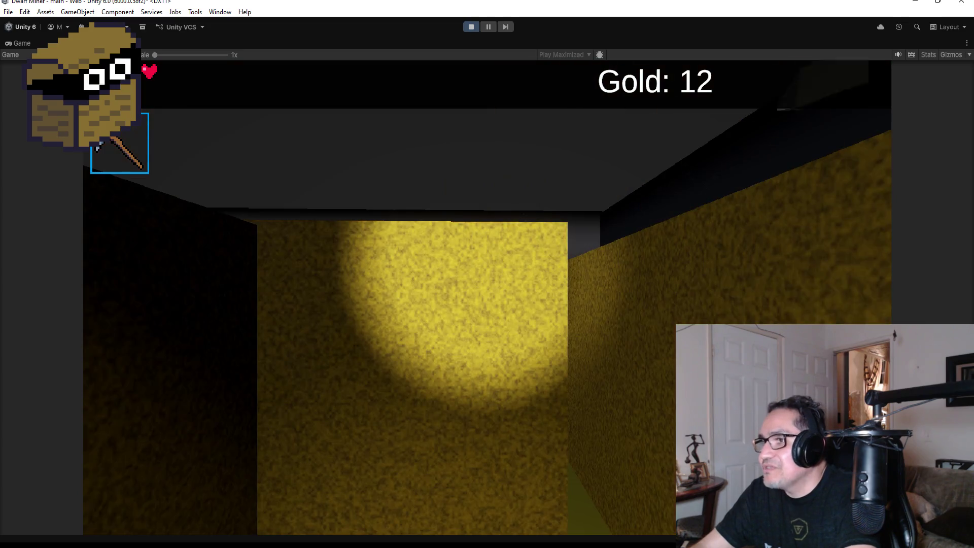
key("w")
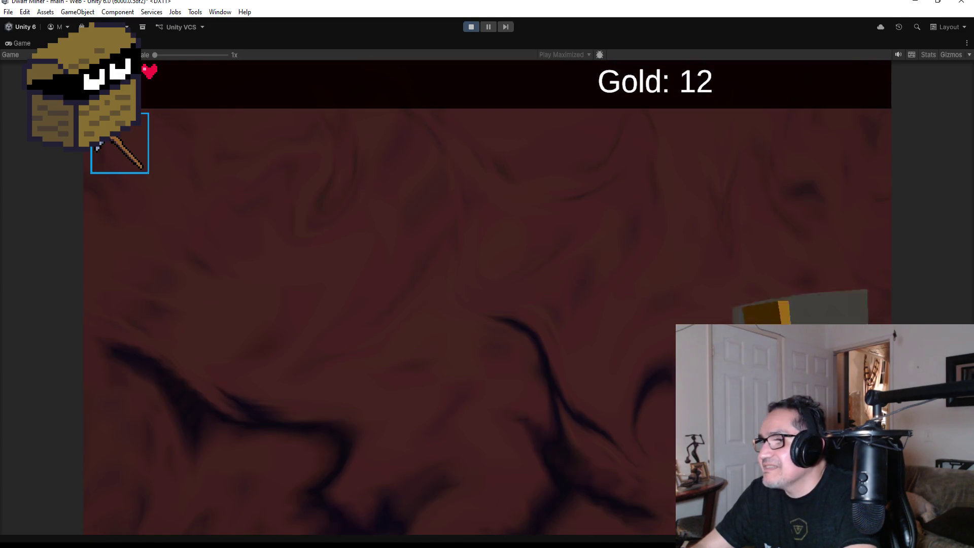
key("w")
key("w")
Defeat the goblin with the axe, return to the pickaxe, and break the next red wall.
key("2")
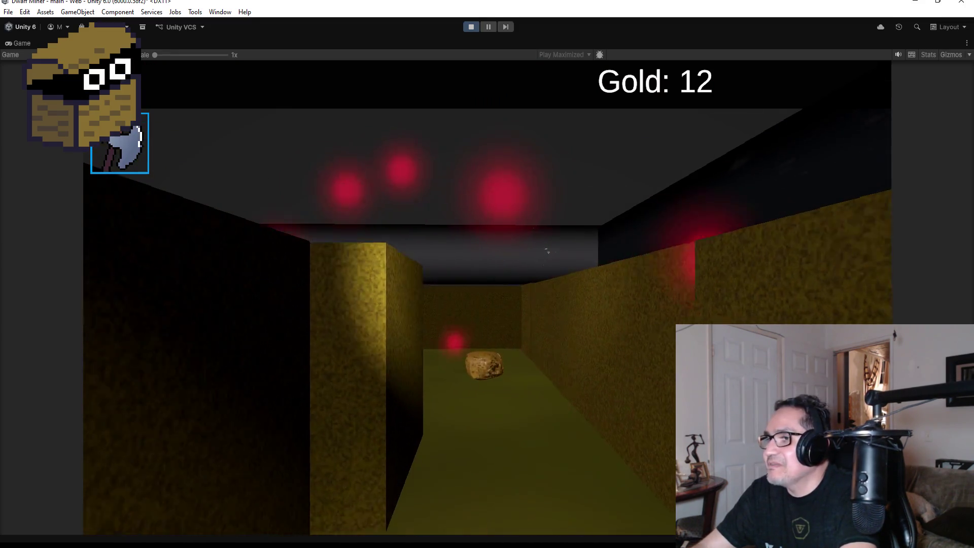
key("w")
key("w")
key("w")
key("w")
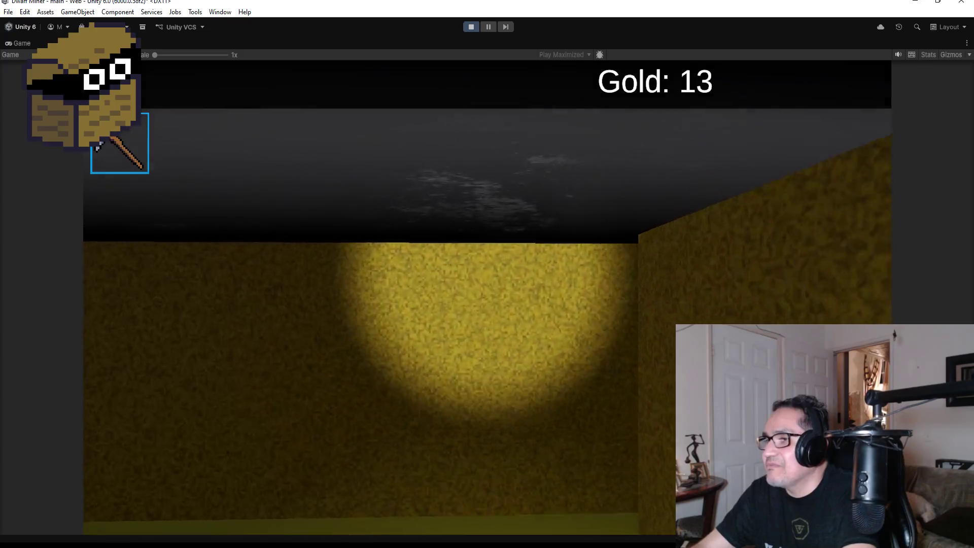
key("d")
key("1")
key("w")
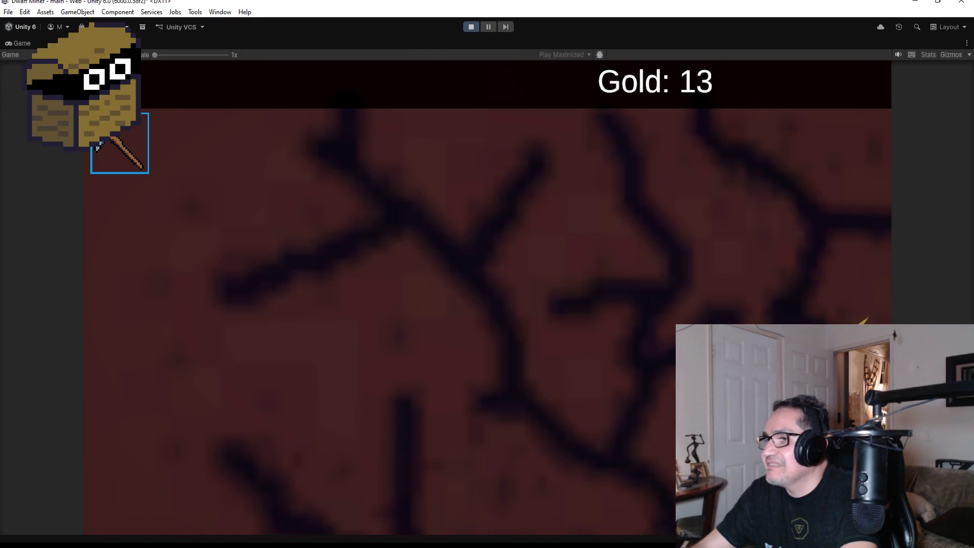
key("w")
key("w")
key("w")
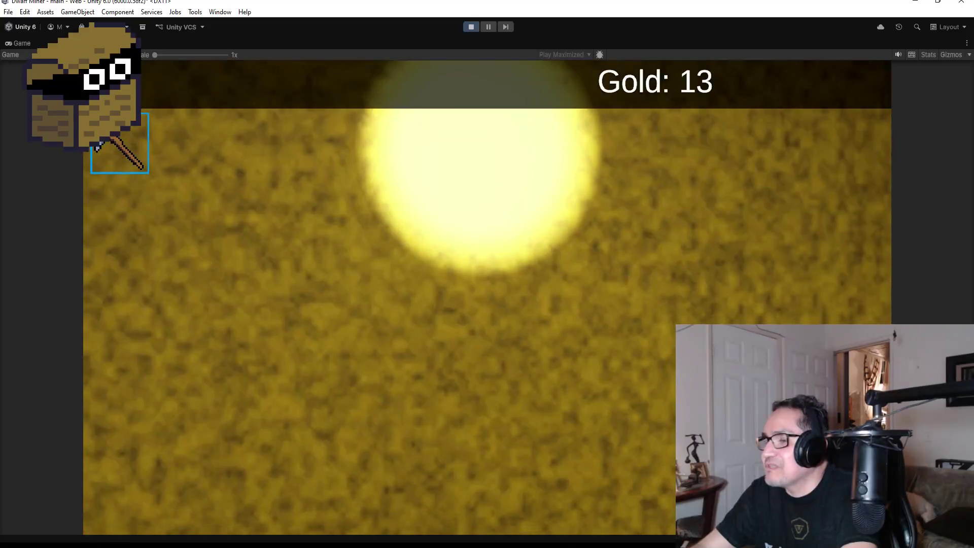
key("d")
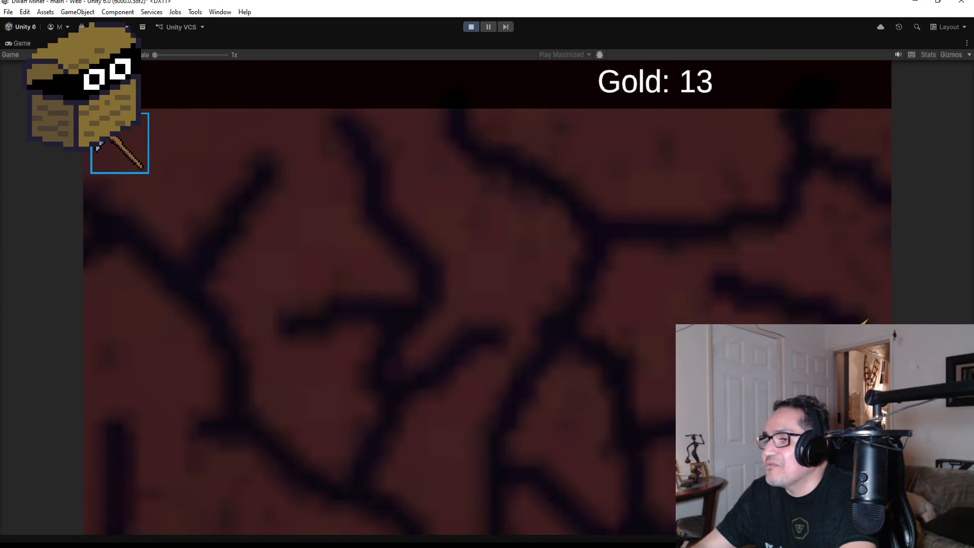
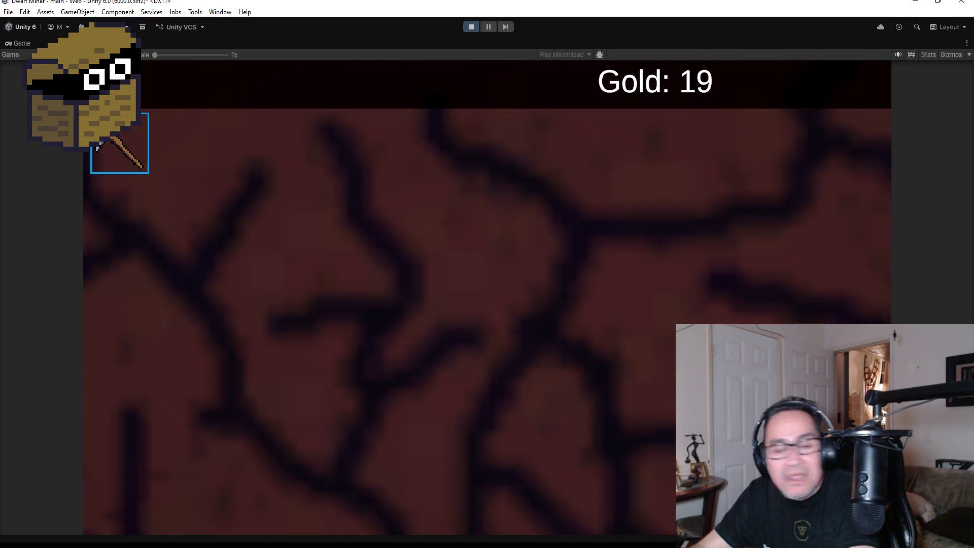
Swap between axe and pickaxe, walk to the gold wall, and mine Gold up to 20.
key("2")
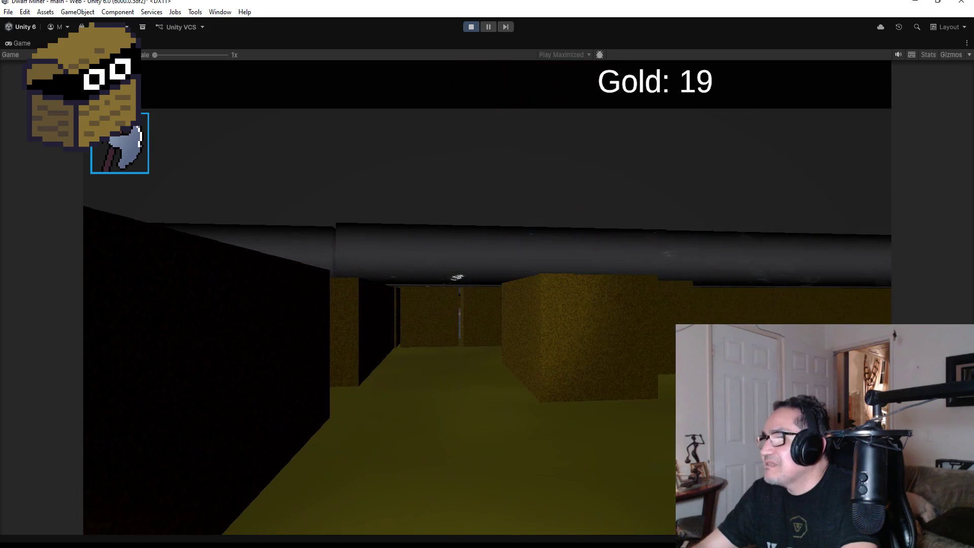
key("1")
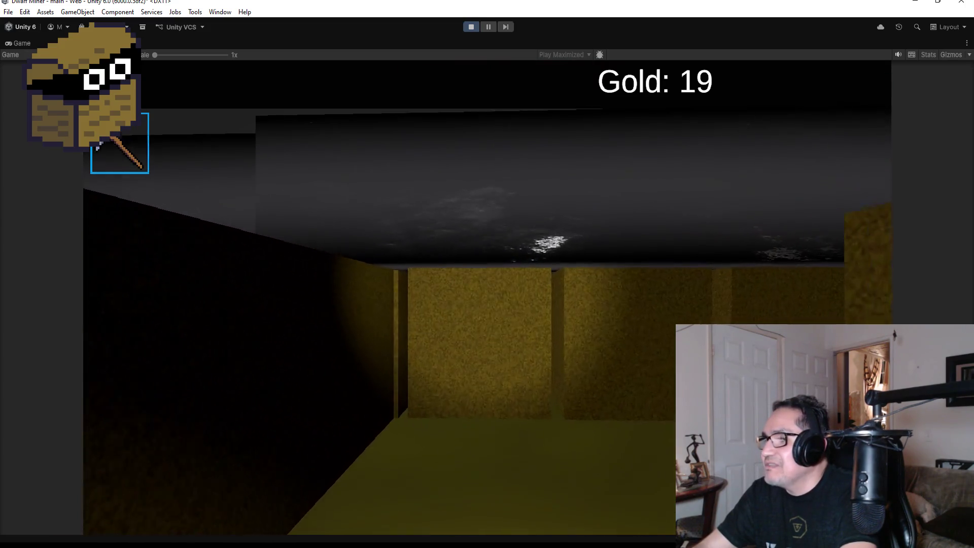
key("w")
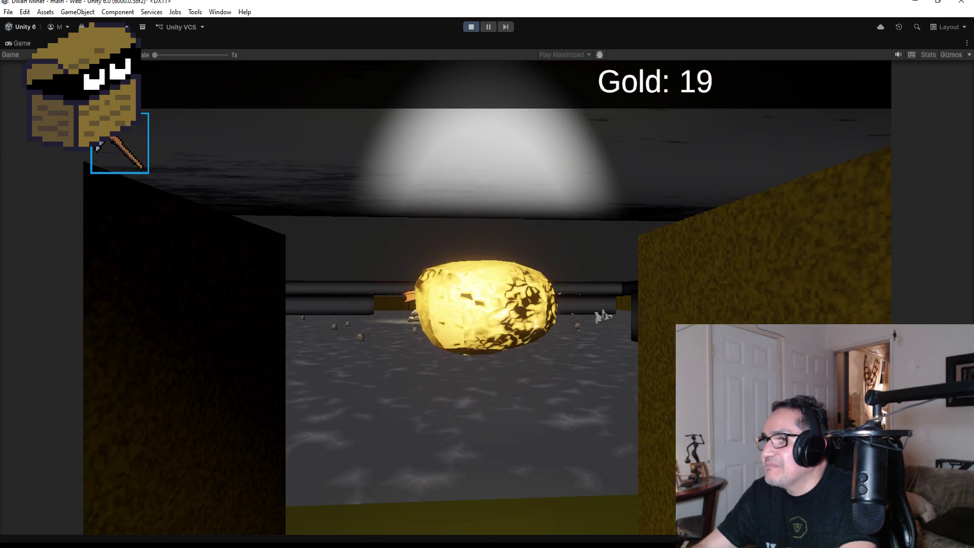
key("2")
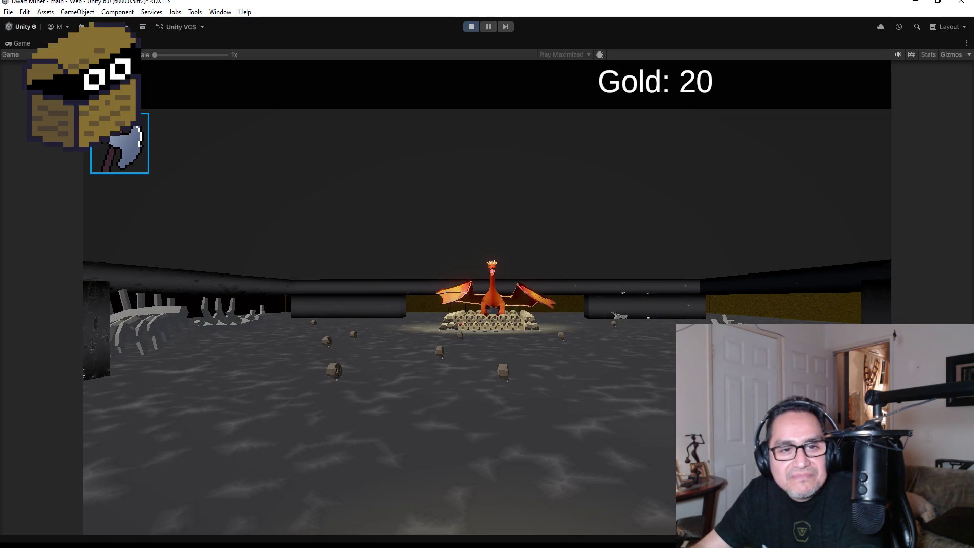
Walk up to the dragon on its skull pile until Game Over, then stop the playtest.
key("w")
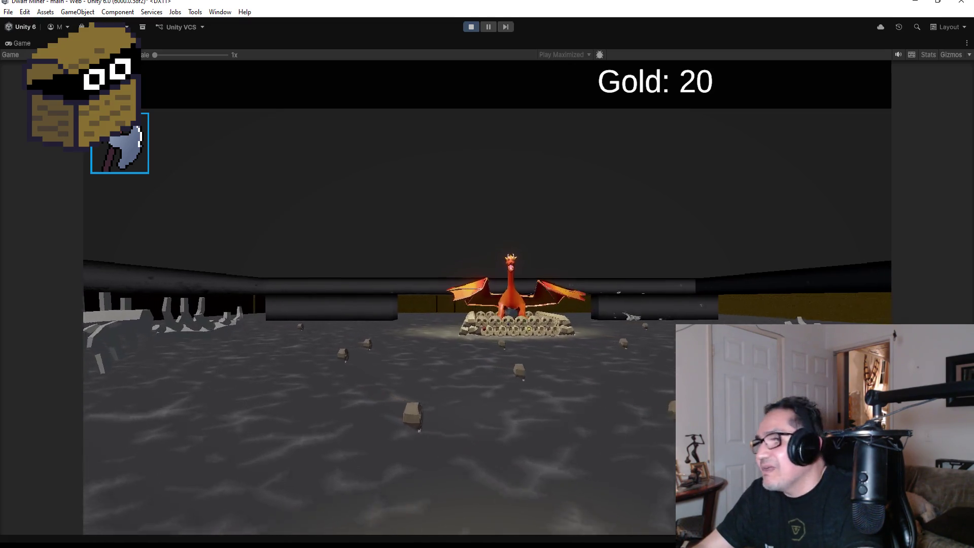
key("w")
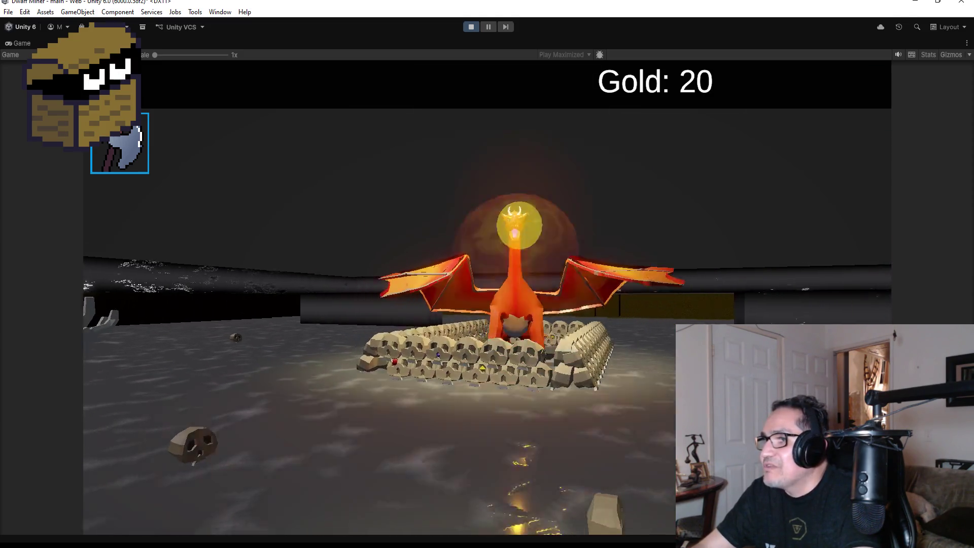
key("w")
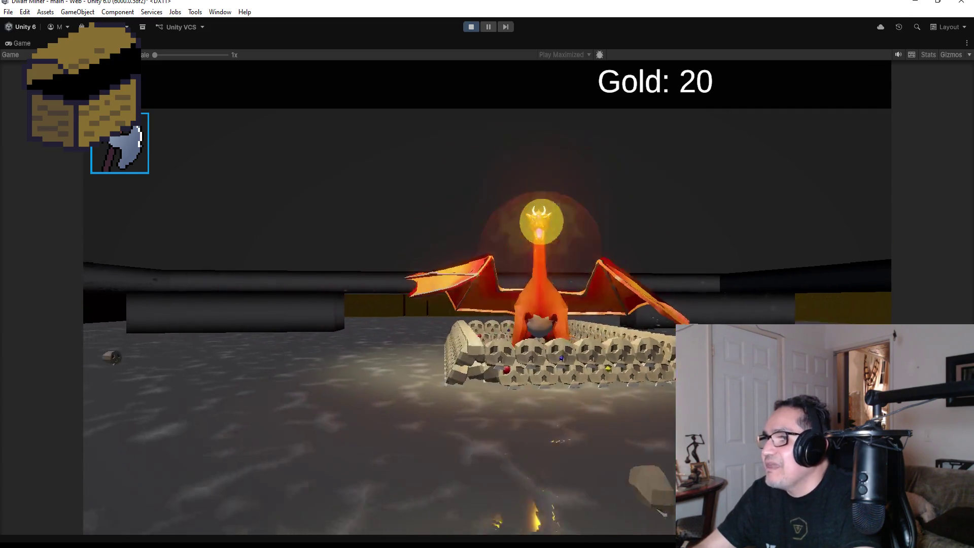
key("w")
key("w")
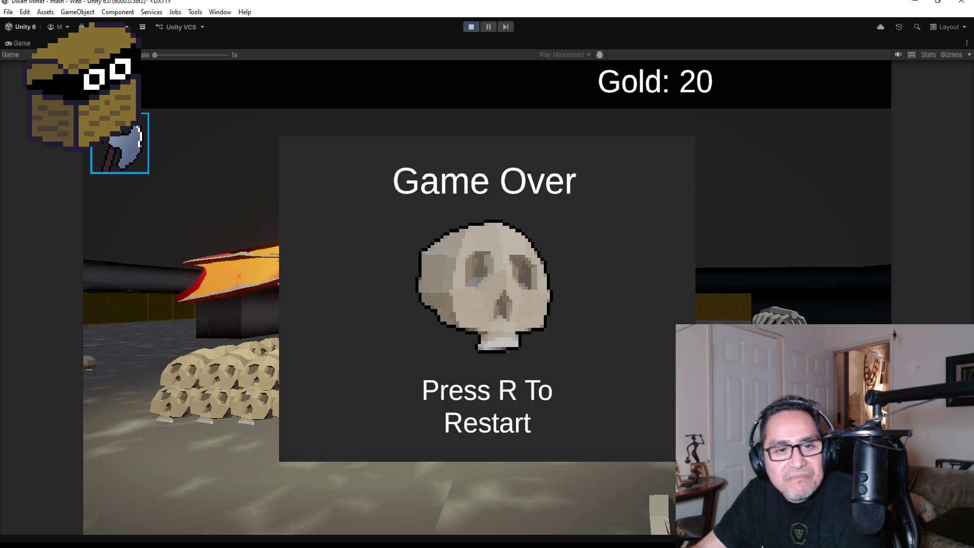
key("Escape")
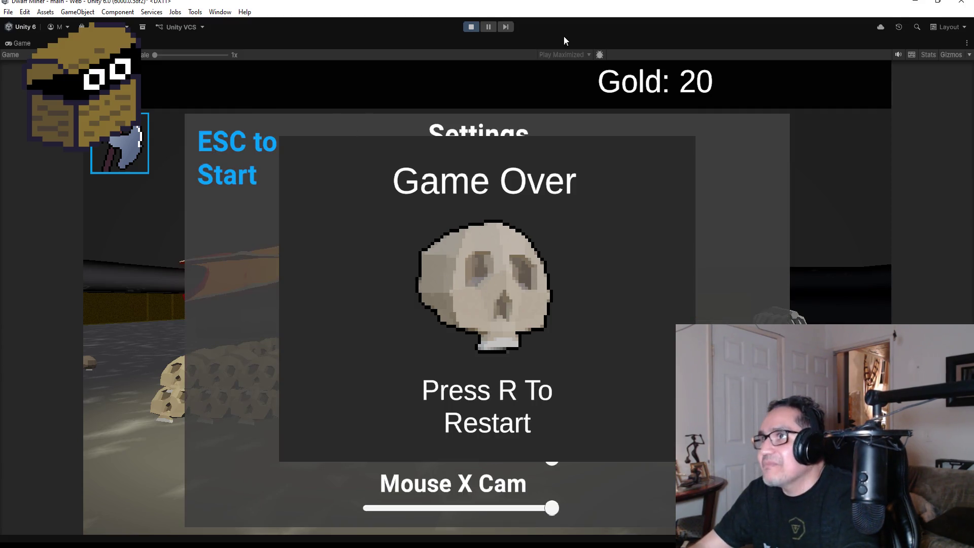
left_click(471, 27)
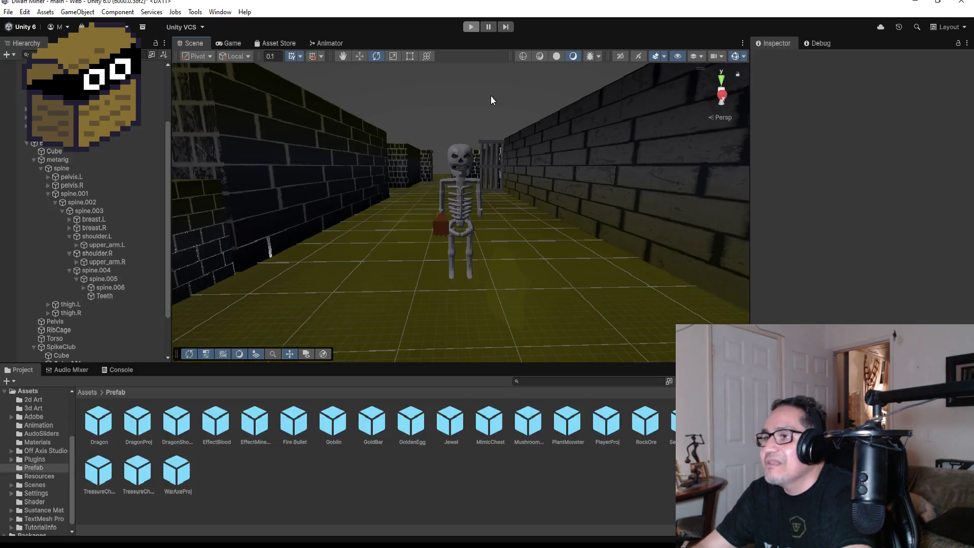
Collapse the BossSkeleton bone tree in the Hierarchy and re-enter Play mode.
scroll(80, 165, "up", 5)
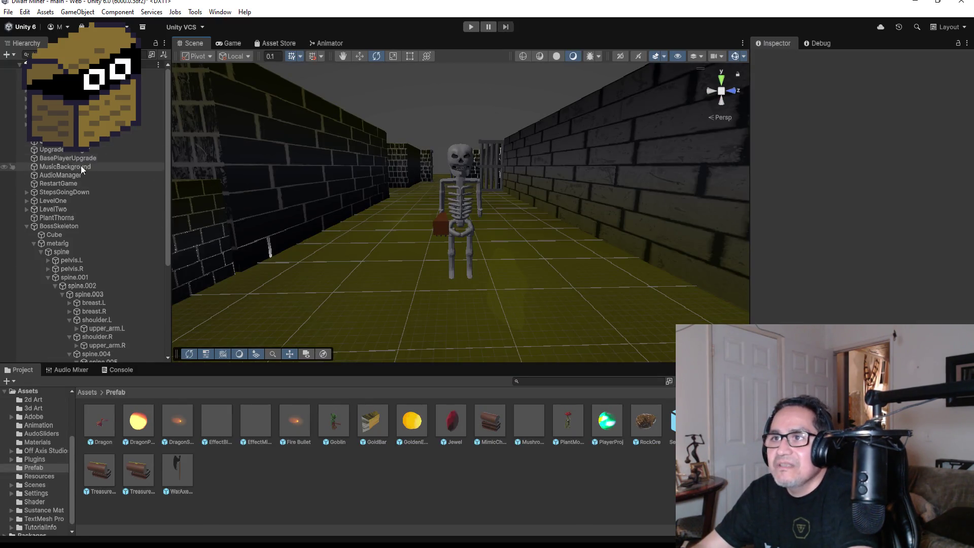
left_click(25, 226)
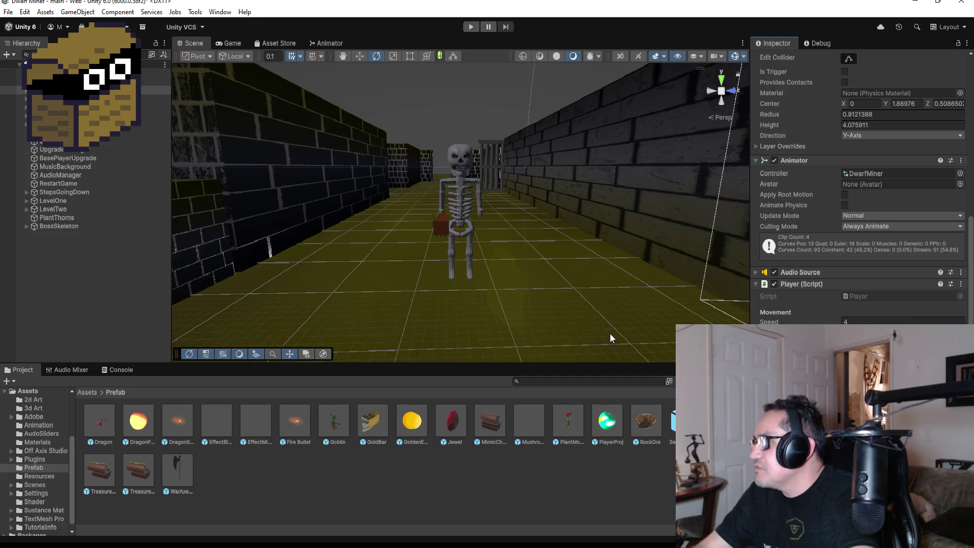
left_click(475, 28)
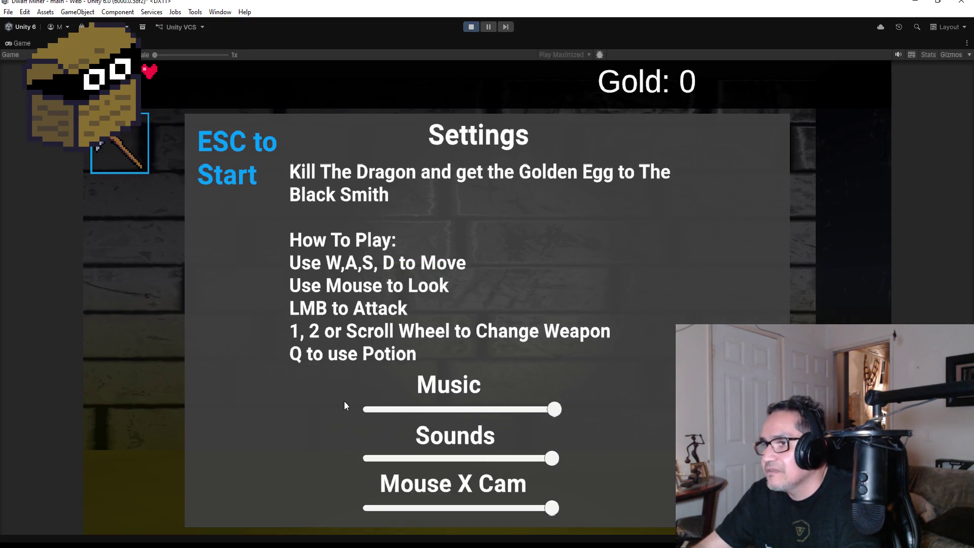
Lower the Music slider, start the game, and walk down the corridor to face the skeleton.
left_click_drag(565, 417, 446, 408)
key("Escape")
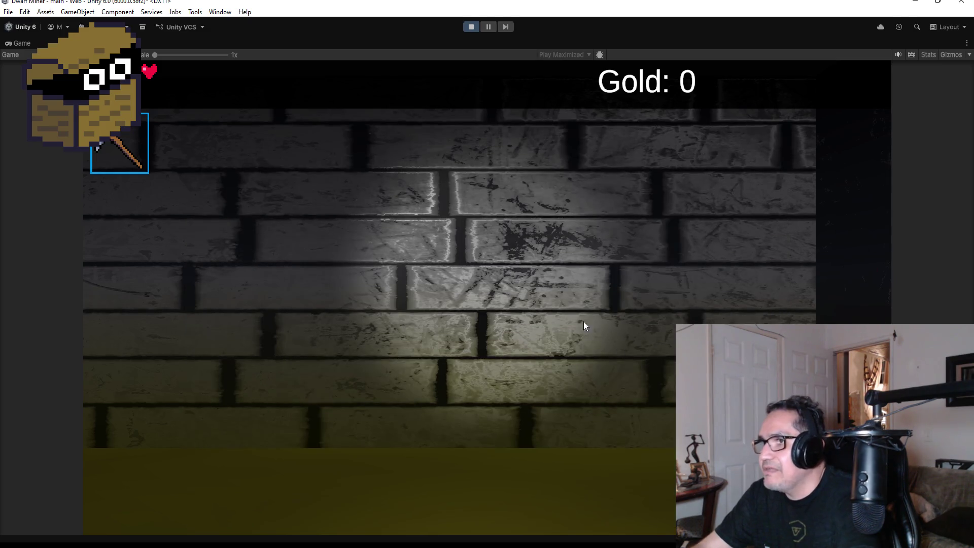
key("w")
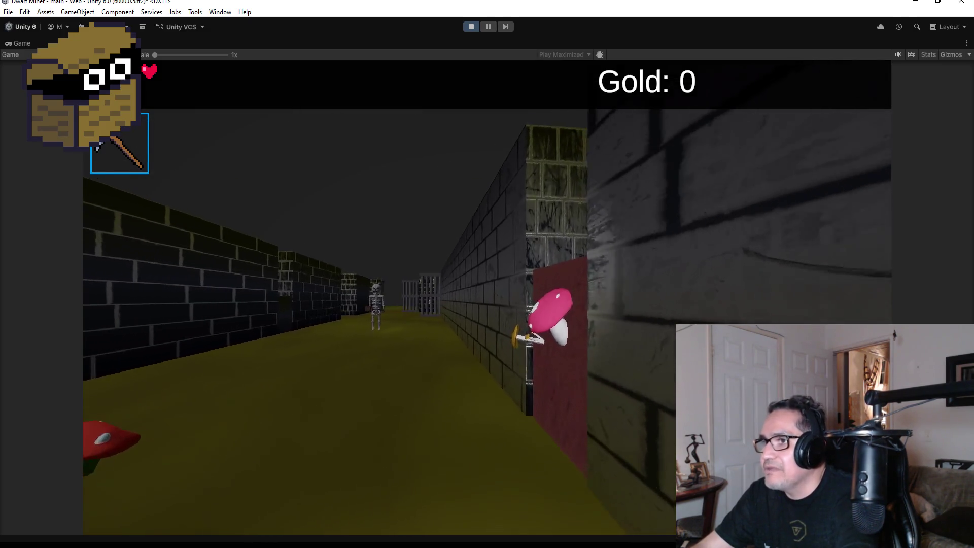
scroll(486, 274, "down", 1)
key("w")
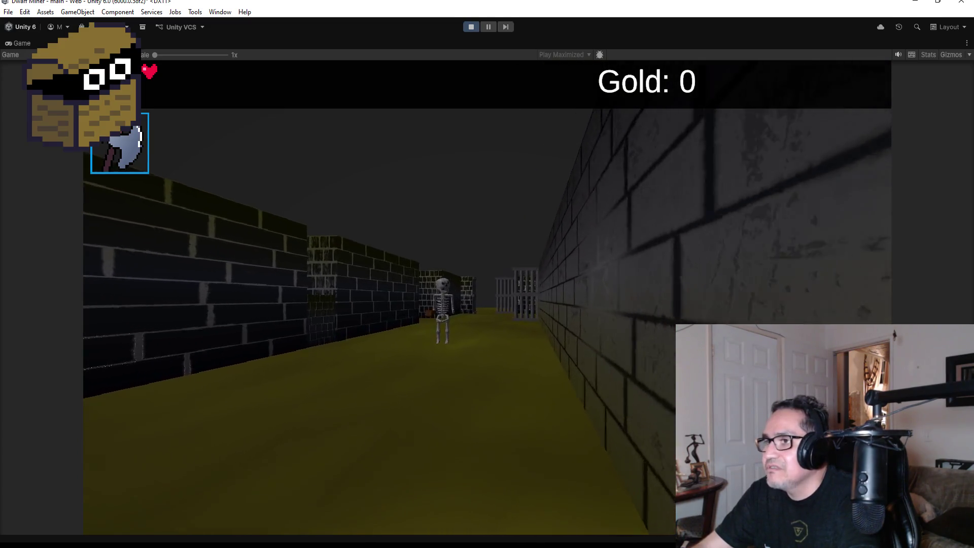
key("w")
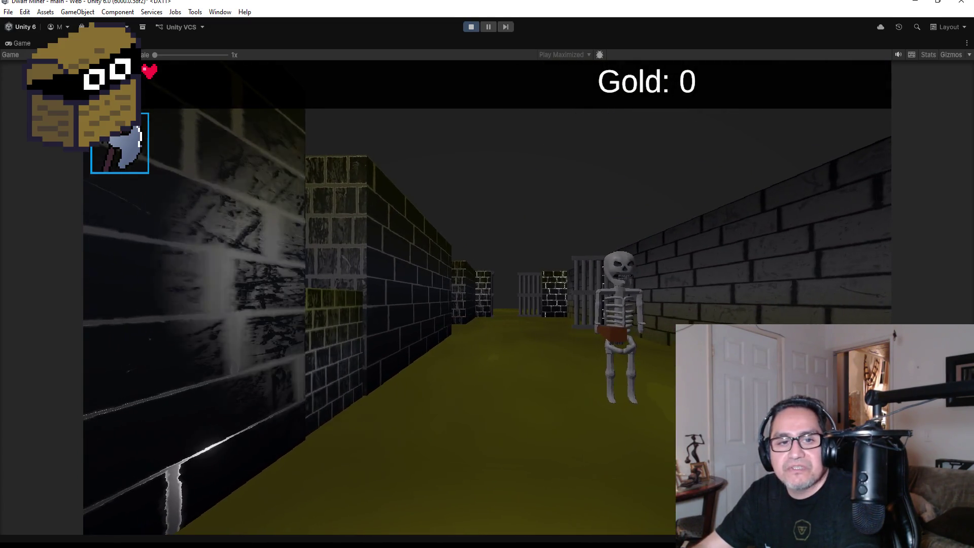
key("w")
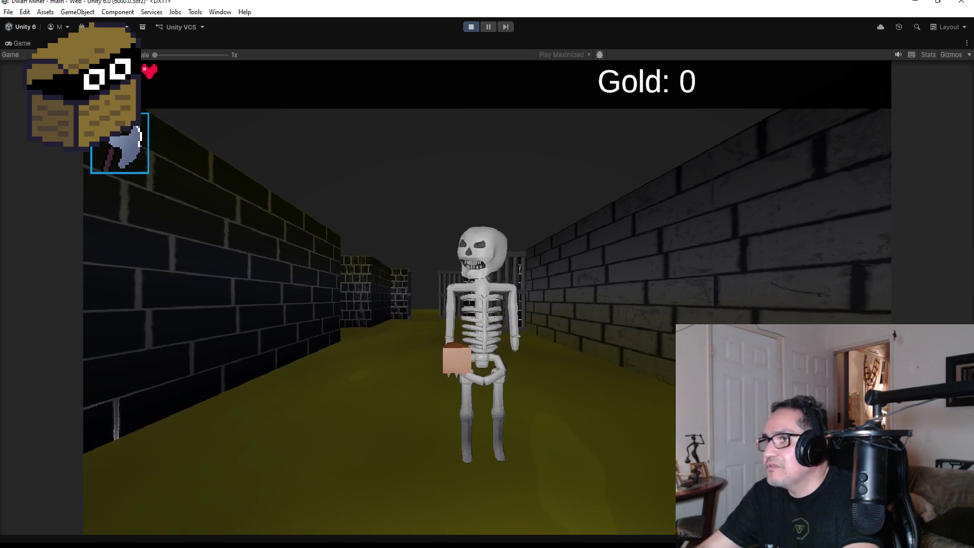
Walk past the skeleton to the barred gate and yellow floor, then exit Play mode with Ctrl+P.
key("a")
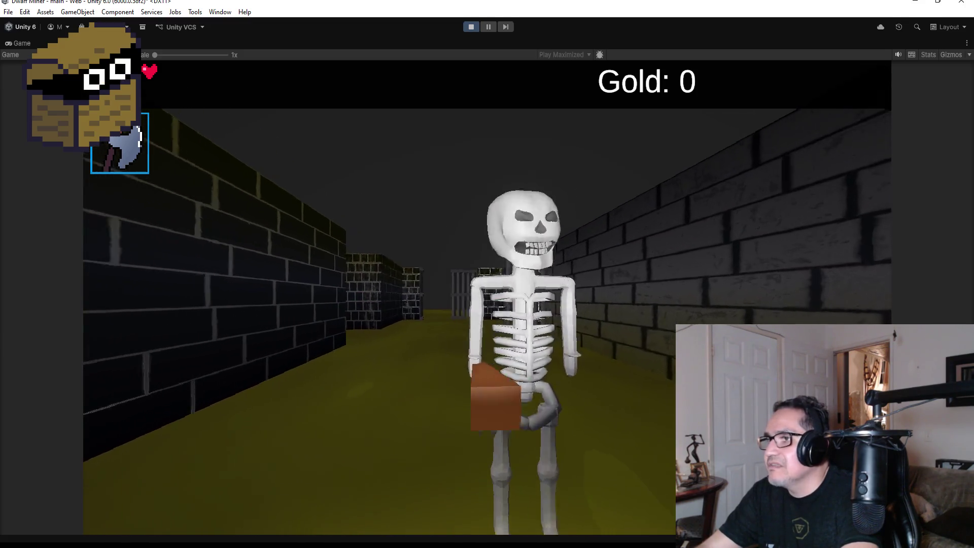
key("w")
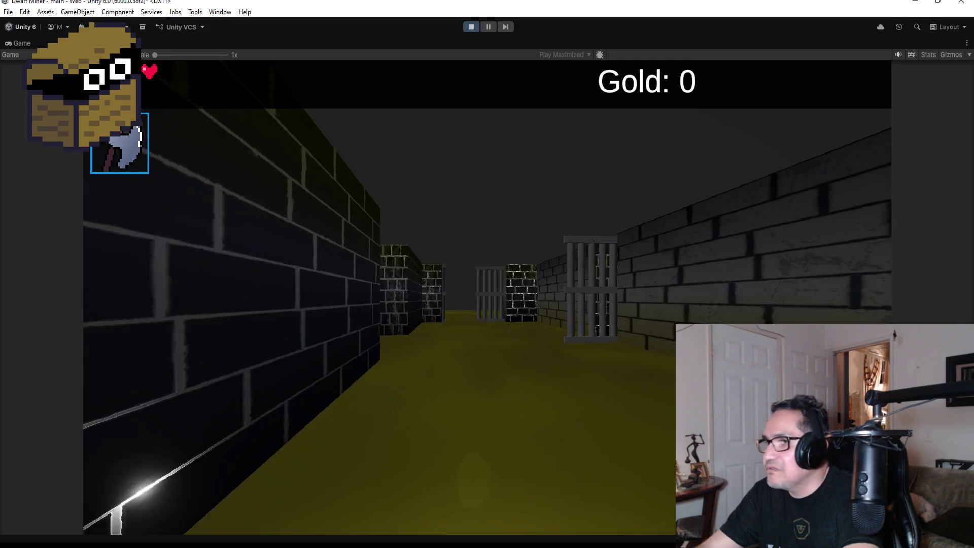
key("a")
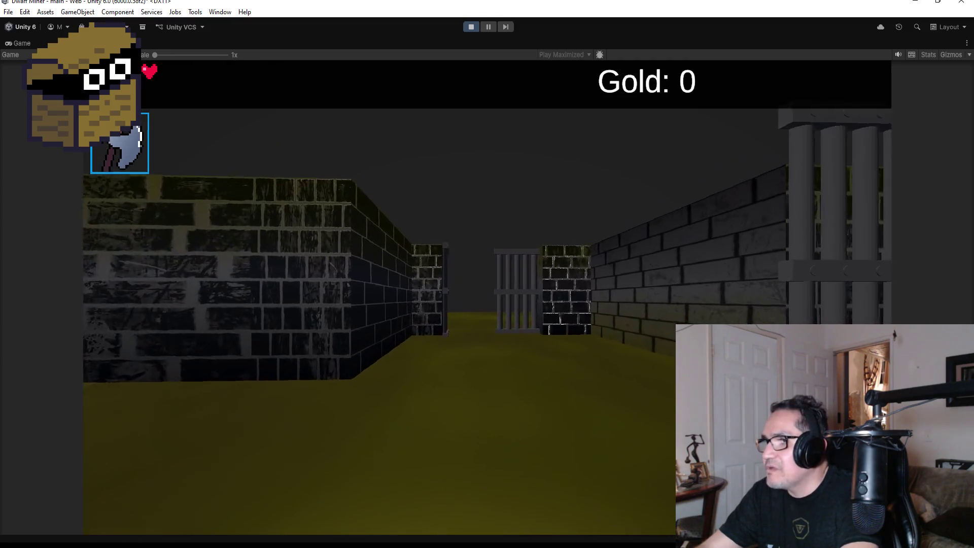
key("d")
key("w")
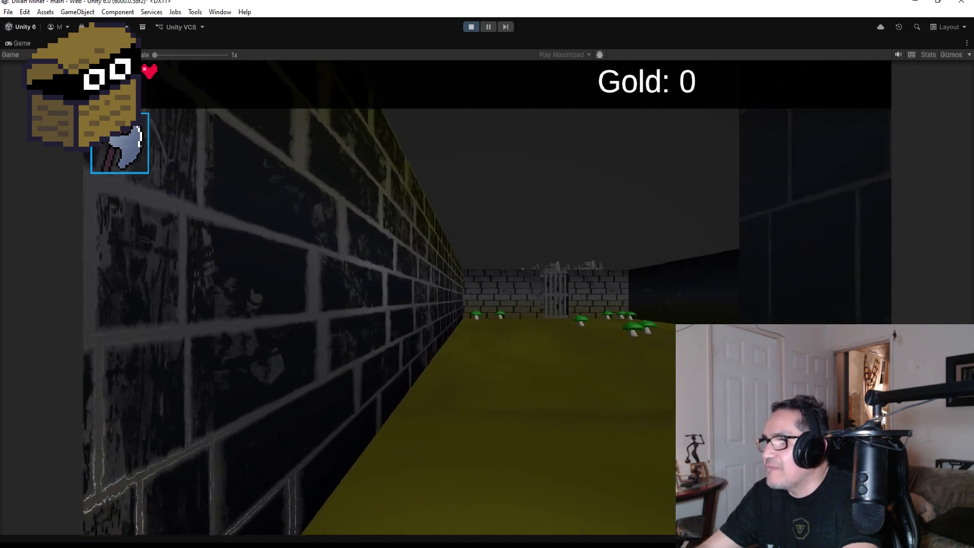
key("w")
key("a")
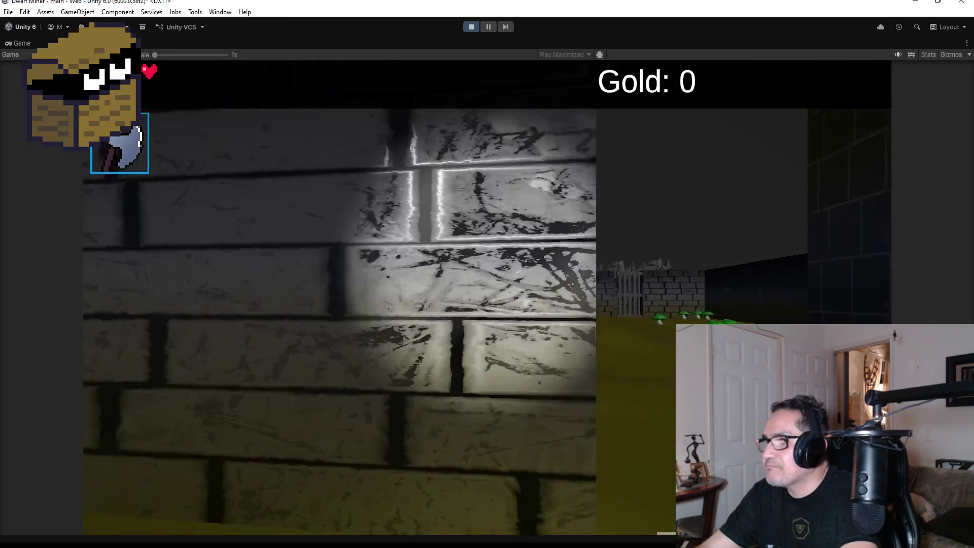
key("w")
key("d")
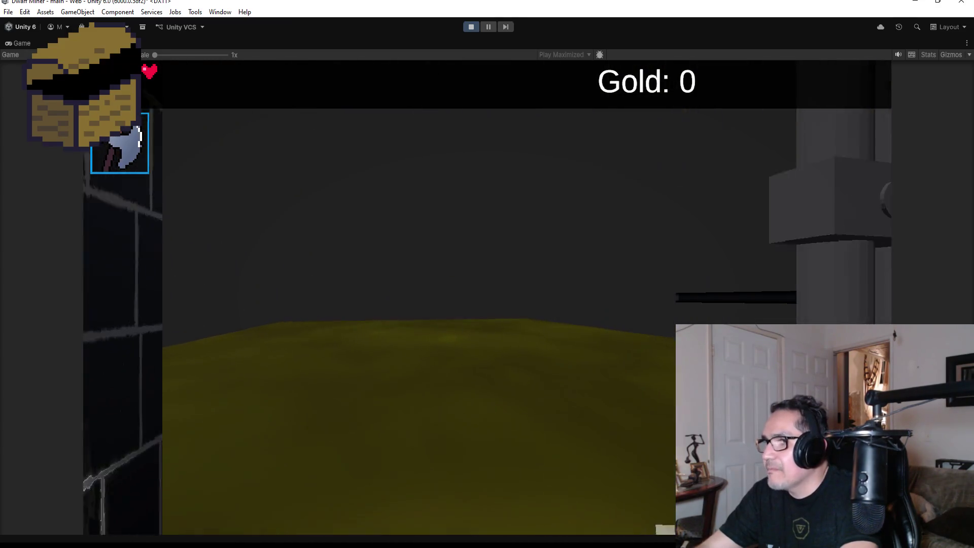
key("w")
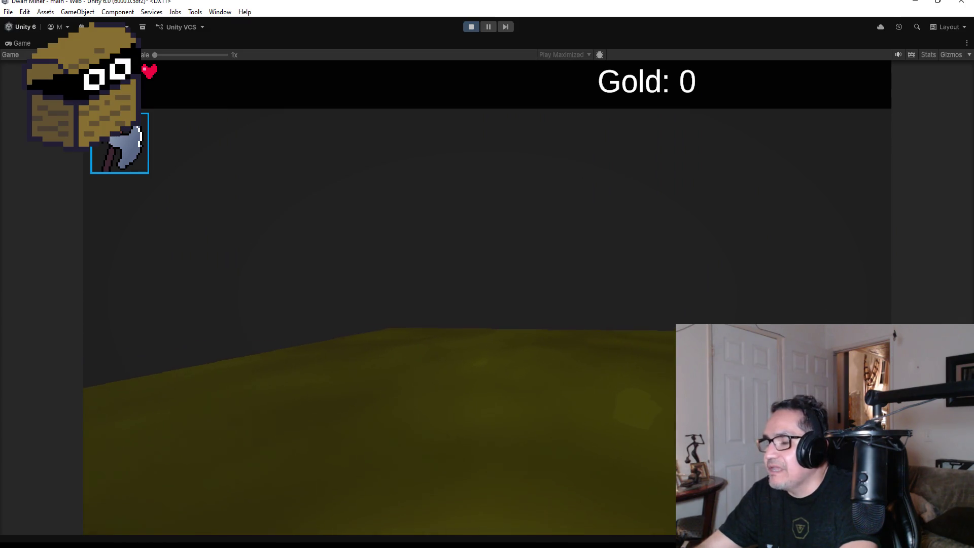
key("ctrl+p")
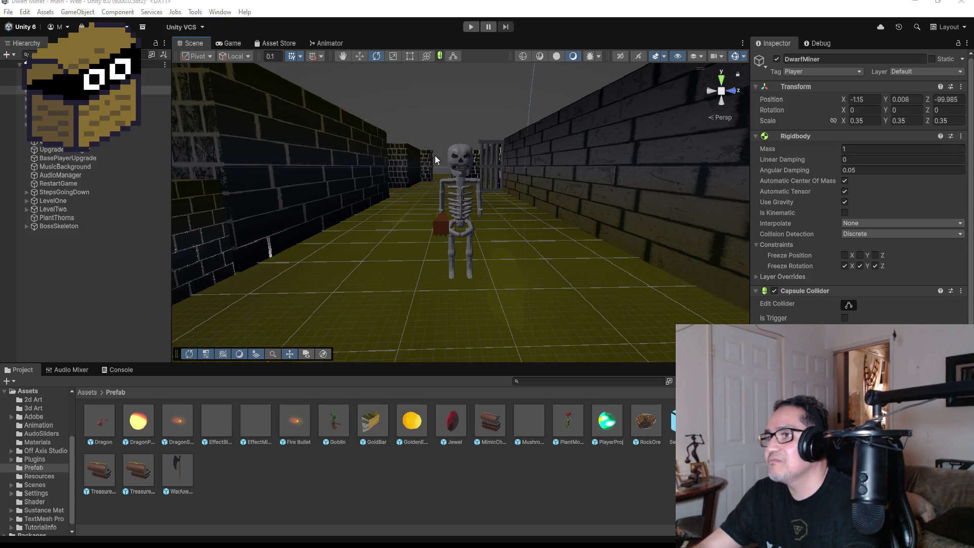
Collapse LevelTwo and expand BossSkeleton > metarig in the Hierarchy.
left_click(476, 158)
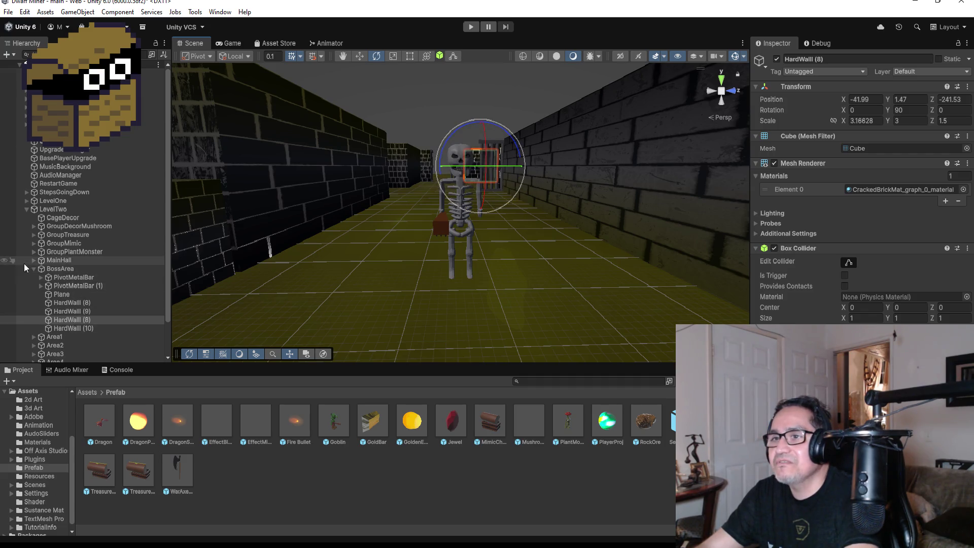
left_click(26, 209)
left_click(42, 227)
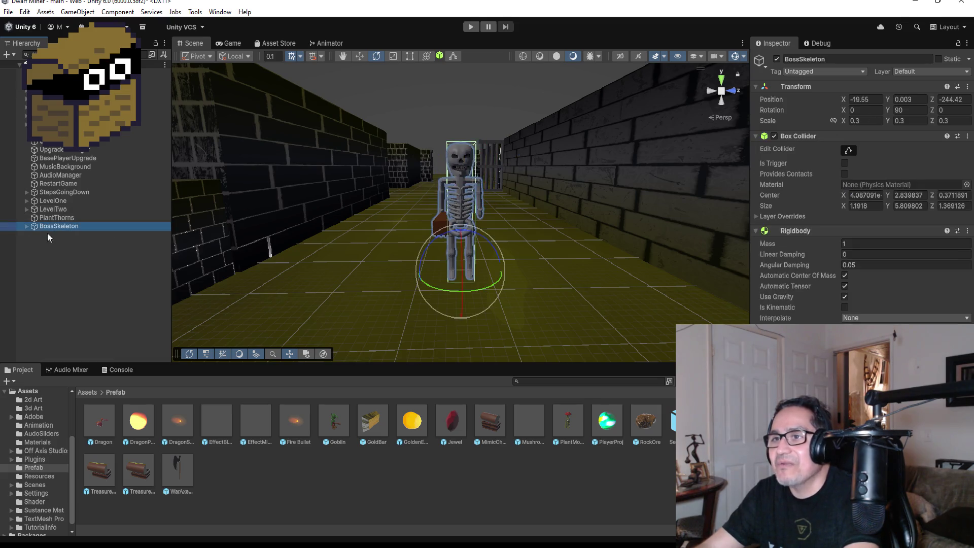
left_click(26, 227)
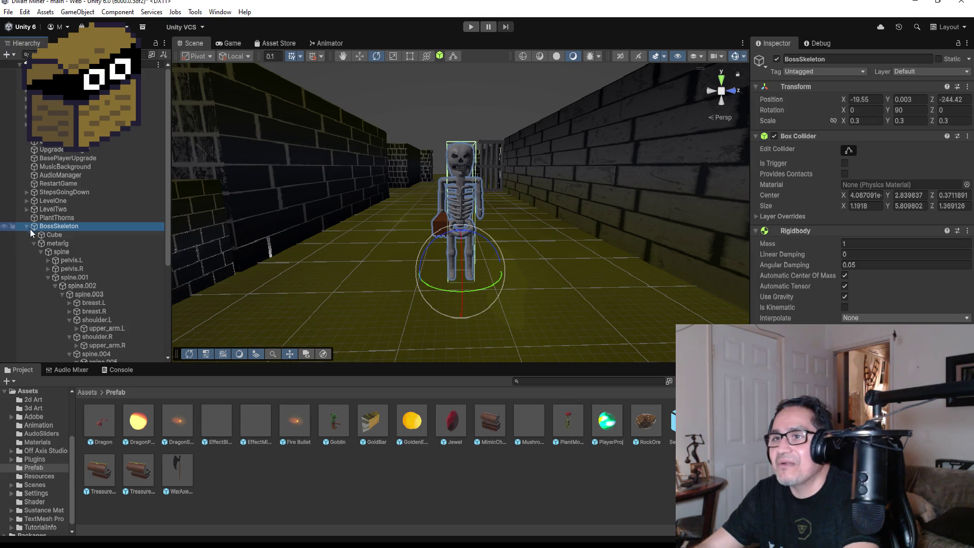
left_click(32, 243)
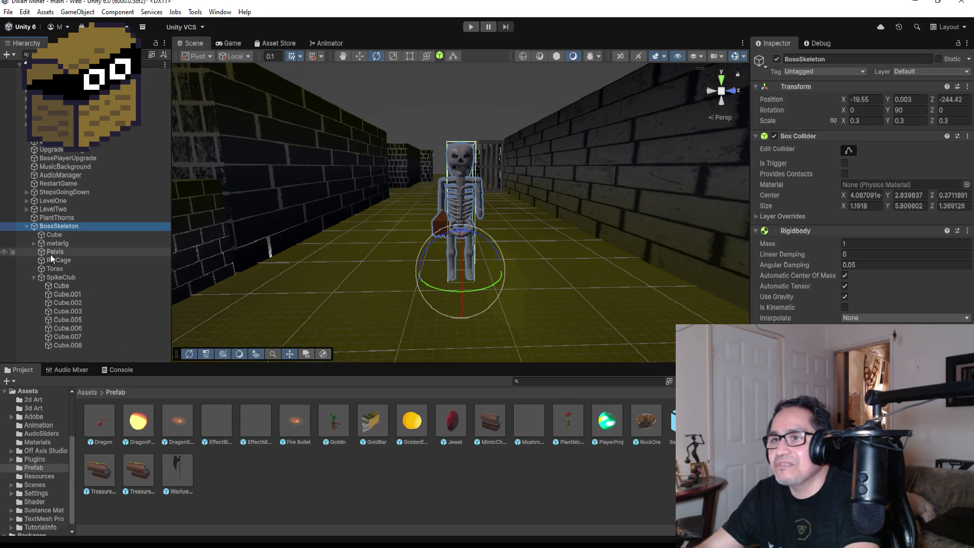
left_click(40, 245)
left_click(33, 244)
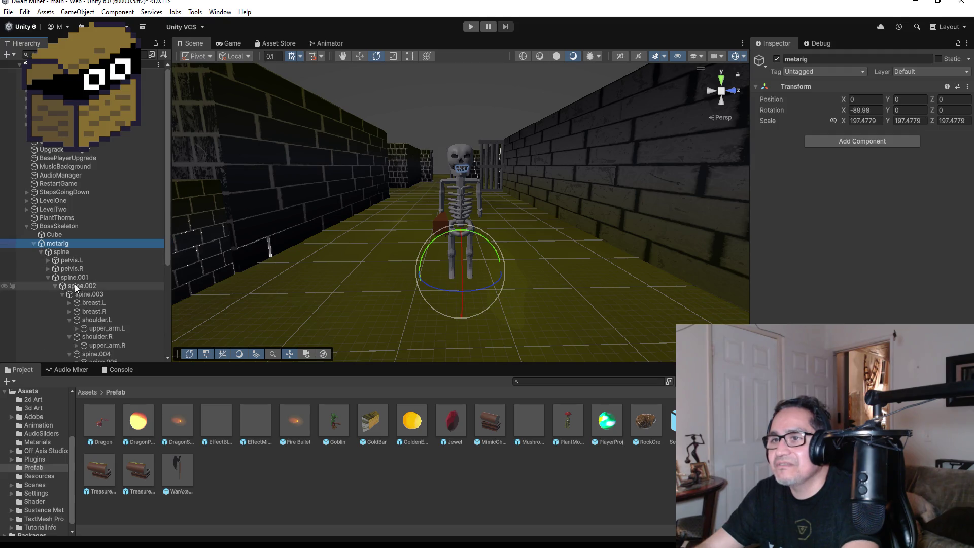
Frame the Teeth object in the Scene view, zoom and orbit around it, then reselect BossSkeleton.
scroll(91, 304, "down", 5)
double_click(111, 240)
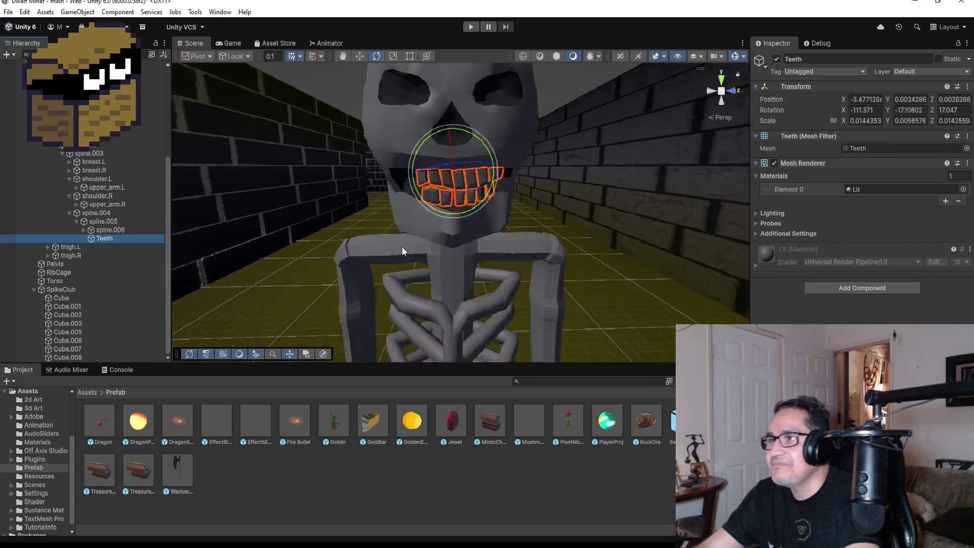
scroll(616, 245, "up", 2)
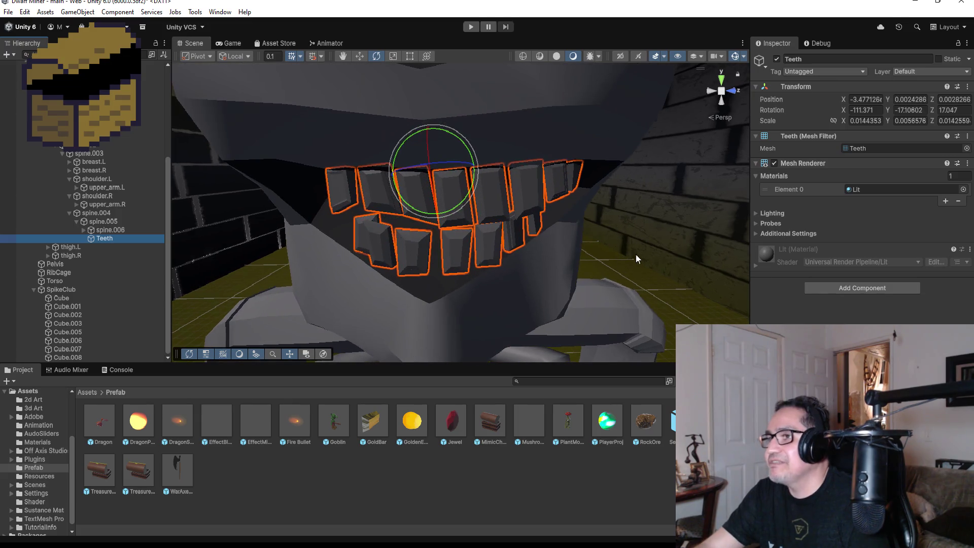
left_click_drag(621, 286, 652, 257, "alt")
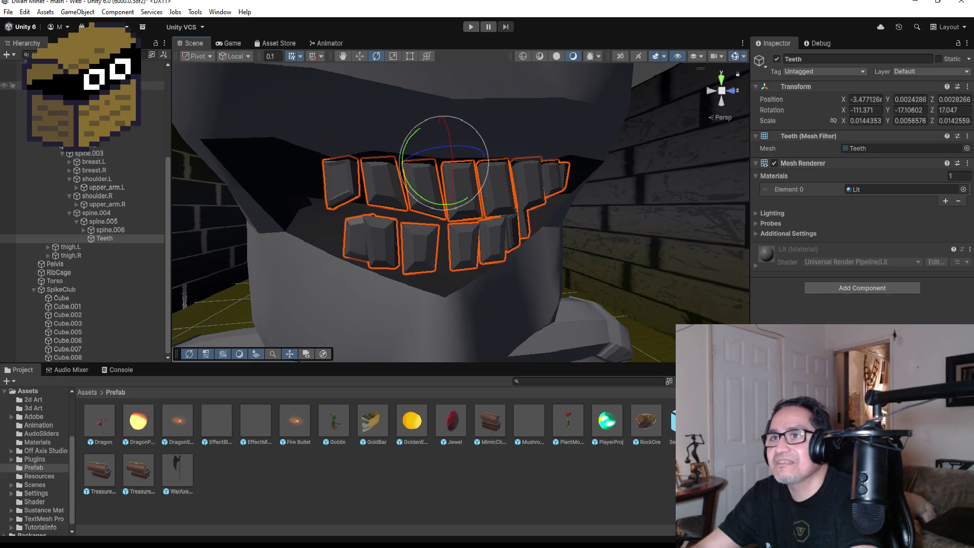
left_click(55, 224)
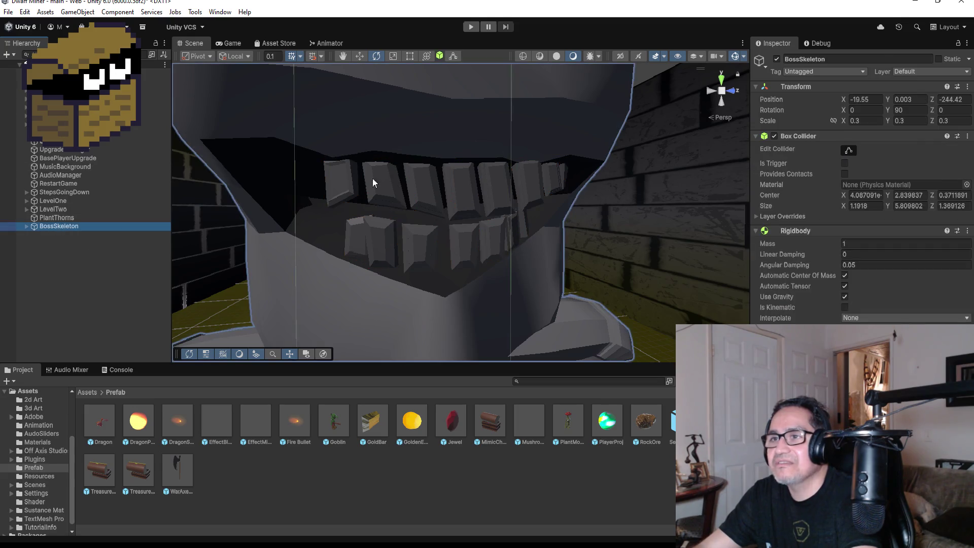
Change the object's Inspector name from BossSkeleton to Skeleton.
left_click(845, 59)
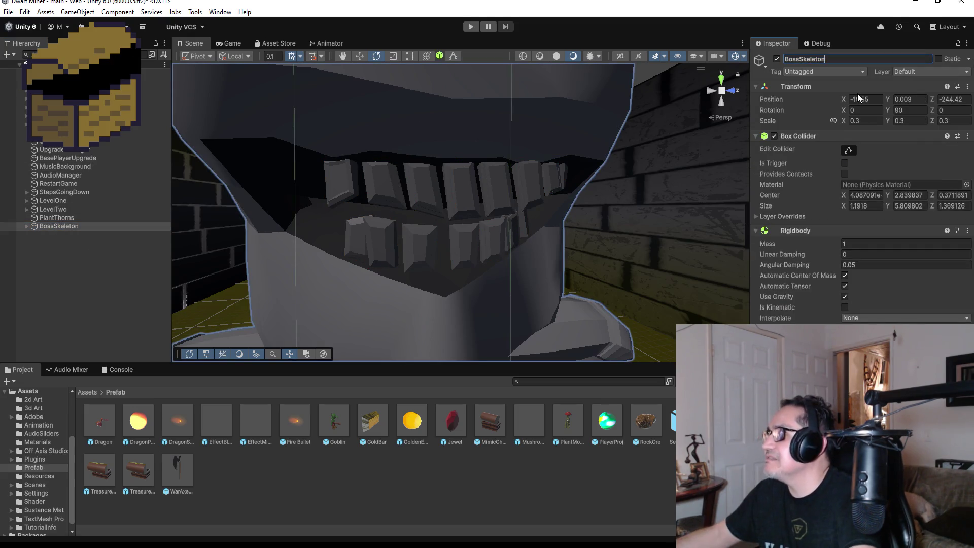
key("BackSpace")
key("BackSpace")
key("BackSpace")
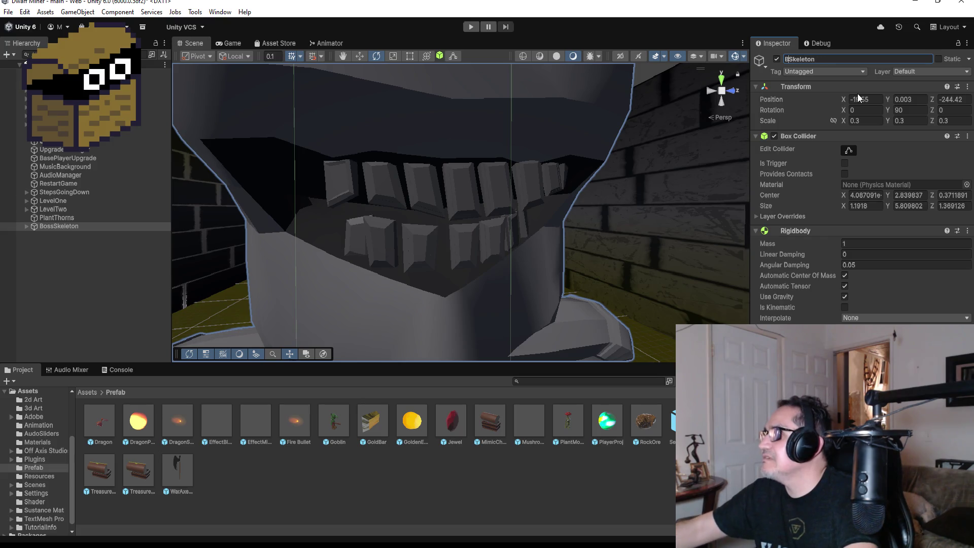
key("Return")
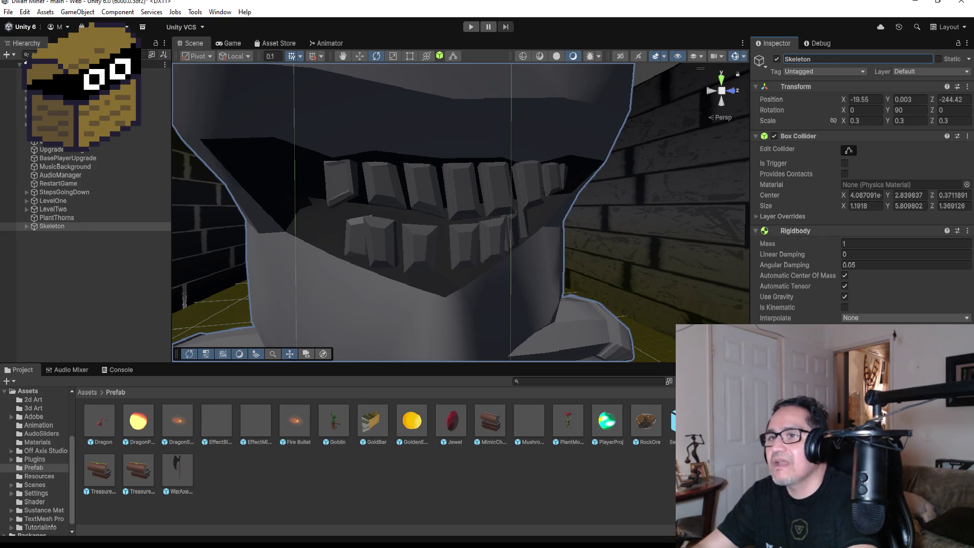
left_click(85, 230)
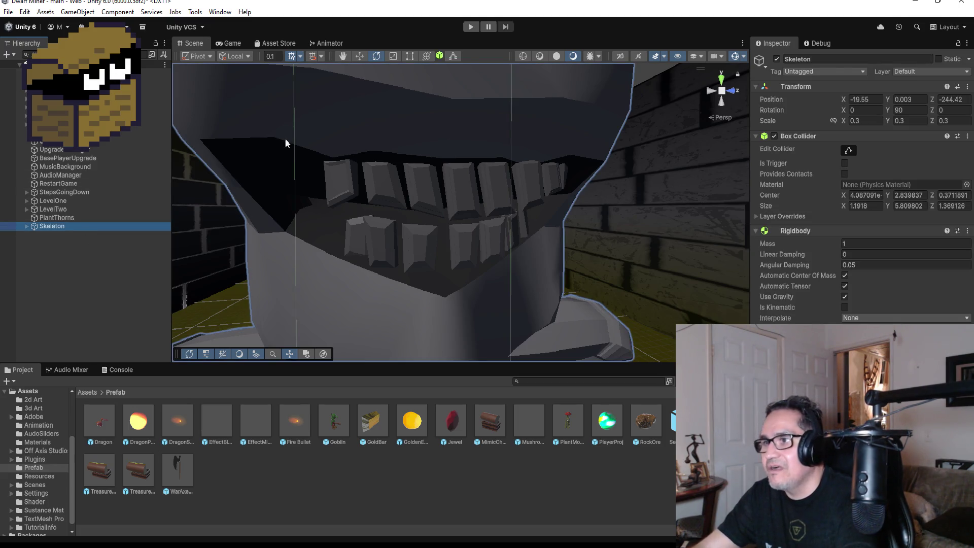
Open Assets > Materials, try GlowGold on the teeth, and select the Teeth child.
left_click(87, 392)
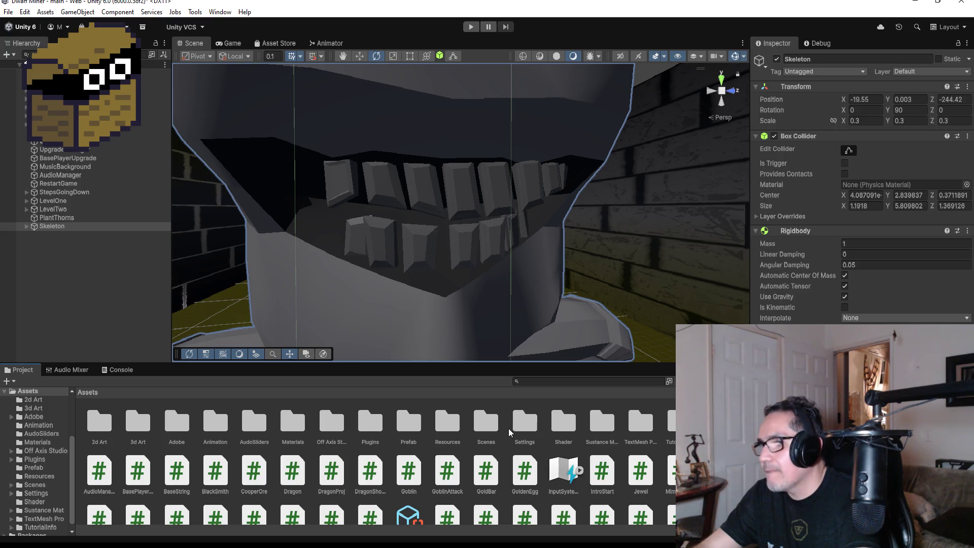
double_click(293, 430)
mouse_move(297, 419)
left_mouse_down()
mouse_move(419, 276)
mouse_move(467, 198)
mouse_move(406, 490)
left_mouse_up()
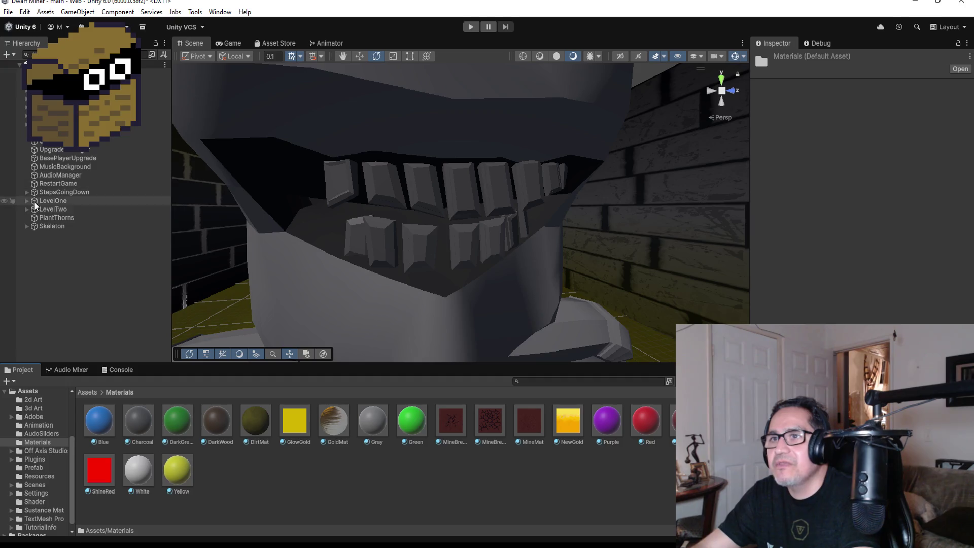
left_click(27, 225)
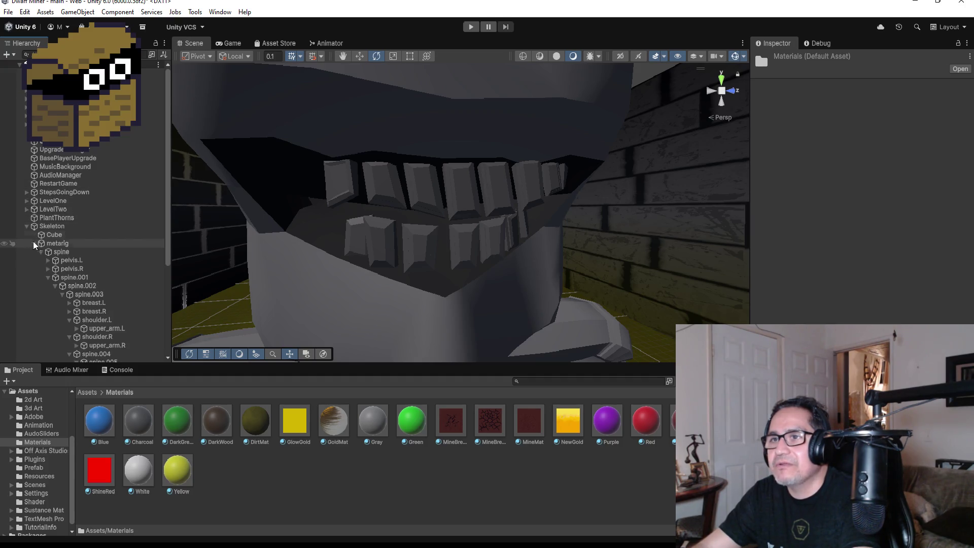
scroll(112, 328, "down", 2)
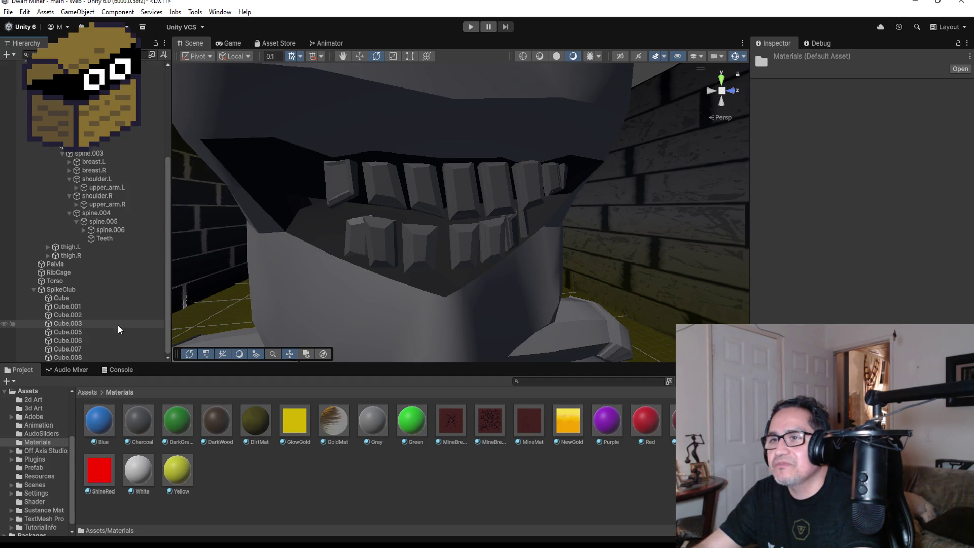
left_click(101, 238)
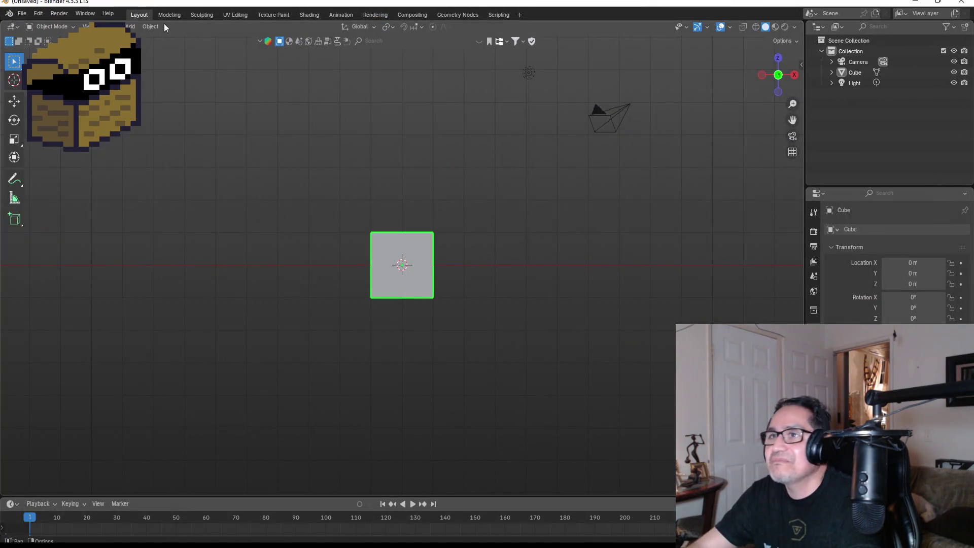
Open Skeleton.blend through File > Open.
left_click(26, 14)
left_click(39, 36)
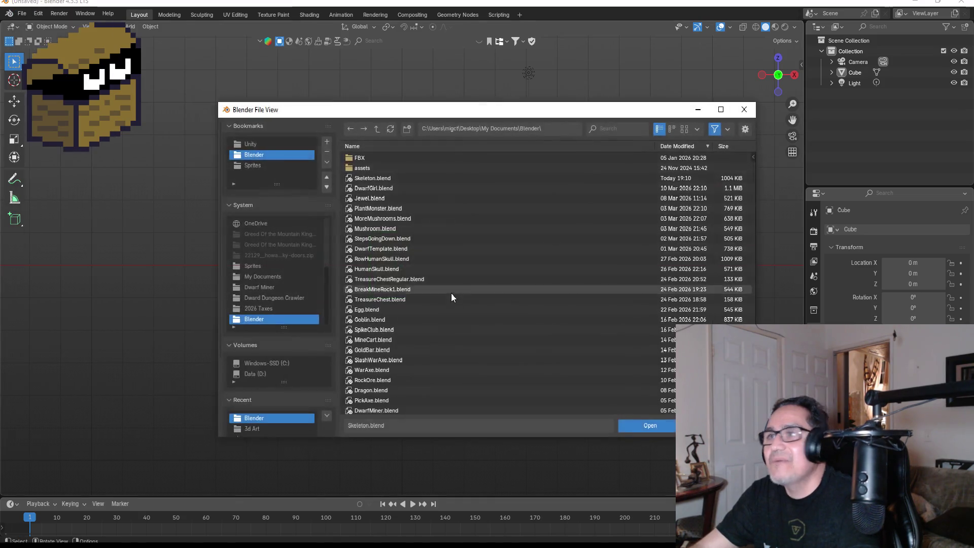
double_click(366, 178)
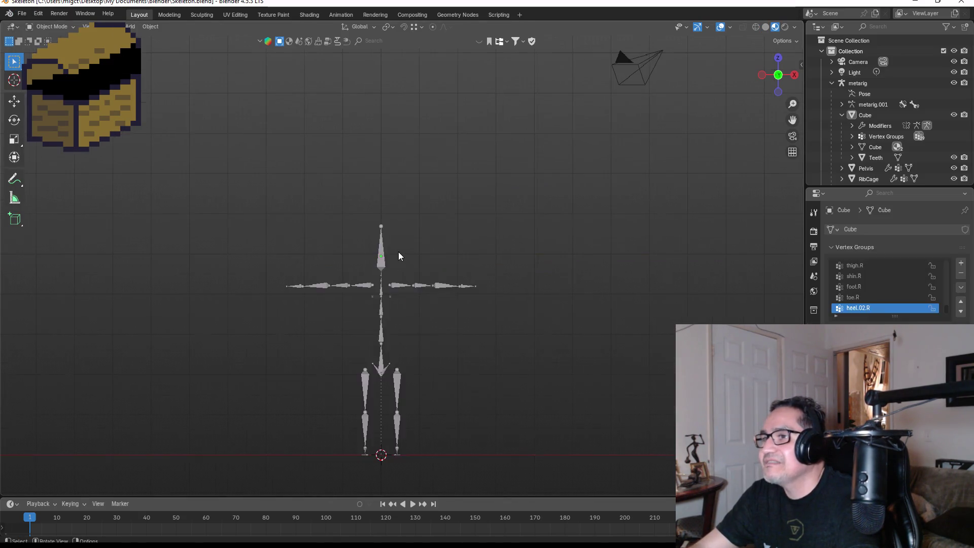
scroll(437, 277, "up", 10)
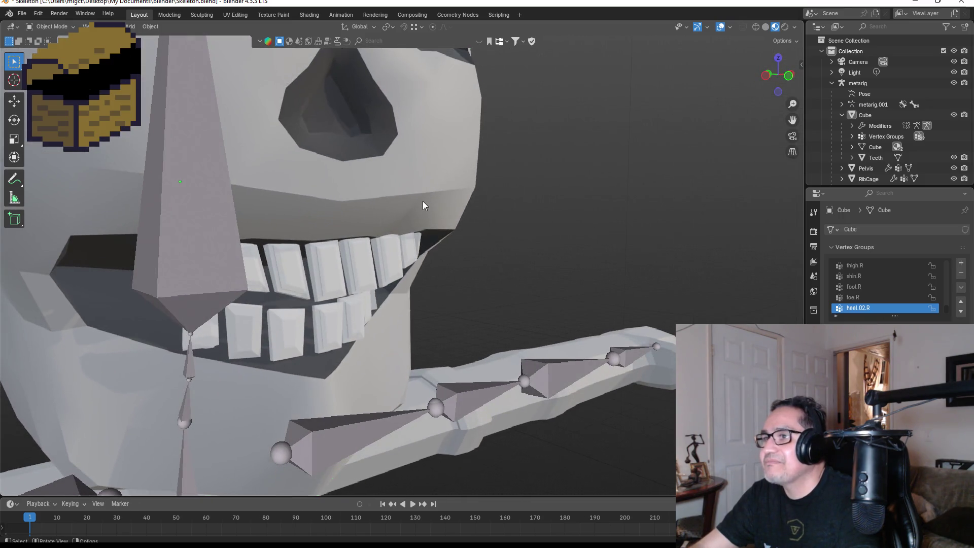
Select the Teeth object in the Outliner and enter Edit Mode on its mesh.
left_click(424, 204)
key("Tab")
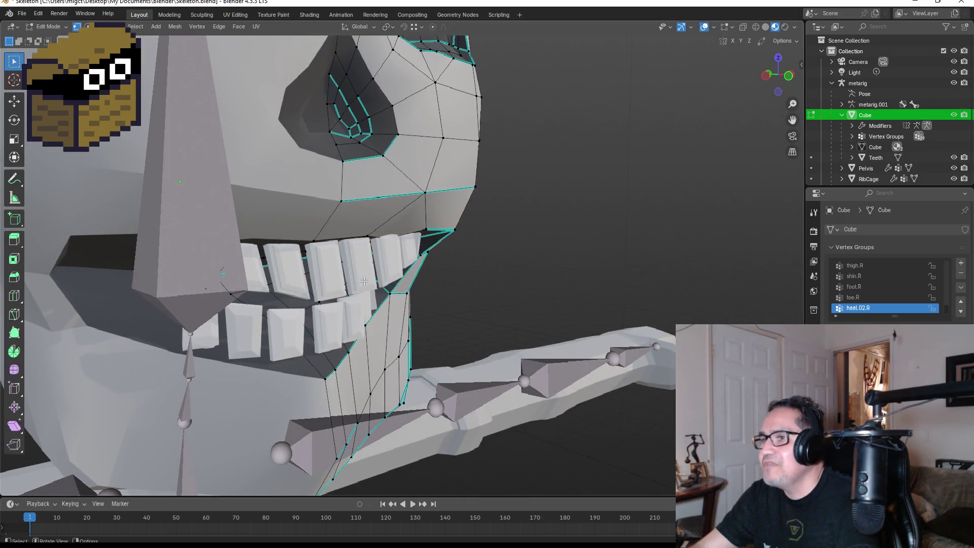
left_click(852, 157)
left_click(875, 157)
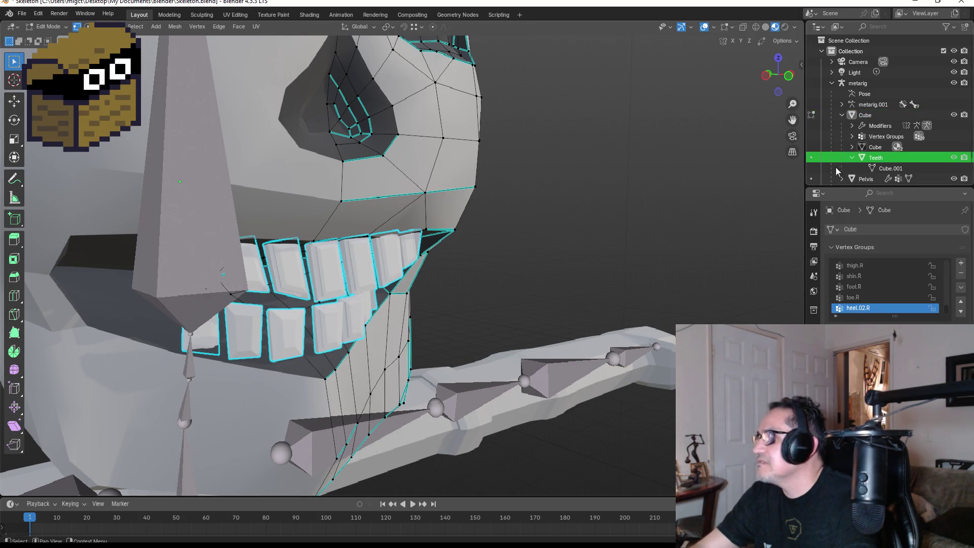
key("Tab")
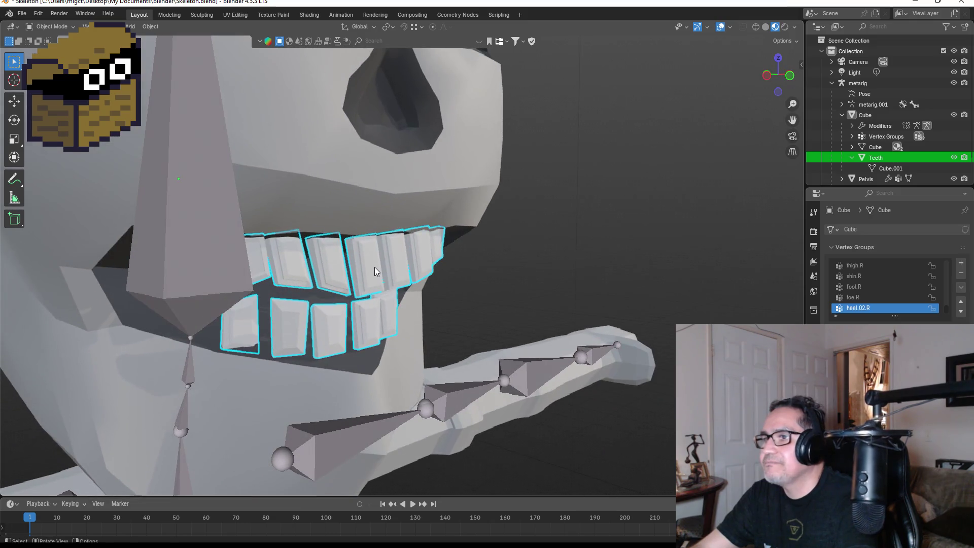
key("Tab")
scroll(367, 289, "up", 2)
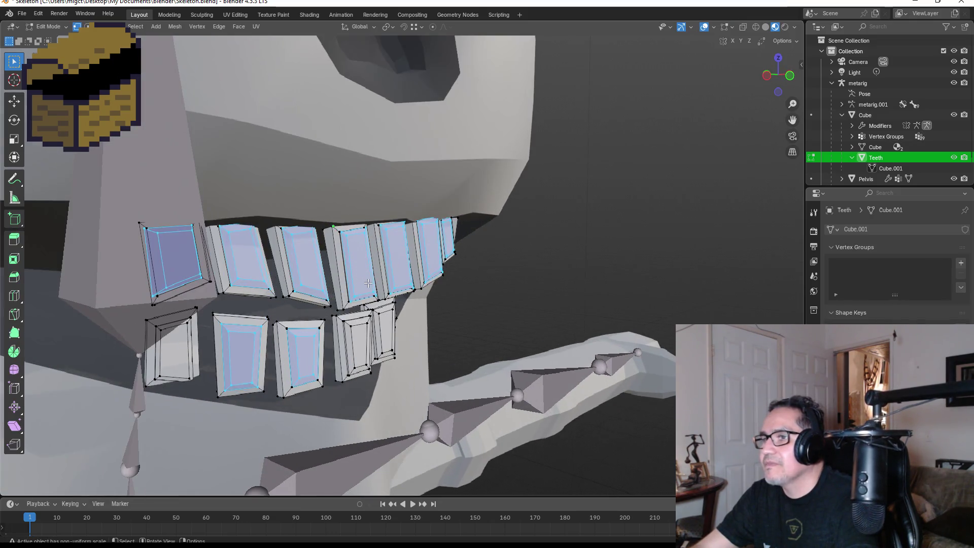
Select one whole upper tooth with X-ray off and switch to Material Preview shading.
left_click(356, 257)
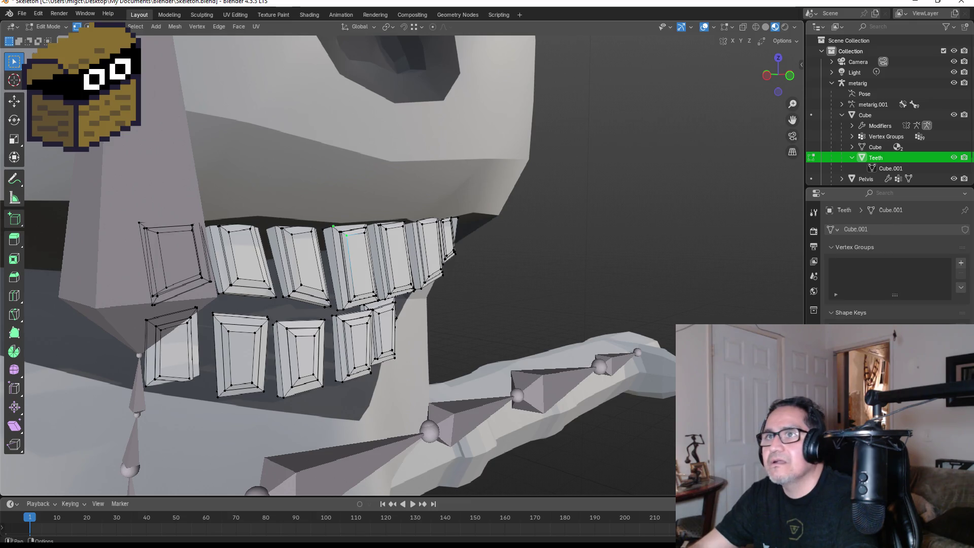
key("alt+z")
left_click_drag(367, 254, 358, 242)
left_click(294, 210)
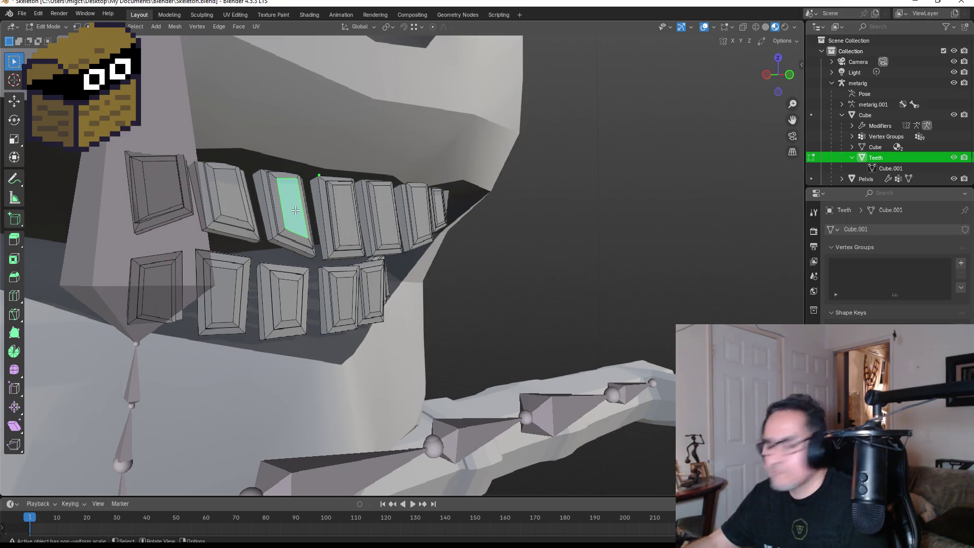
key("ctrl+KP_Add")
key("ctrl+KP_Add")
key("ctrl+KP_Add")
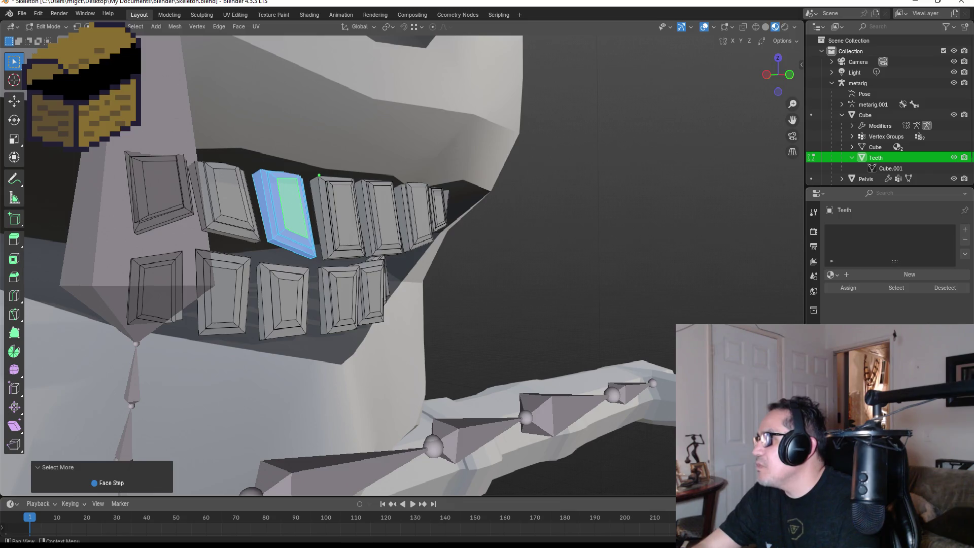
key("z")
left_click(595, 304)
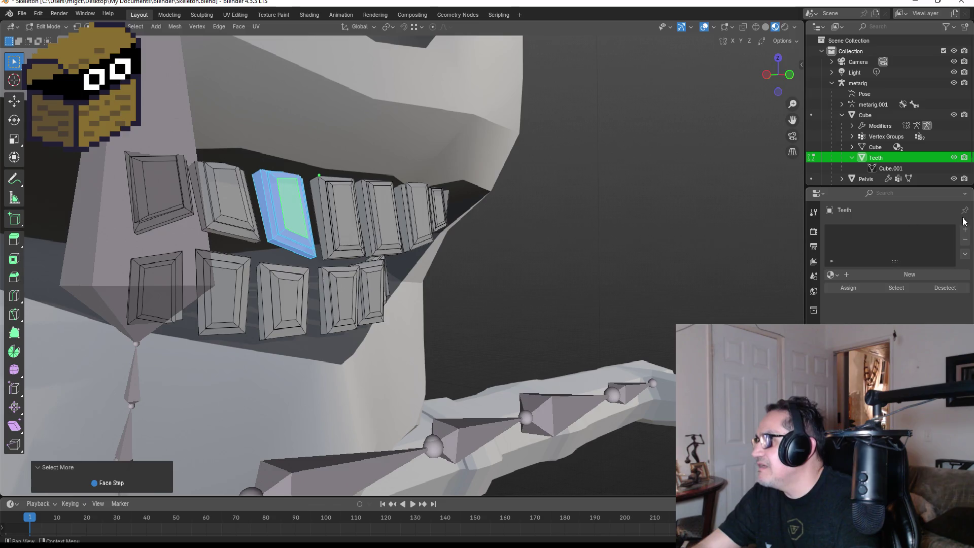
Create a gold-brown material named Gold (H 0.081, S 0.730, V 0.800) and add an empty slot.
left_click(901, 274)
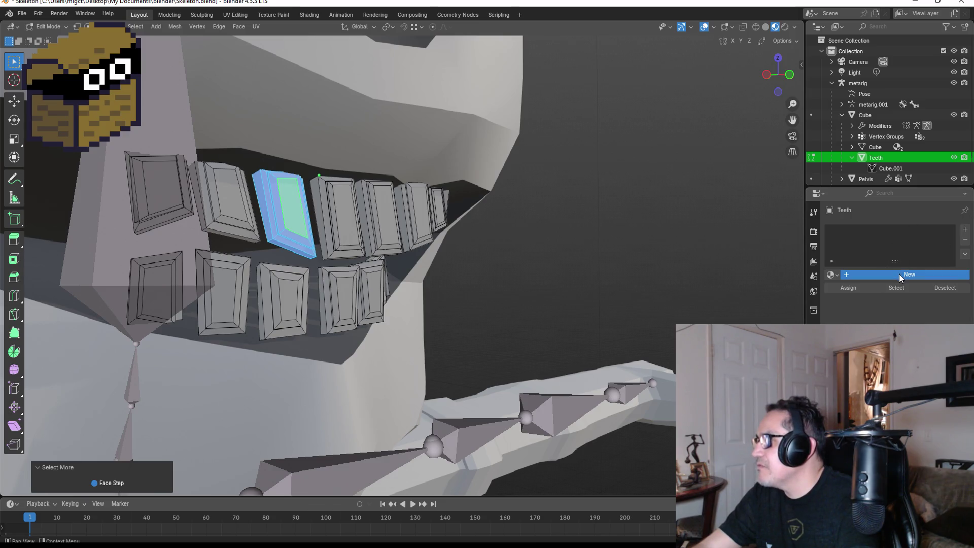
double_click(861, 232)
type("Y")
key("BackSpace")
type("Gold")
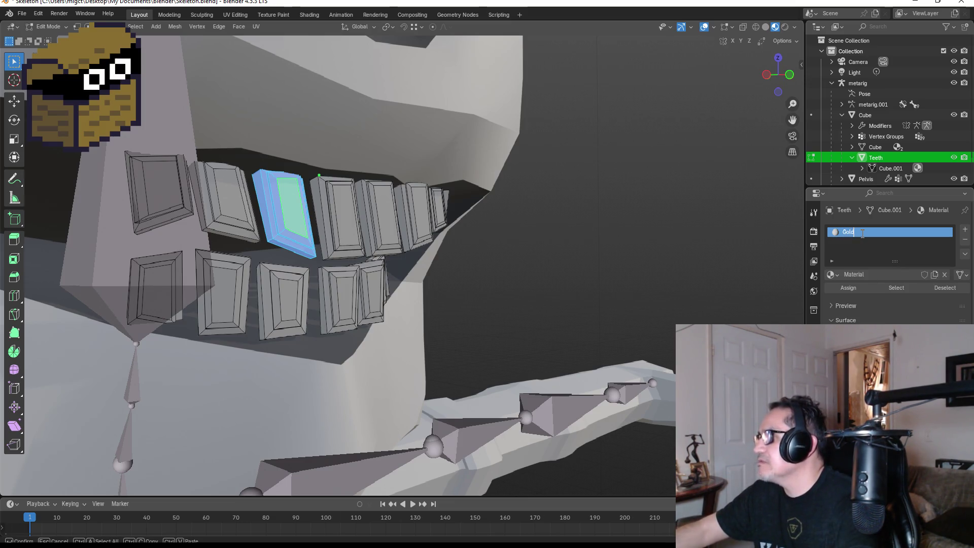
key("Return")
left_click(903, 345)
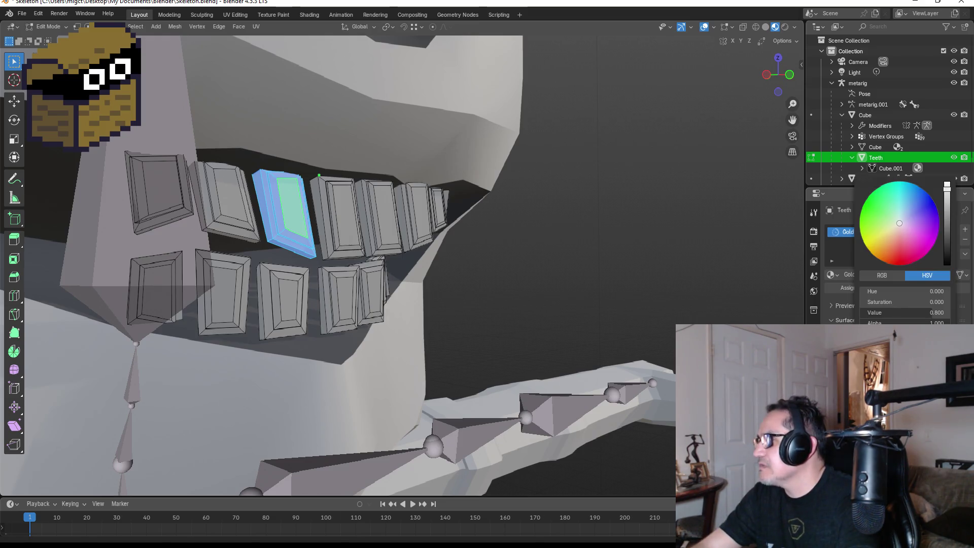
left_click_drag(892, 230, 890, 238)
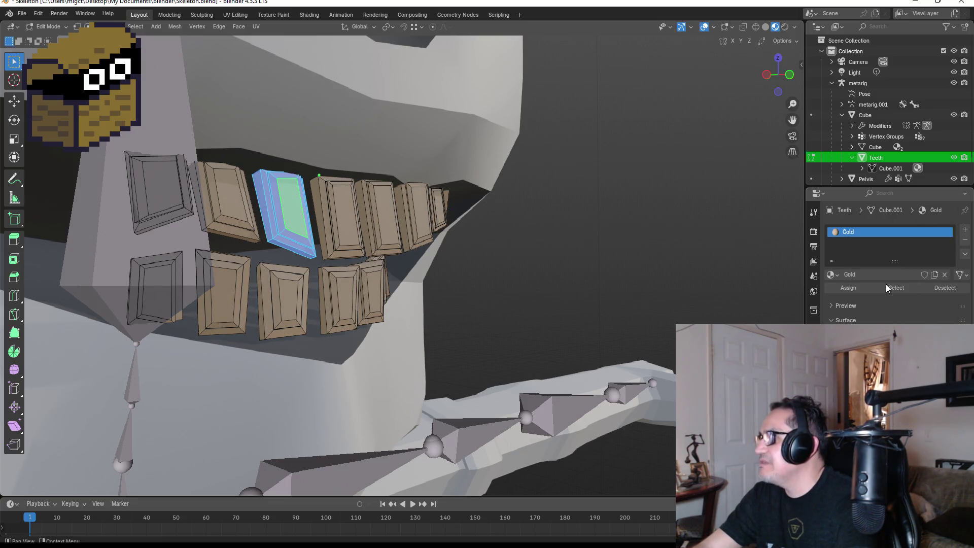
left_click(961, 230)
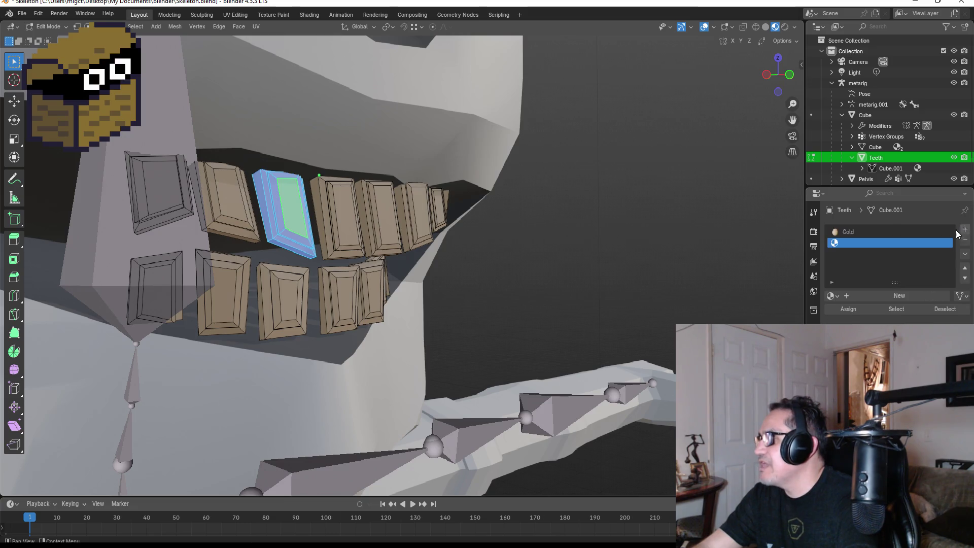
Create a PearlWhite material in the second slot, assign it to all teeth, then pick a tooth face.
left_click(881, 294)
double_click(874, 242)
key("BackSpace")
type("Pea")
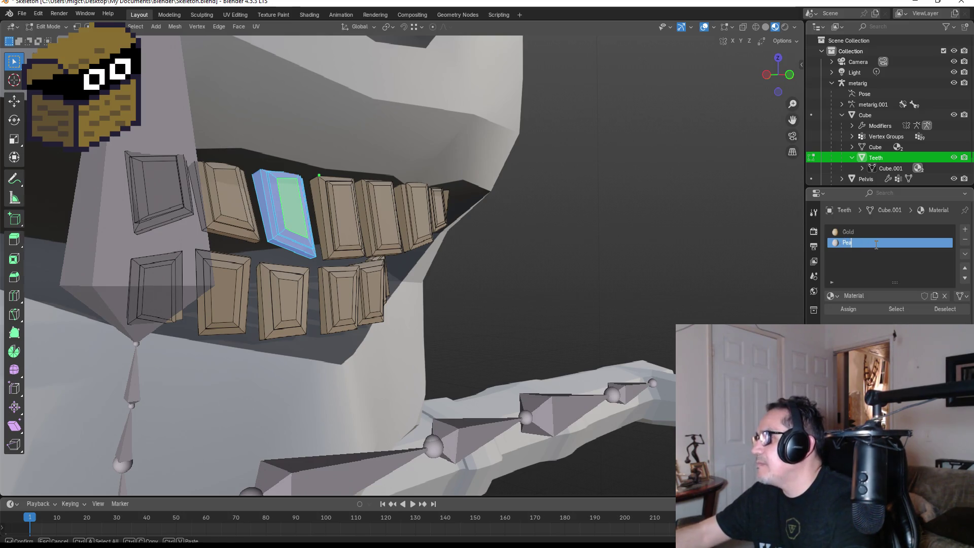
type("rlWhite")
key("Return")
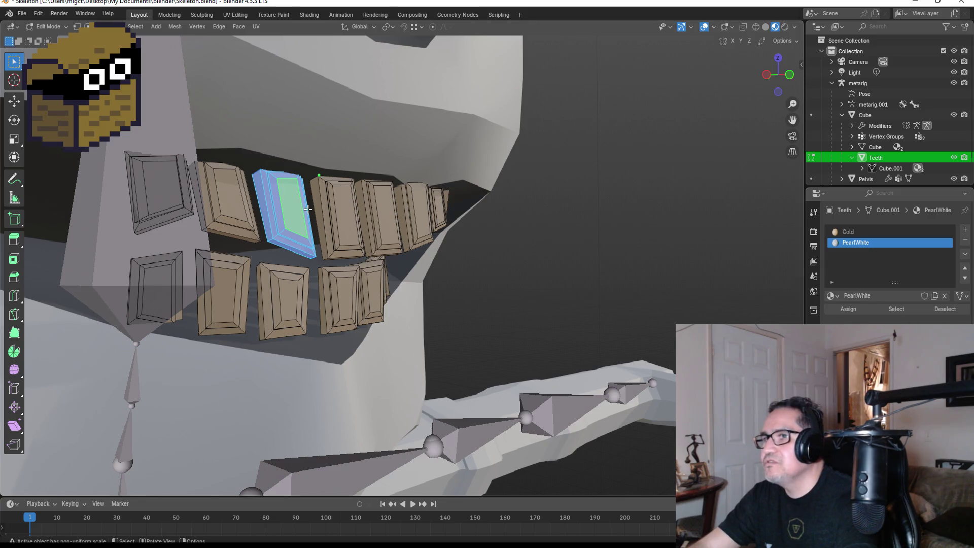
key("a")
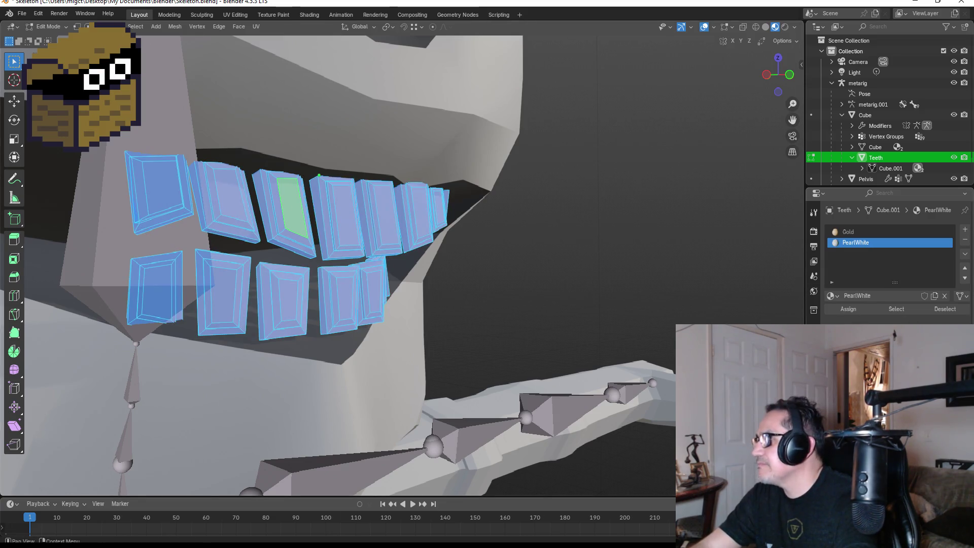
left_click(854, 310)
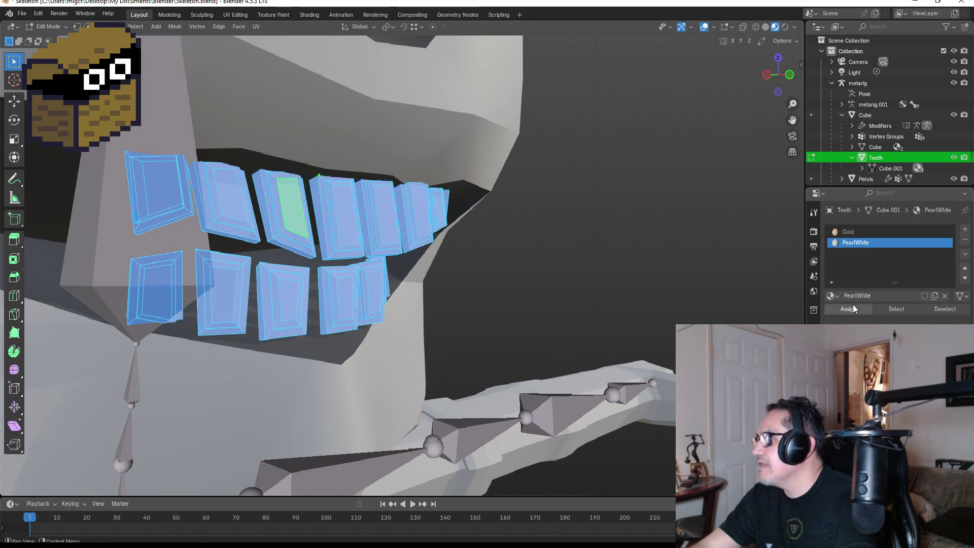
left_click(850, 233)
left_click(296, 210)
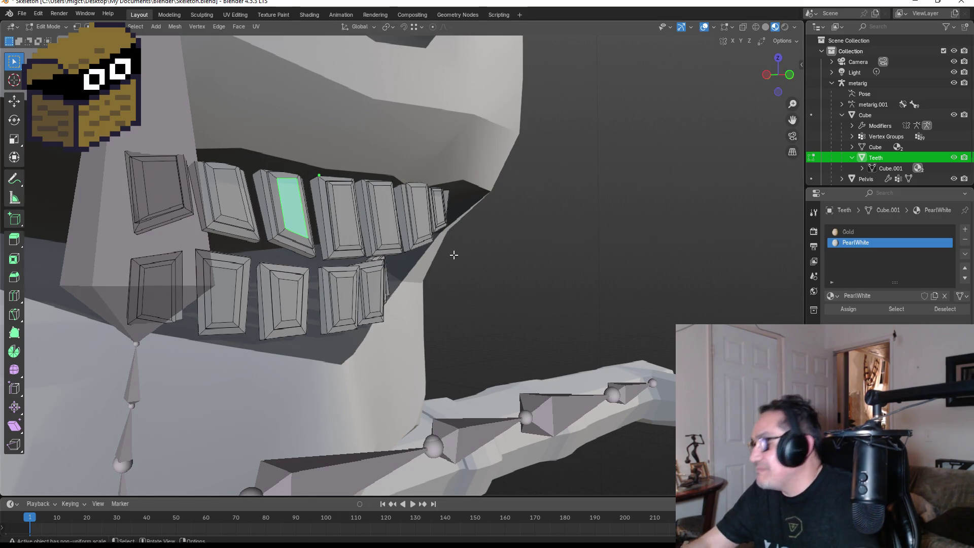
Grow the selection to the whole upper tooth and assign it the Gold material.
key("ctrl+KP_Add")
key("ctrl+KP_Add")
key("ctrl+KP_Add")
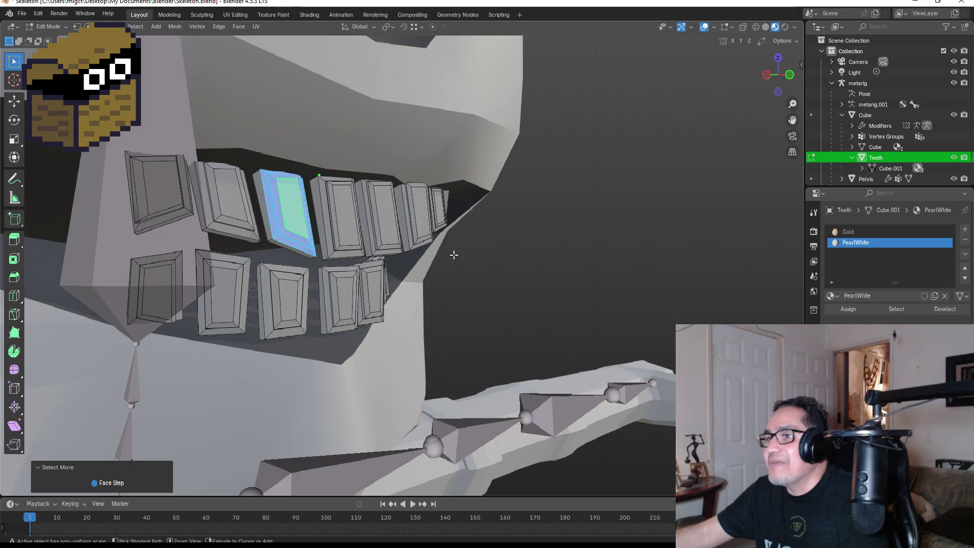
left_click(848, 232)
left_click(846, 316)
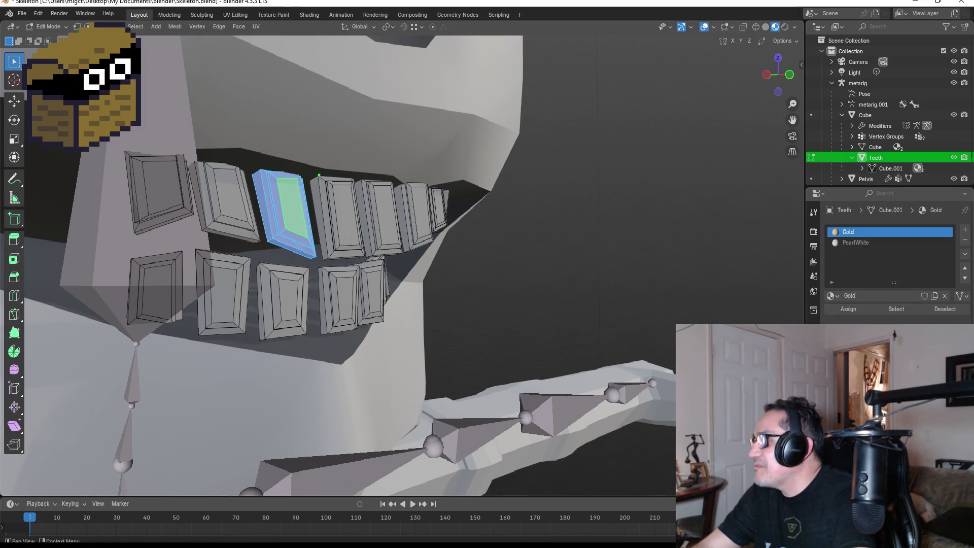
Shift the Gold base colour to a brighter, more saturated yellow and return to Object Mode.
left_click(892, 355)
left_click_drag(888, 259, 875, 263)
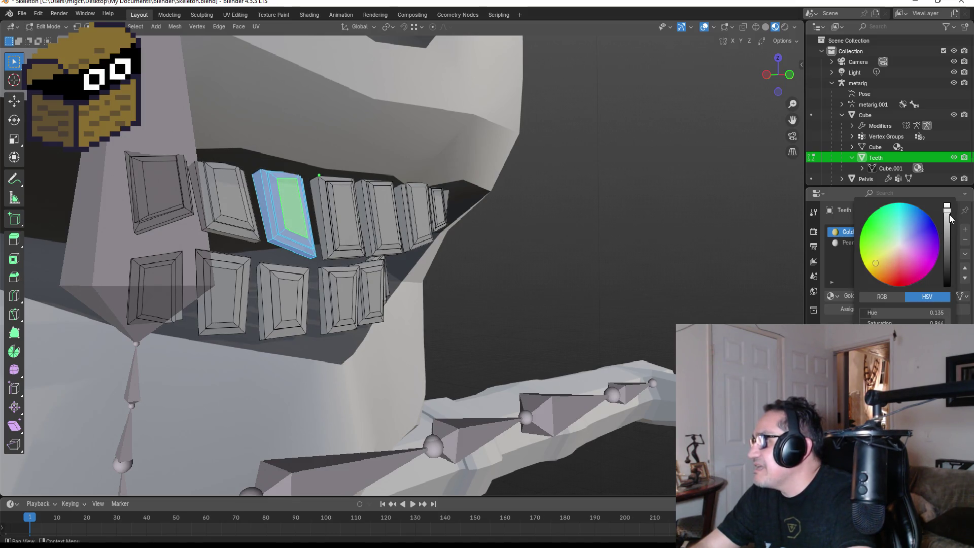
left_click_drag(949, 215, 946, 216)
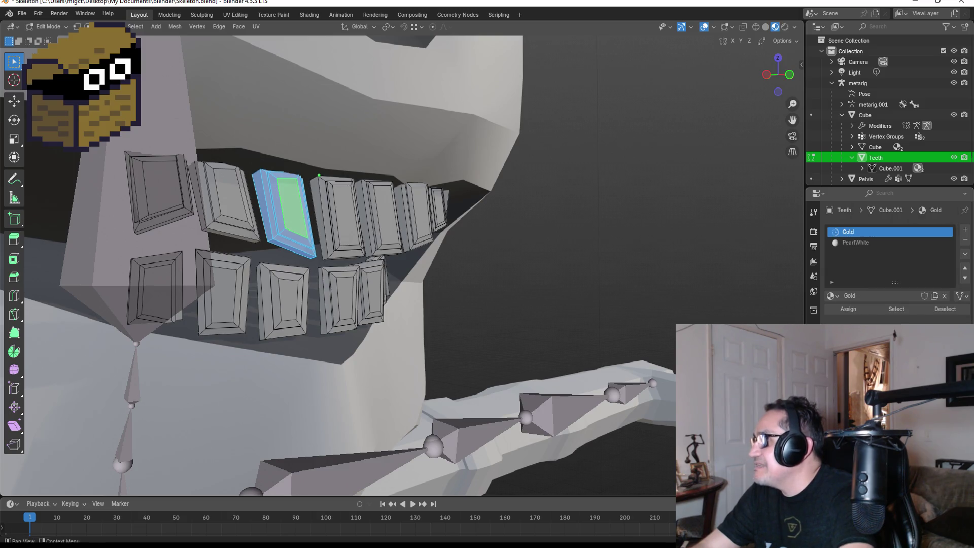
left_click(887, 446)
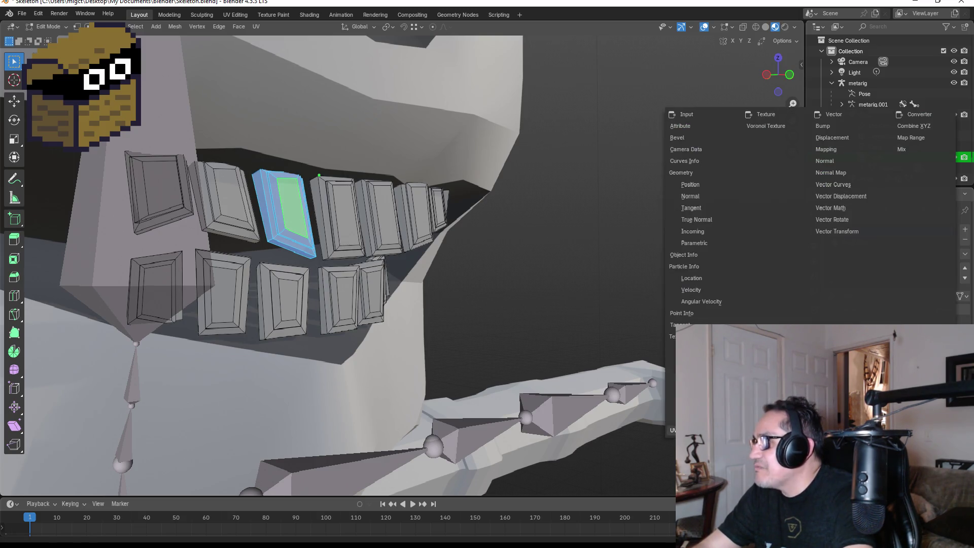
key("Tab")
mouse_move(552, 214)
left_mouse_down()
mouse_move(489, 227)
mouse_move(441, 255)
mouse_move(451, 209)
mouse_move(466, 213)
left_mouse_up()
scroll(422, 219, "up", 3)
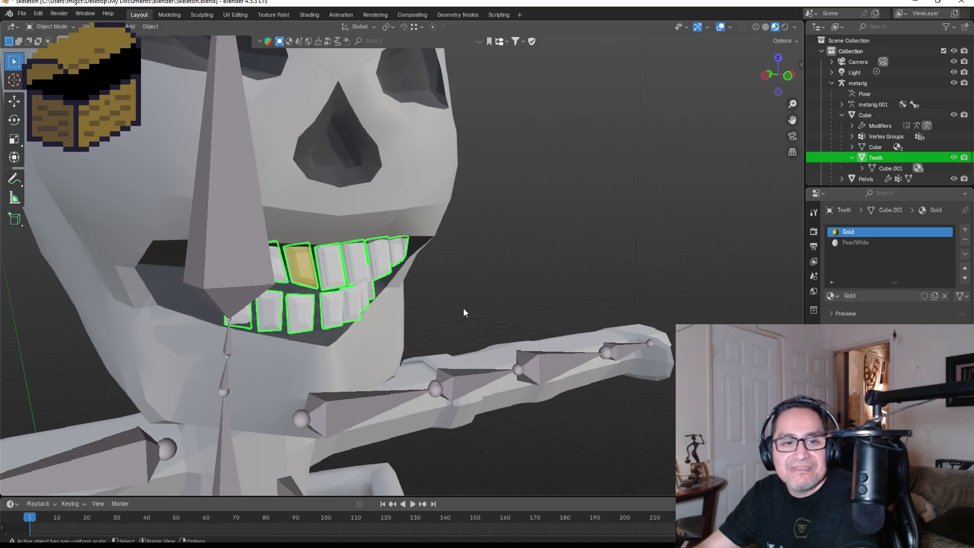
scroll(473, 323, "down", 2)
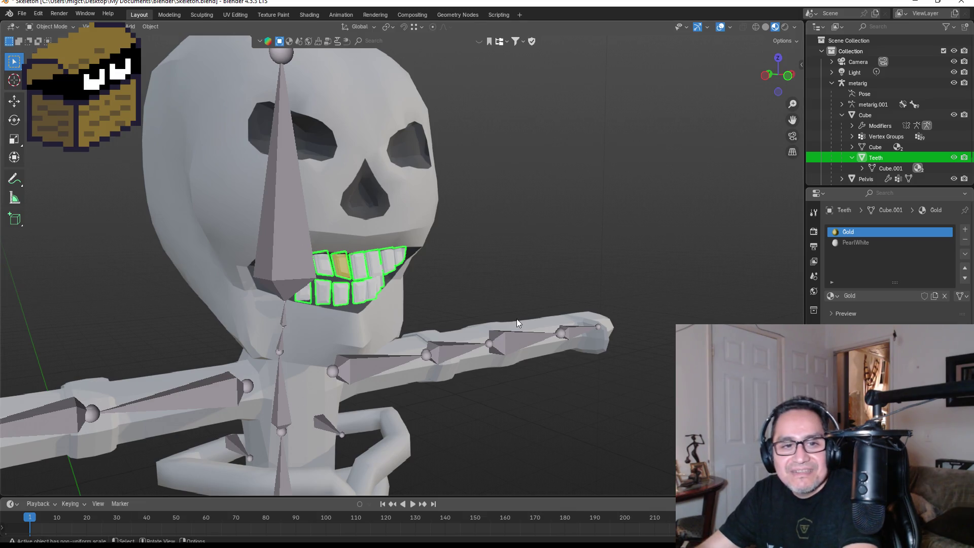
mouse_move(357, 212)
left_mouse_down()
mouse_move(275, 206)
mouse_move(343, 206)
mouse_move(363, 223)
left_mouse_up()
scroll(363, 223, "down", 5)
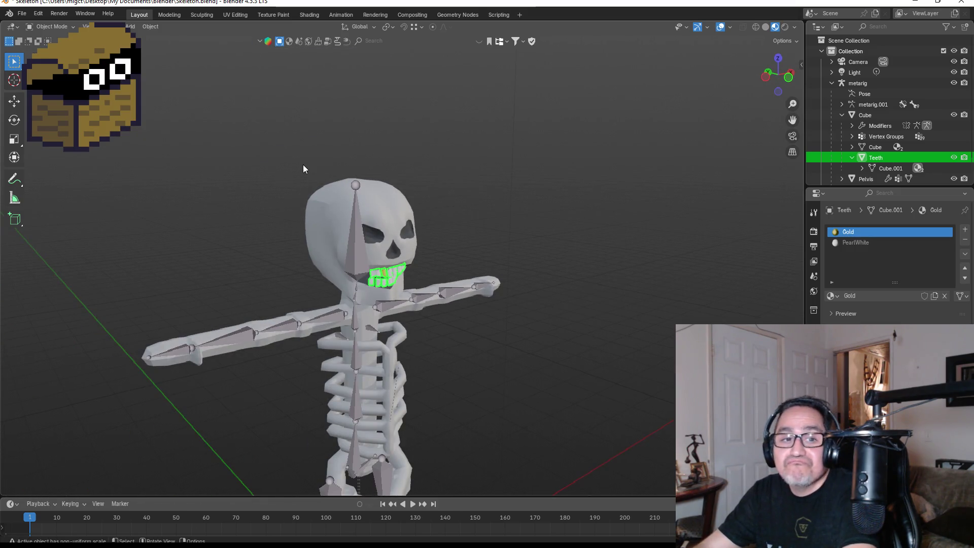
scroll(270, 175, "up", 3)
mouse_move(488, 269)
left_mouse_down()
mouse_move(476, 224)
mouse_move(373, 239)
mouse_move(413, 209)
mouse_move(561, 209)
mouse_move(543, 213)
left_mouse_up()
left_click(412, 209)
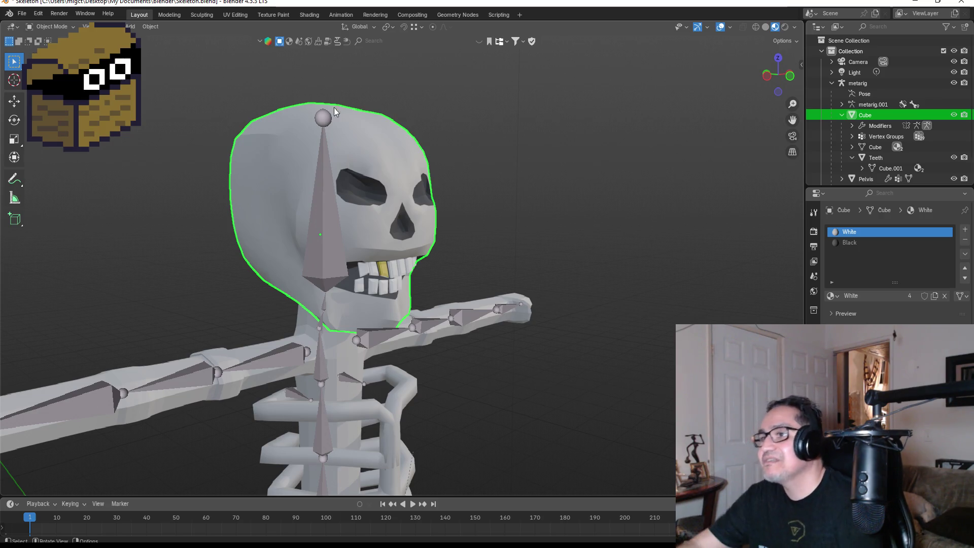
mouse_move(424, 162)
left_mouse_down()
mouse_move(398, 170)
mouse_move(313, 153)
left_mouse_up()
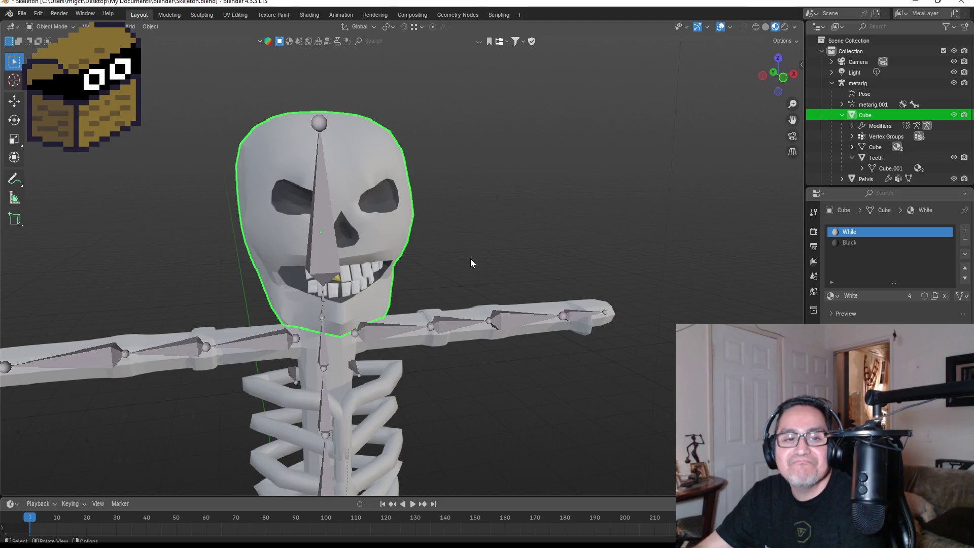
key("KP_1")
key("KP_5")
mouse_move(479, 260)
left_mouse_down()
mouse_move(489, 242)
mouse_move(559, 250)
mouse_move(504, 274)
left_mouse_up()
key("KP_1")
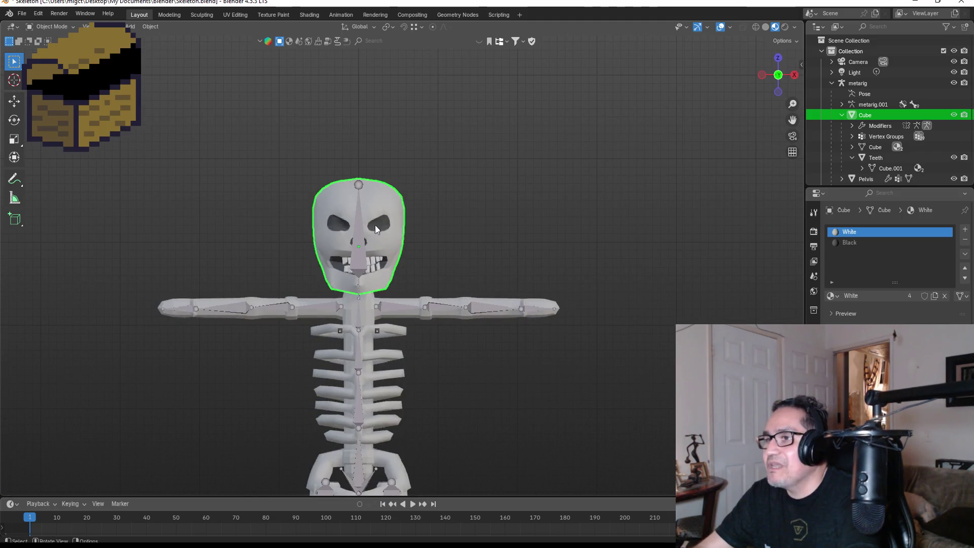
scroll(376, 230, "up", 2)
left_click_drag(507, 222, 582, 233)
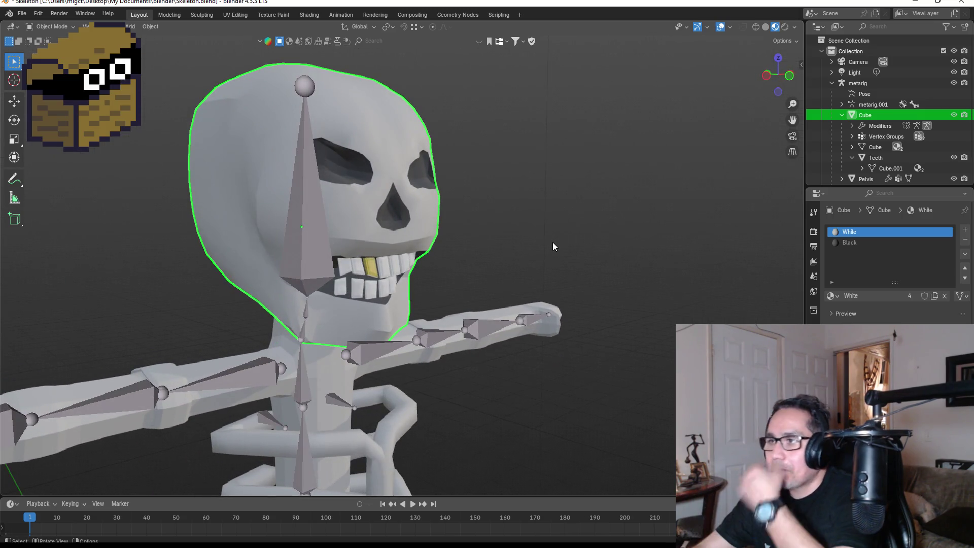
left_click(22, 13)
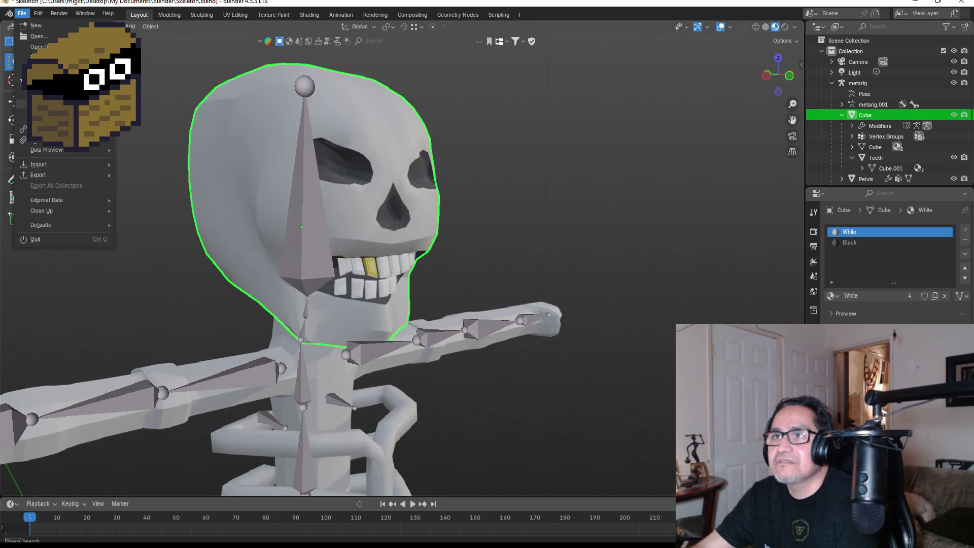
Save the file under the new name SkeletonPirate.blend in the same folder.
left_click(46, 104)
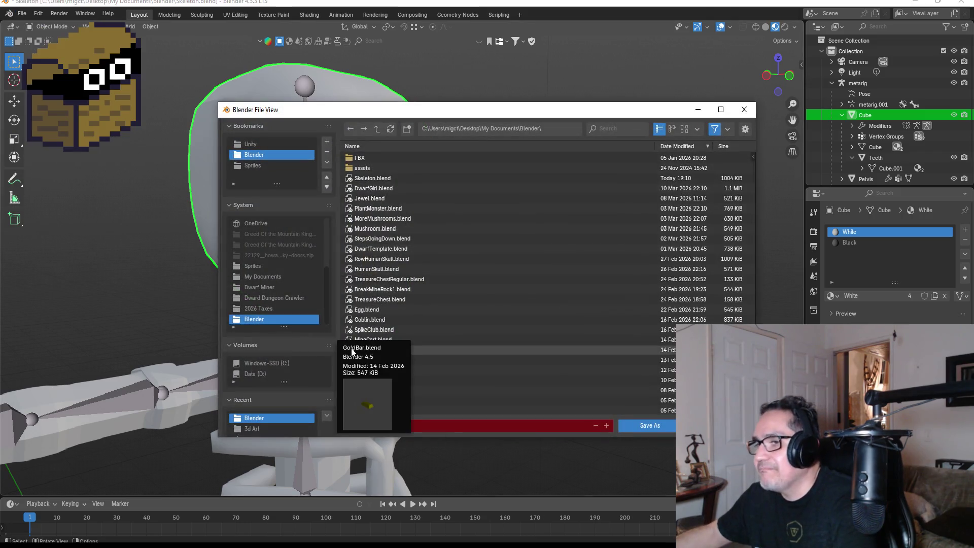
left_click(426, 426)
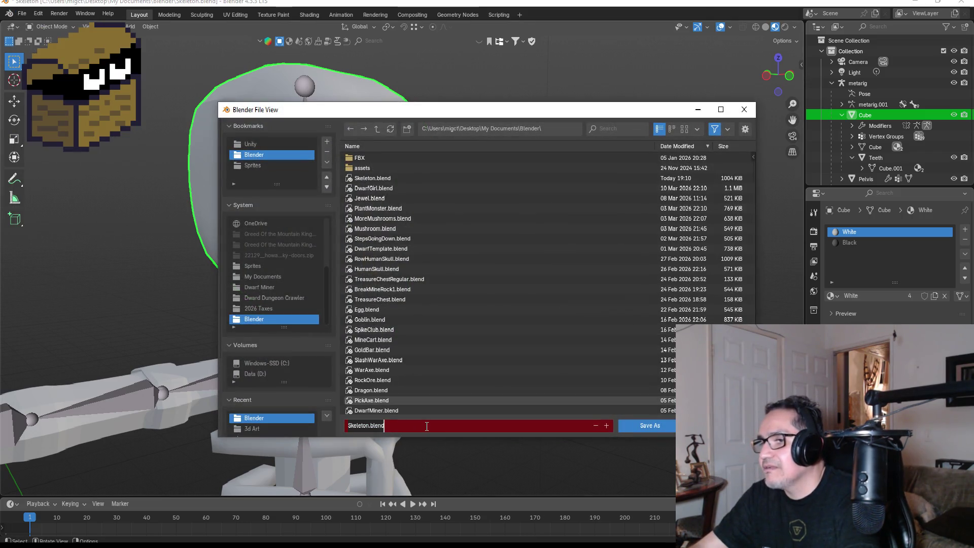
key("BackSpace")
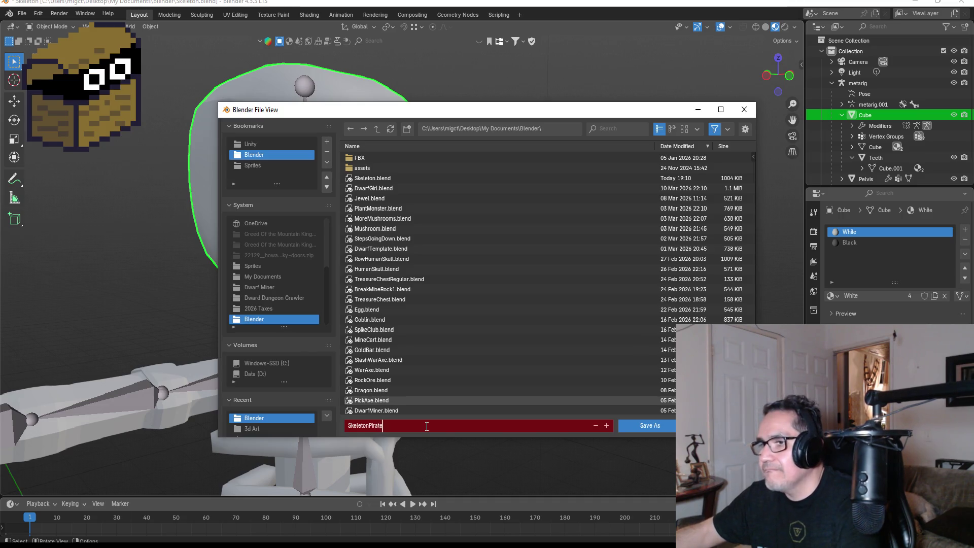
left_click(651, 429)
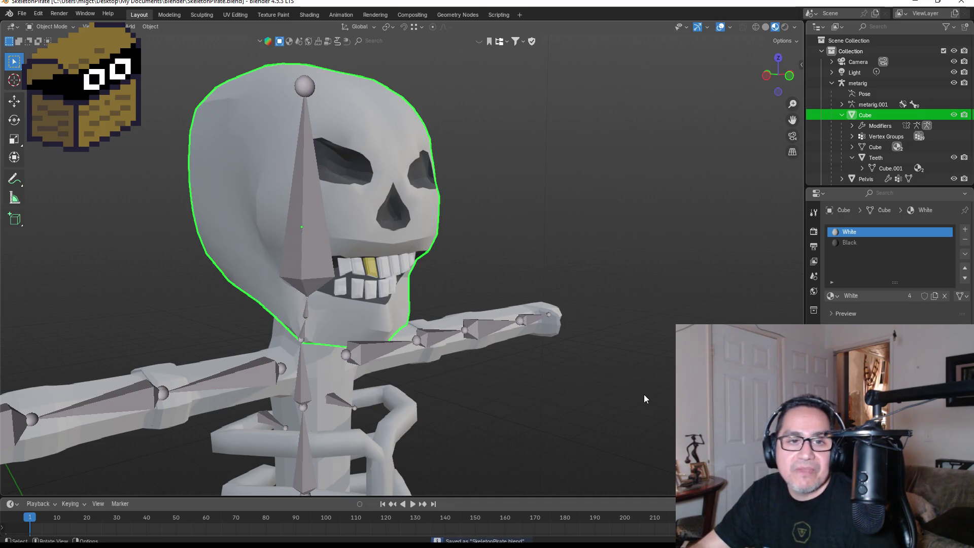
Open PlantMonster.blend through File > Open and orbit around the mushroom character.
left_click(19, 15)
left_click(31, 38)
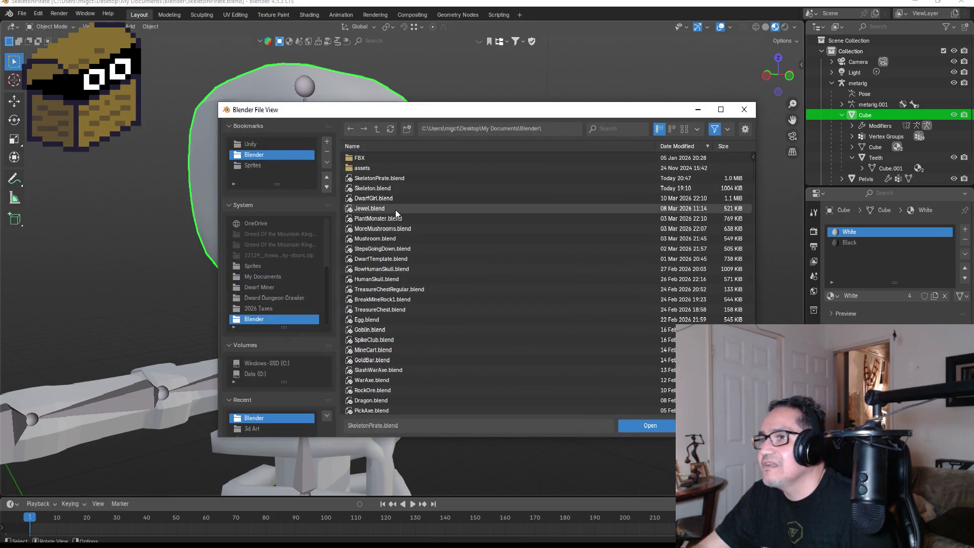
mouse_move(390, 199)
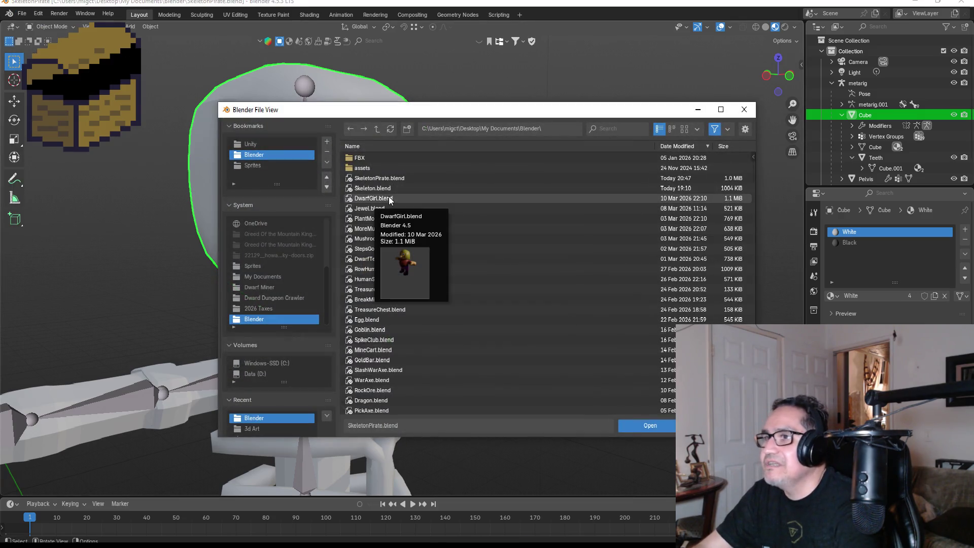
left_click(374, 209)
left_click(378, 218)
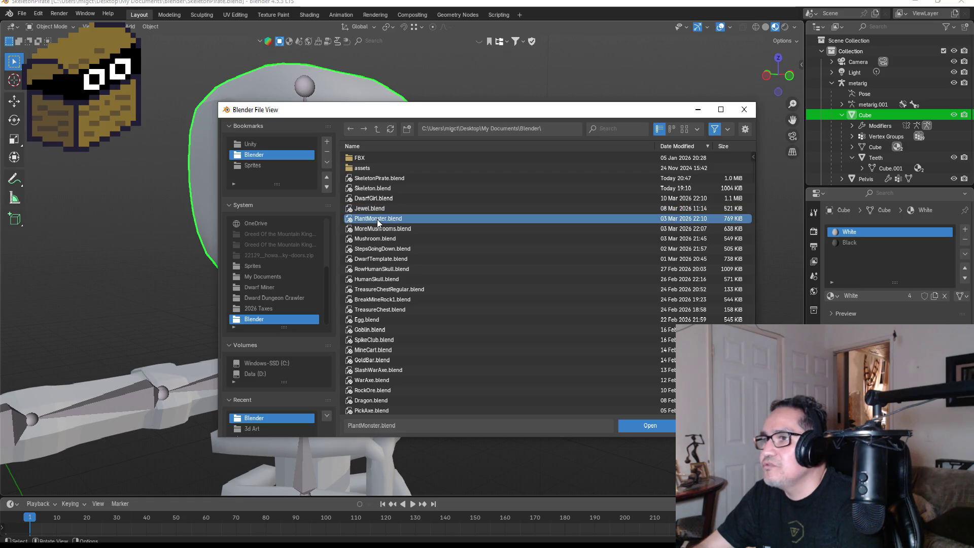
double_click(378, 218)
scroll(438, 260, "up", 5)
mouse_move(445, 289)
left_mouse_down()
mouse_move(504, 307)
mouse_move(585, 284)
mouse_move(495, 276)
mouse_move(417, 298)
mouse_move(431, 304)
mouse_move(549, 299)
mouse_move(130, 172)
left_mouse_up()
scroll(505, 308, "down", 5)
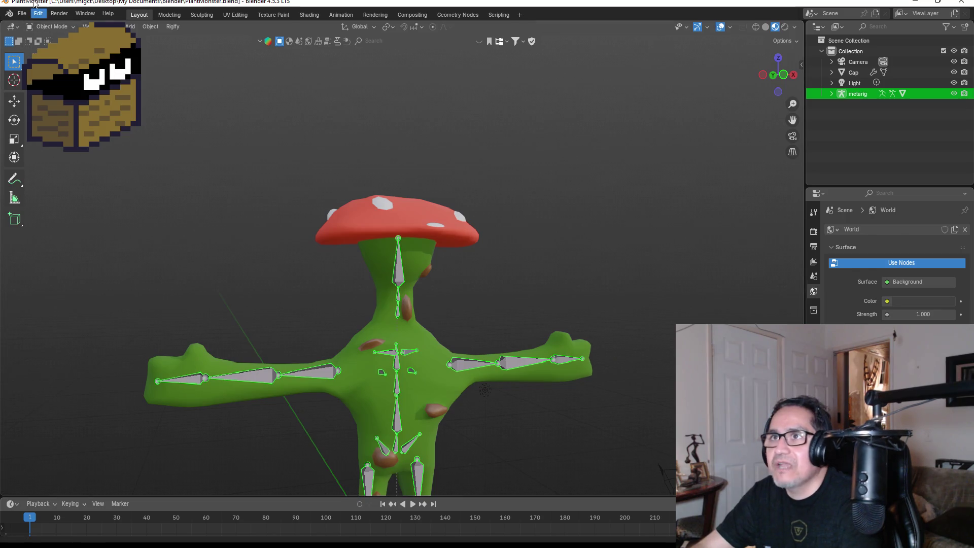
Browse the saved Blender projects, past Mushroom.blend and DwarfTemplate.blend.
left_click(22, 13)
left_click(32, 38)
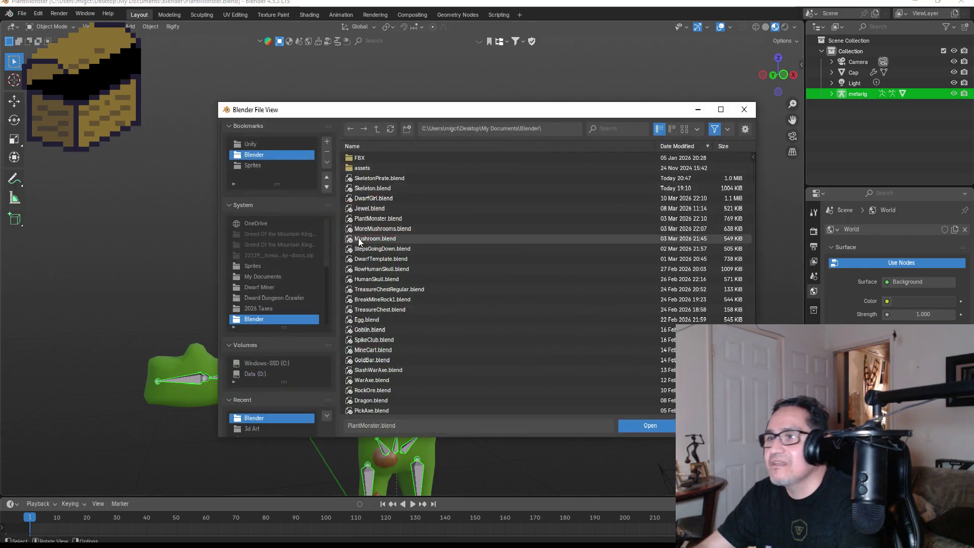
left_click(385, 239)
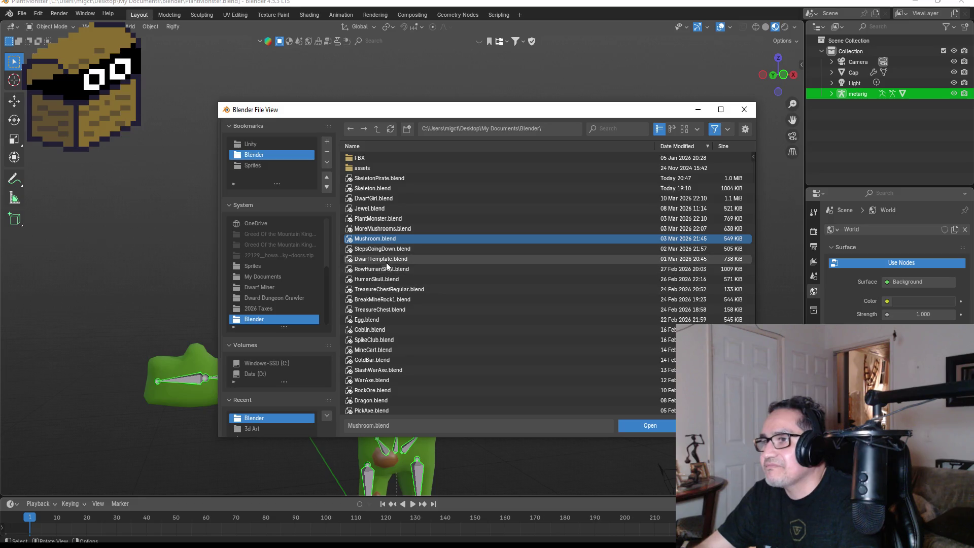
left_click(384, 261)
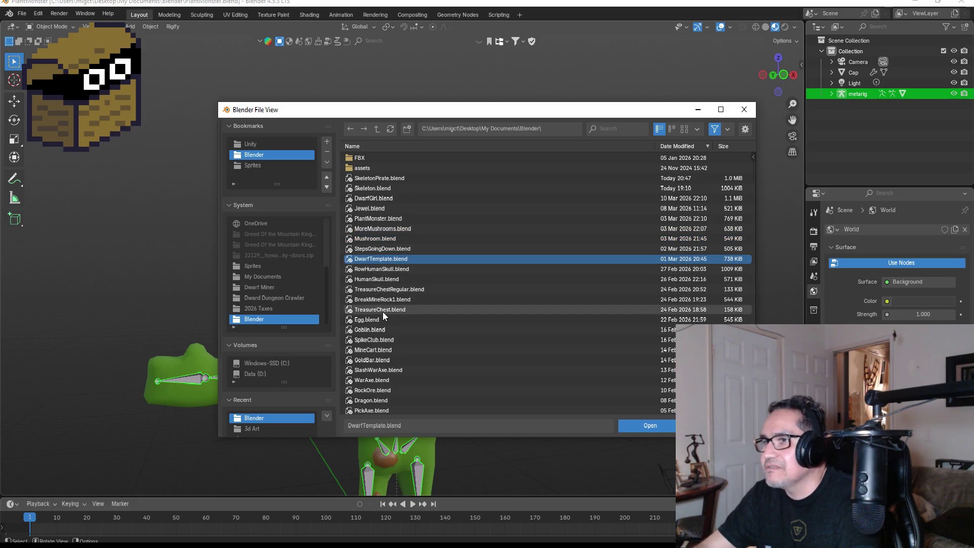
left_click(377, 279)
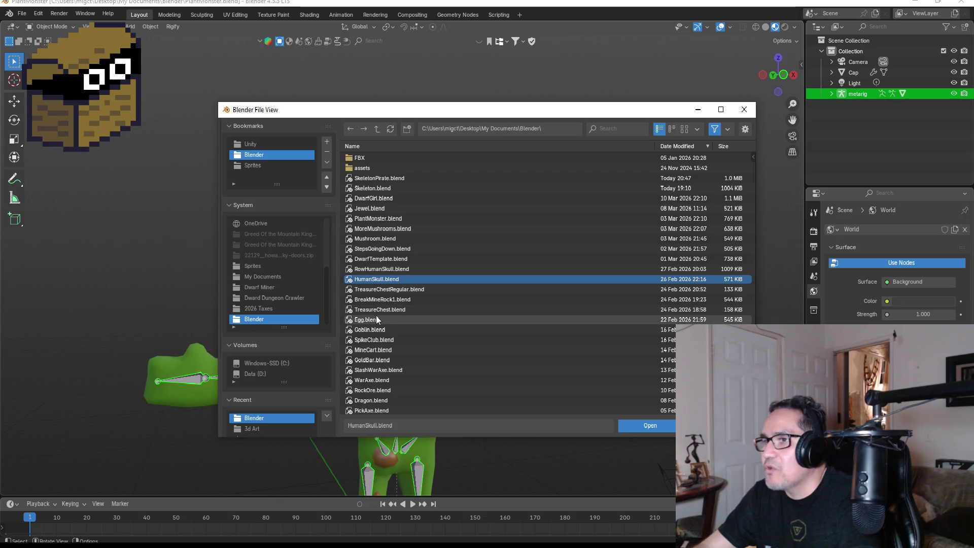
left_click(367, 290)
left_click(374, 301)
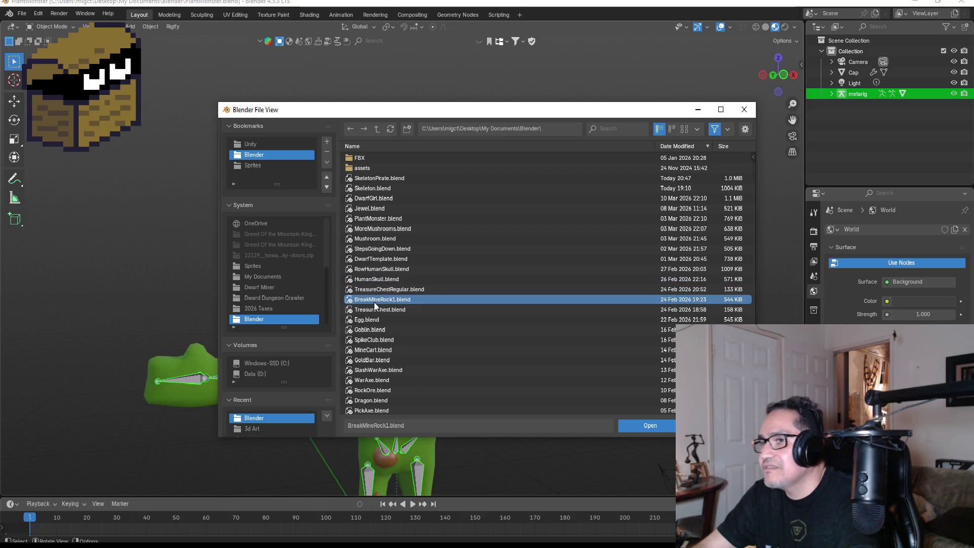
Scroll further through the project list and open SkeletonPirate.blend.
scroll(382, 340, "down", 2)
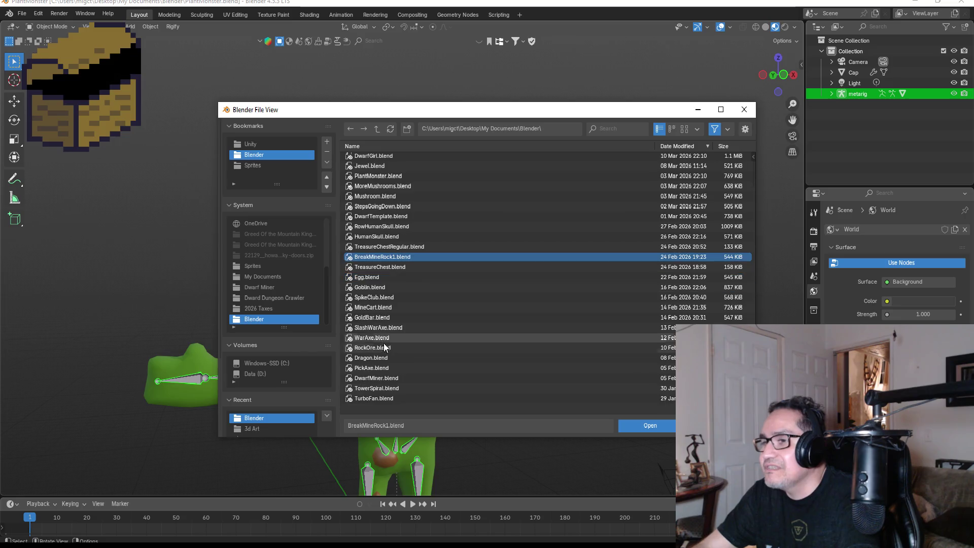
scroll(381, 344, "down", 1)
left_click(377, 328)
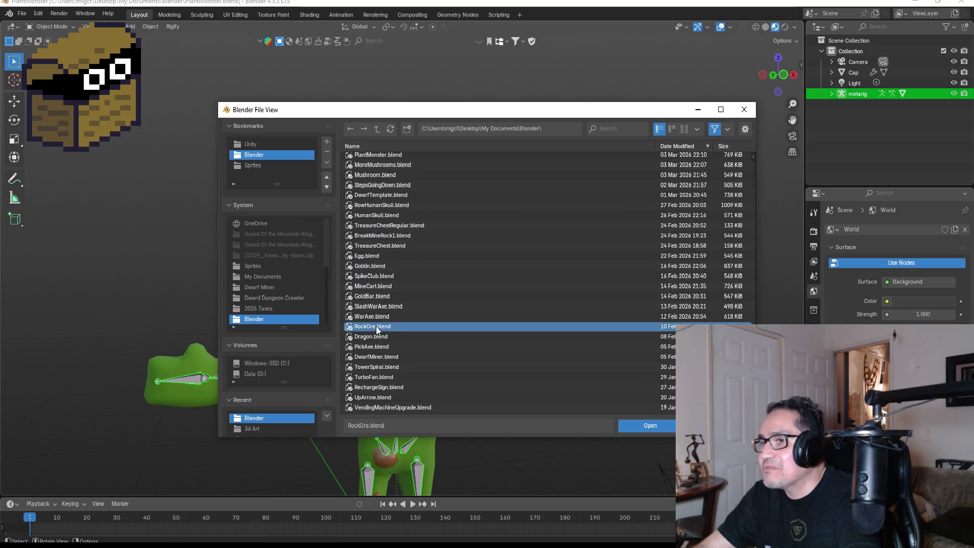
left_click(379, 357)
scroll(396, 369, "down", 2)
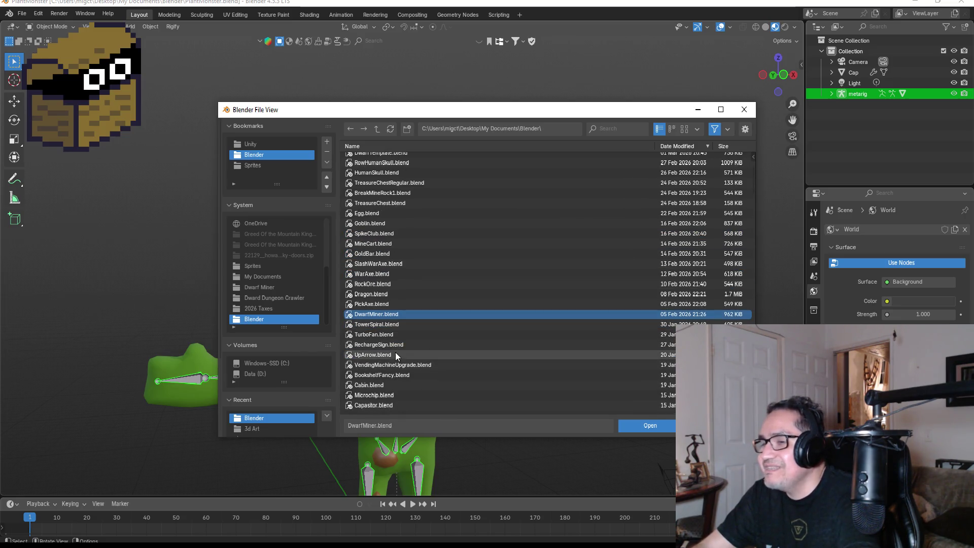
scroll(396, 356, "down", 2)
left_click(380, 345)
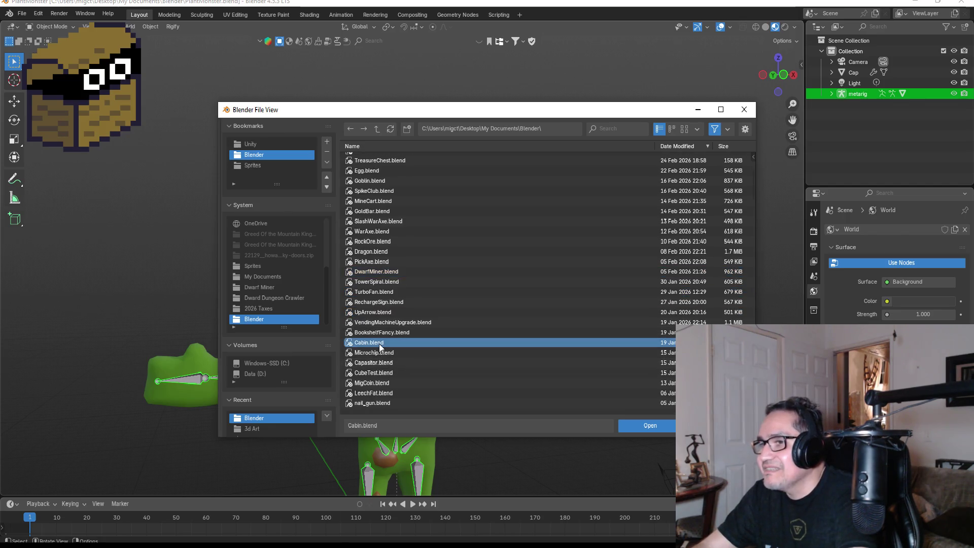
scroll(394, 369, "down", 5)
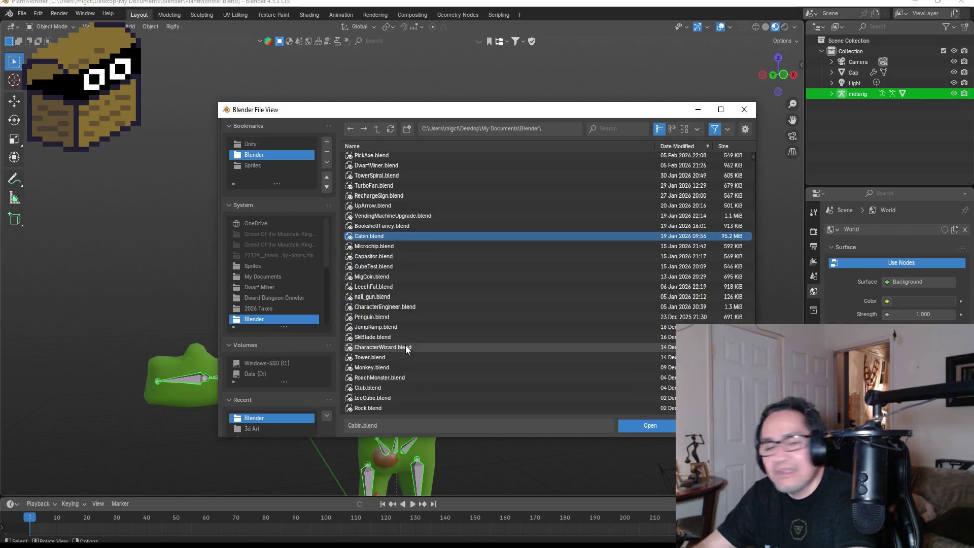
scroll(406, 329, "up", 12)
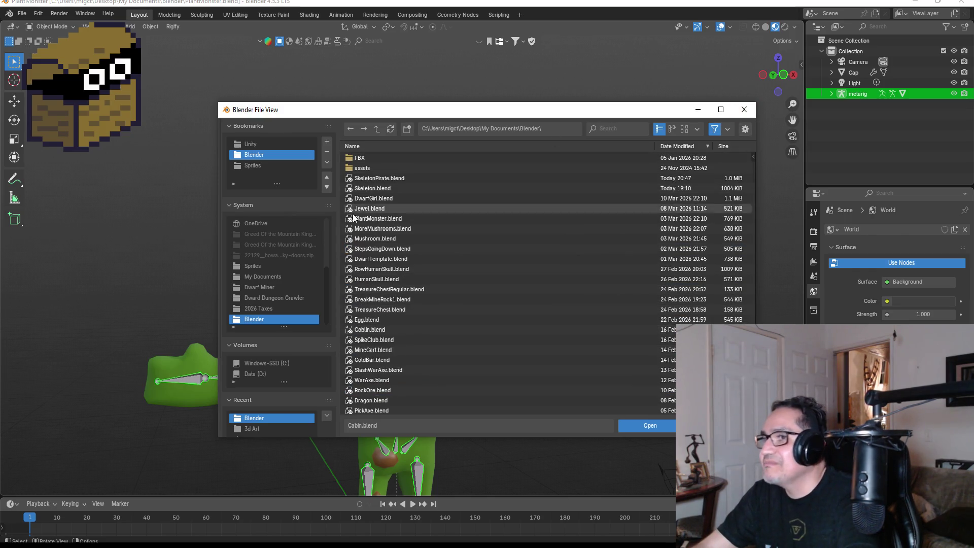
double_click(381, 180)
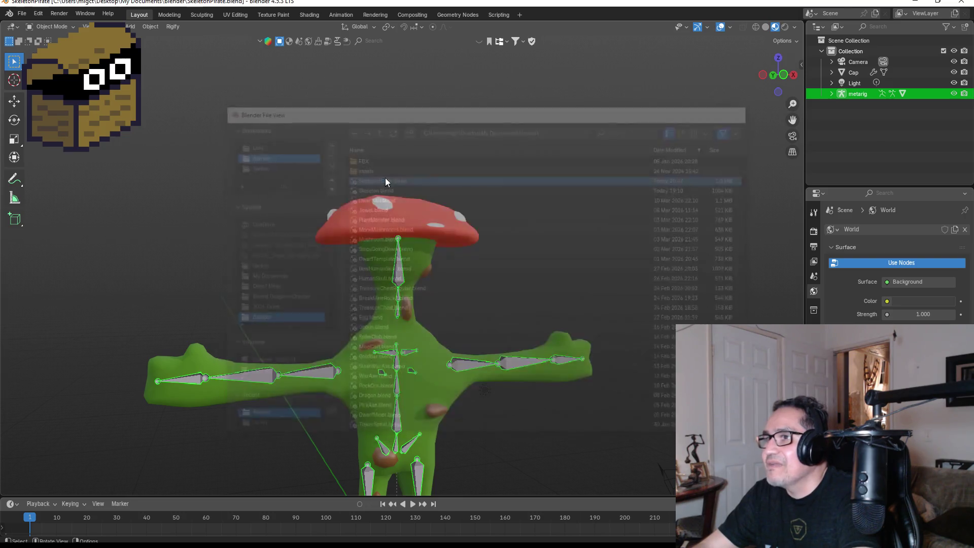
mouse_move(511, 209)
left_mouse_down()
mouse_move(382, 214)
mouse_move(526, 210)
left_mouse_up()
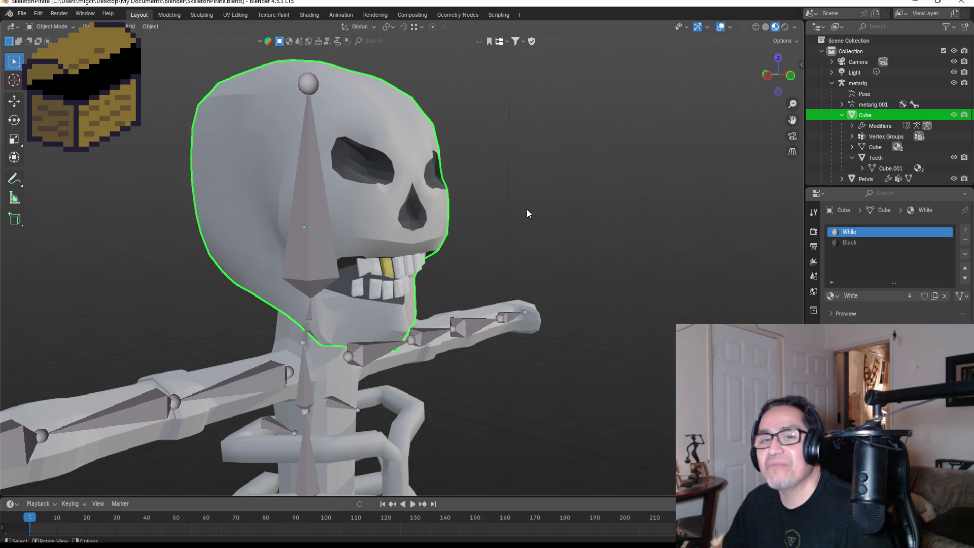
Minimize Blender, zoom and pan Unity's Scene view out to the skeleton, and select Skeleton.
left_click(914, 4)
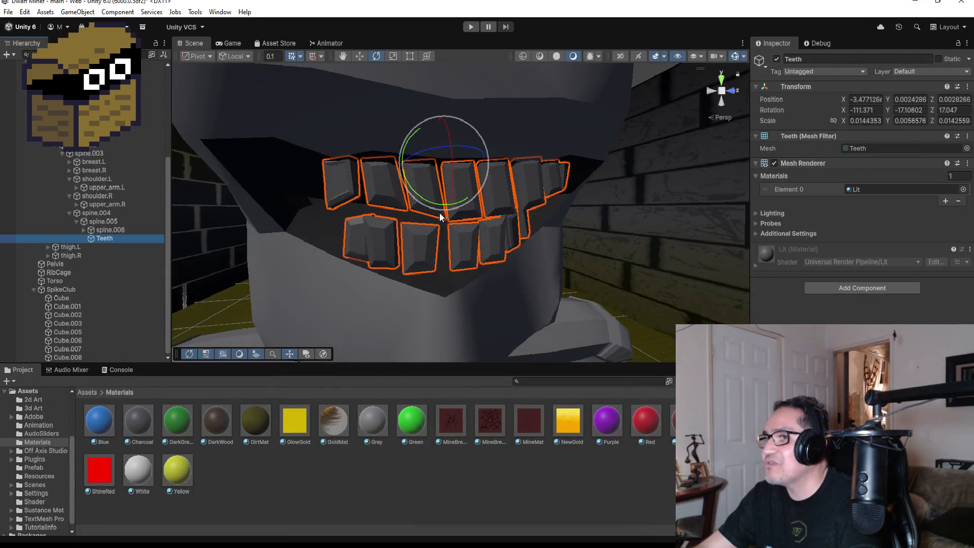
scroll(428, 214, "down", 5)
left_click(527, 166)
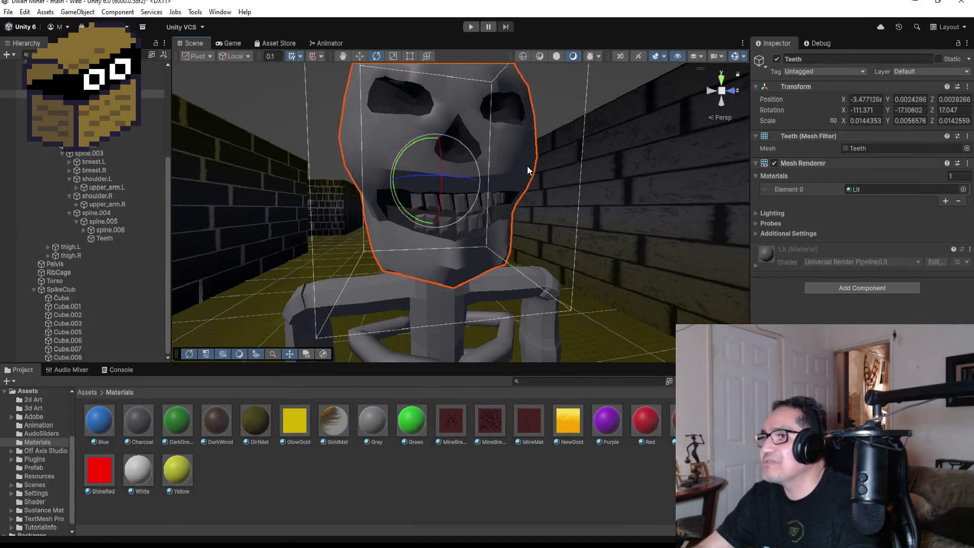
scroll(560, 204, "down", 3)
left_click_drag(602, 233, 526, 229)
scroll(526, 229, "down", 5)
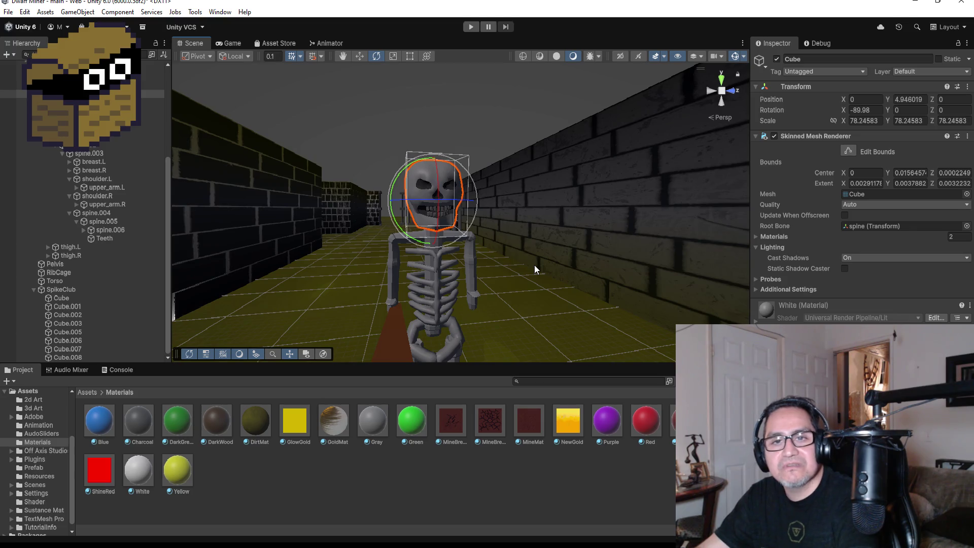
scroll(490, 249, "down", 1)
scroll(490, 249, "down", 1)
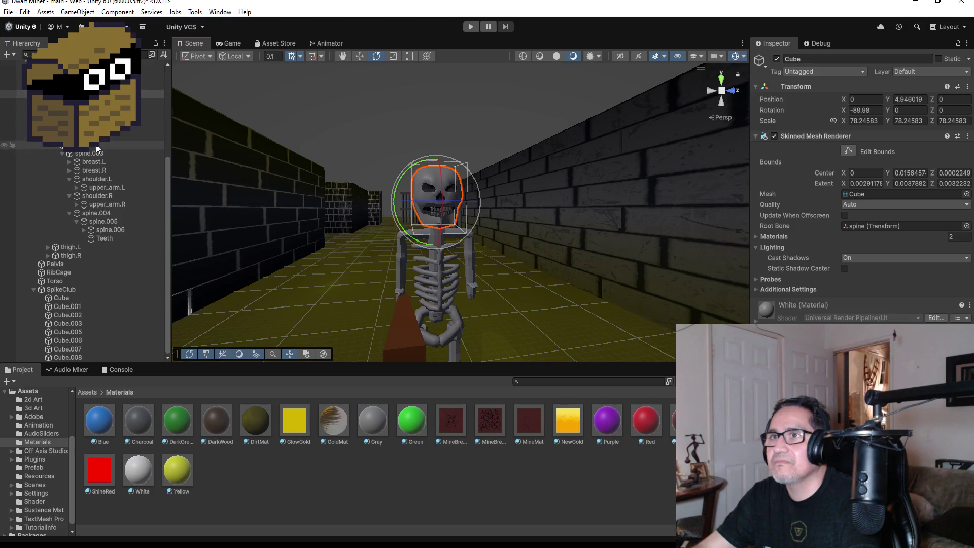
left_click(76, 85)
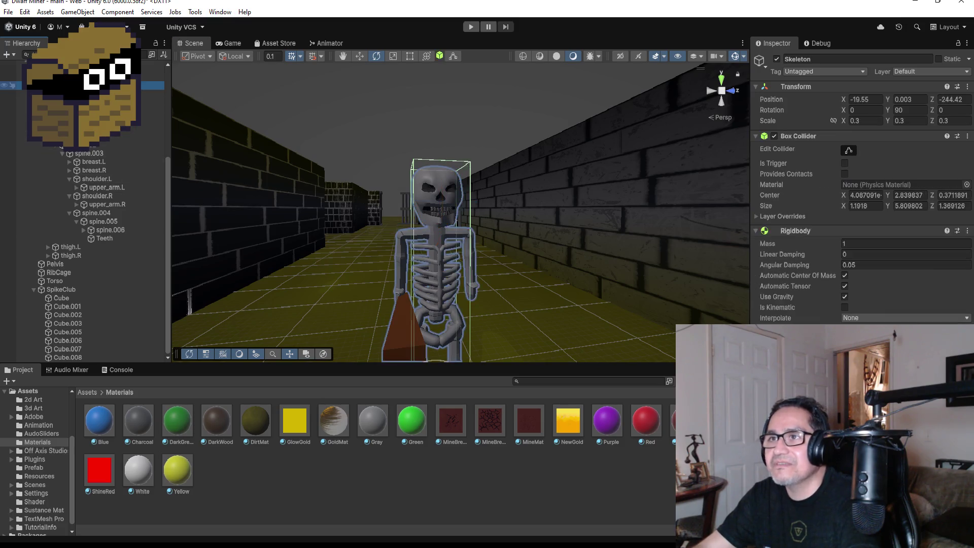
Open Window > Animation > Animation and dock it low on the screen.
left_click(220, 12)
mouse_move(260, 219)
left_click(371, 218)
mouse_move(684, 233)
left_mouse_down()
mouse_move(554, 273)
mouse_move(433, 359)
mouse_move(426, 385)
left_mouse_up()
scroll(511, 289, "down", 1)
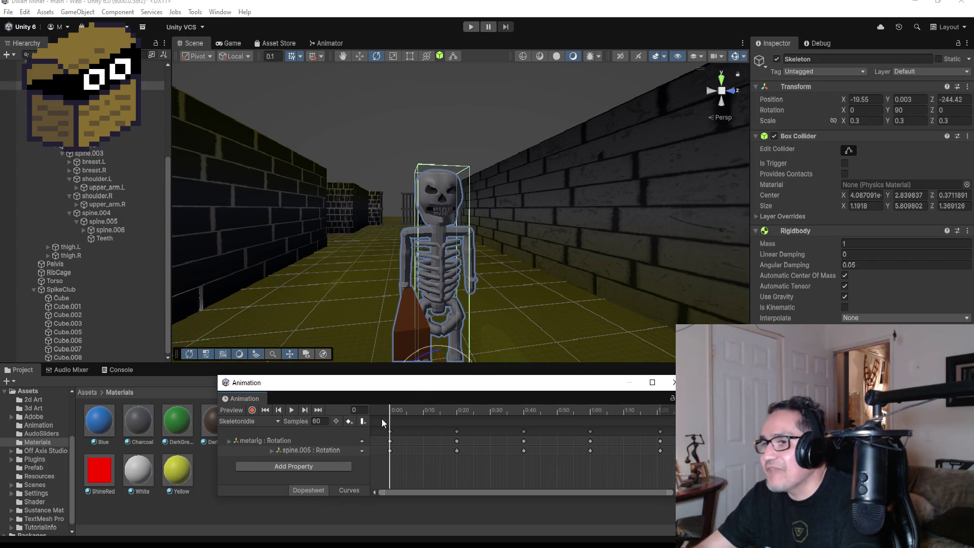
Preview SkeletonIdle, then step back to frame 0 and select its keyframes.
left_click(295, 409)
left_click(294, 410)
left_click(317, 410)
scroll(623, 448, "down", 3)
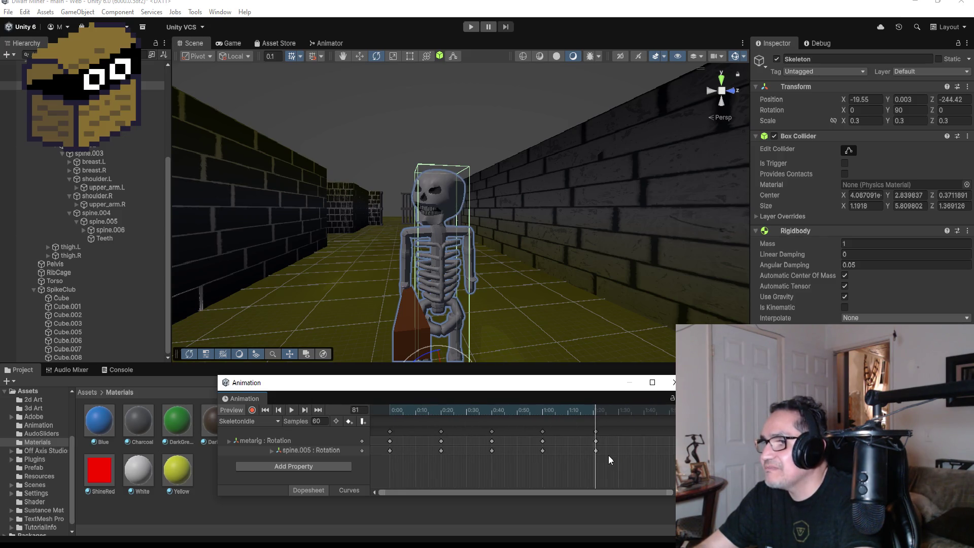
scroll(634, 449, "down", 2)
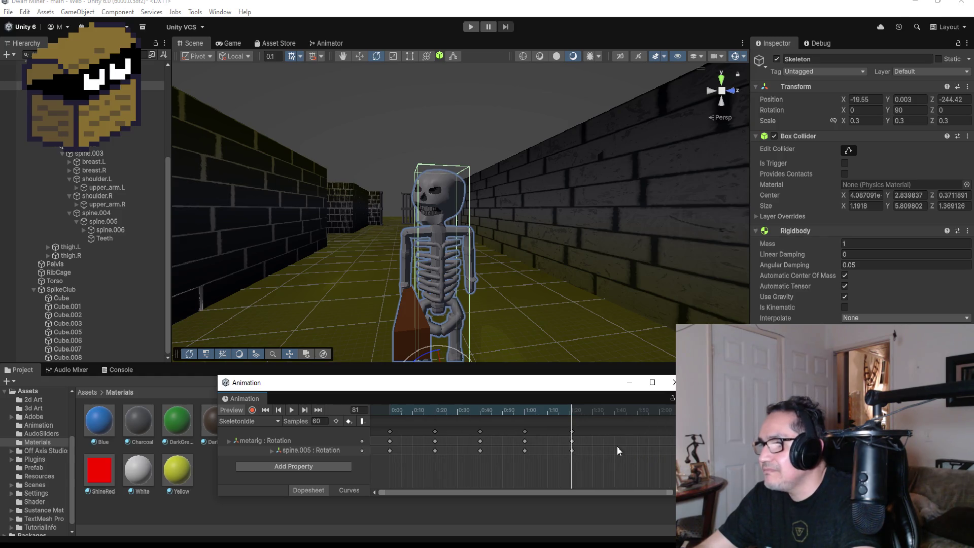
left_click(282, 406)
left_click(281, 406)
left_click(280, 405)
left_click(282, 406)
left_click(391, 440)
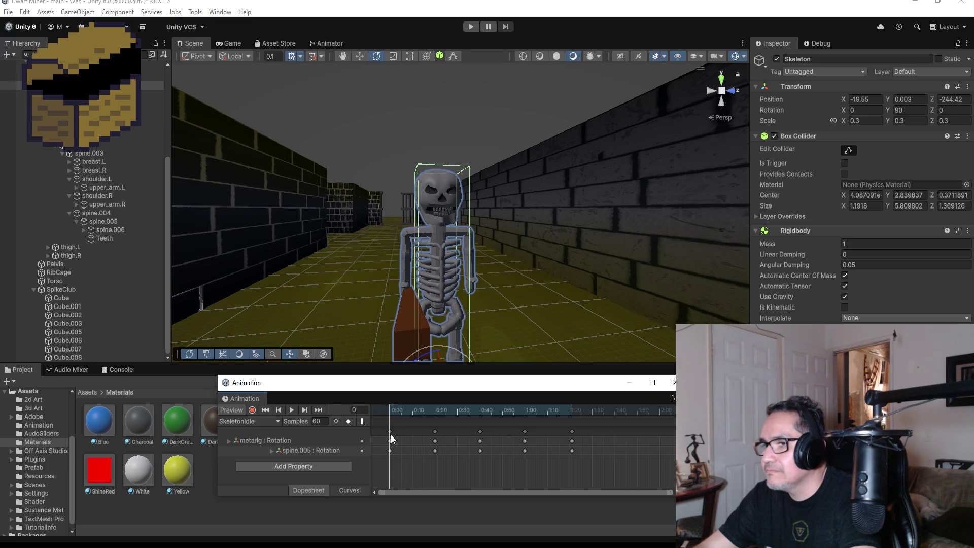
Add a new set of keyframes at about 1:35 in the SkeletonIdle dopesheet.
right_click(617, 433)
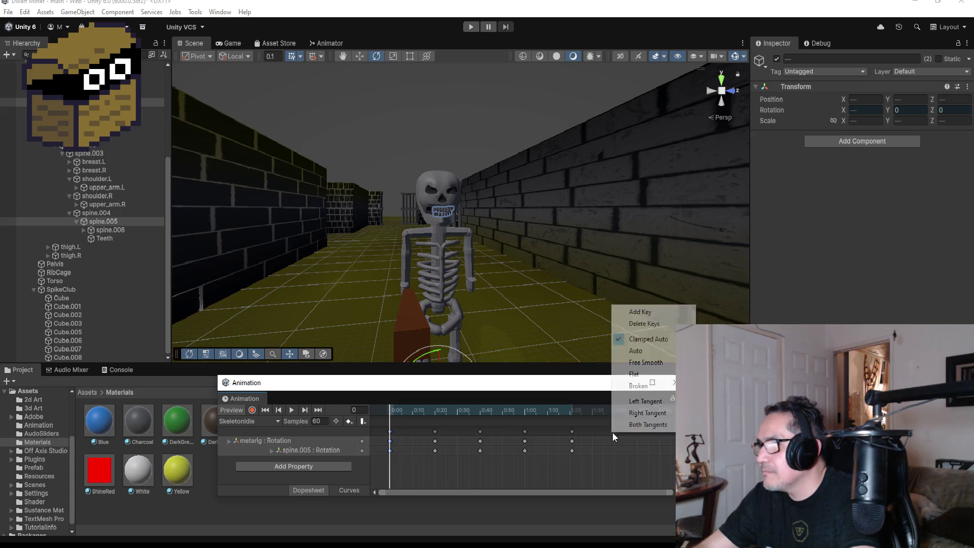
left_click(612, 437)
right_click(616, 433)
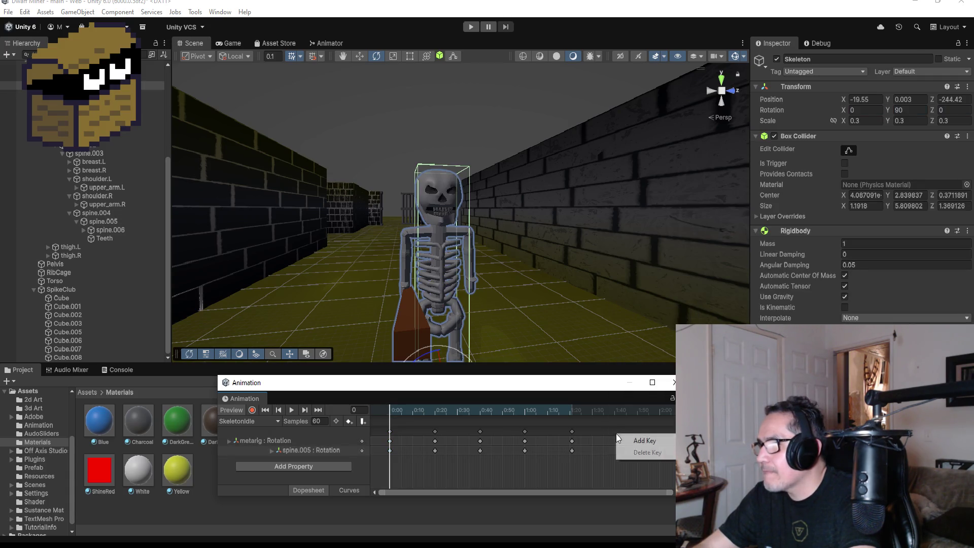
left_click(631, 440)
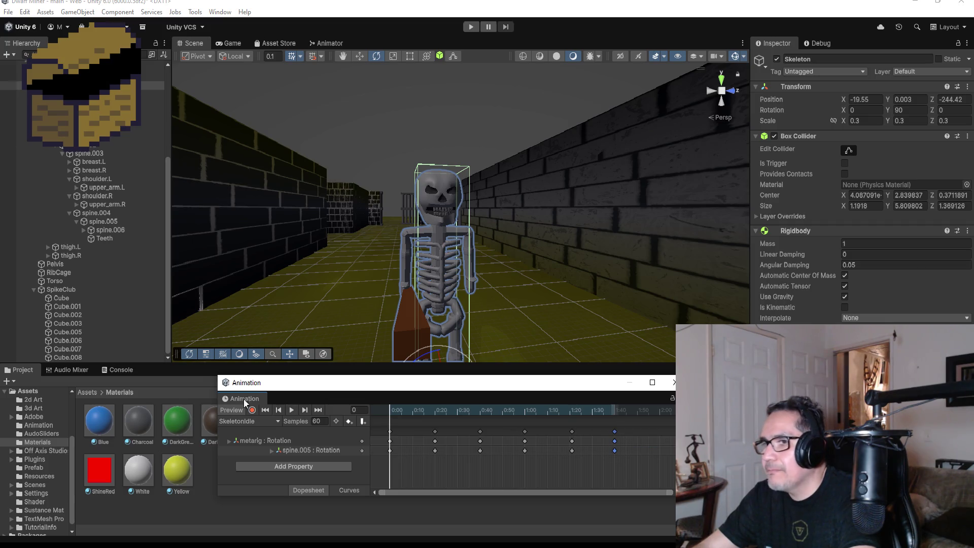
Preview the extended clip, return to frame 0, and select the upper_arm.L bone.
left_click(291, 409)
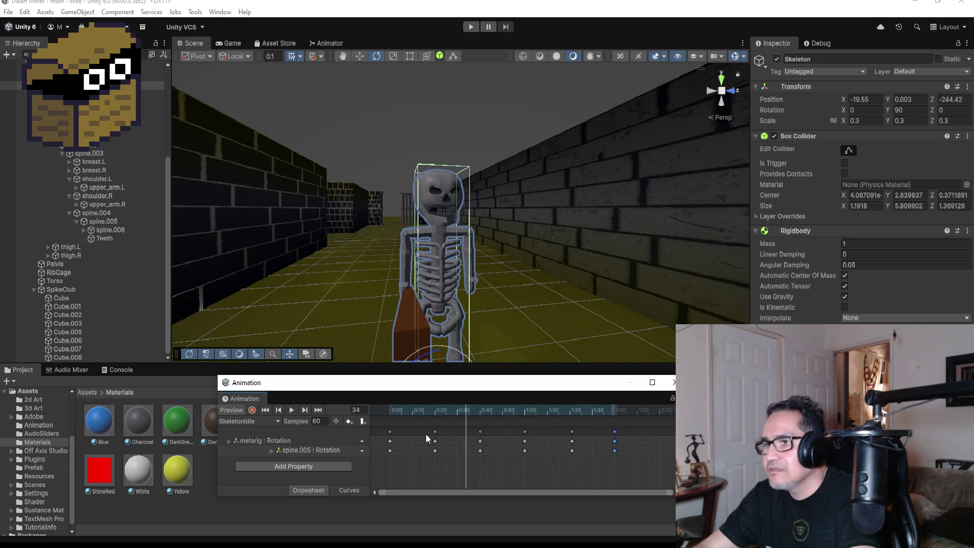
scroll(539, 295, "down", 1)
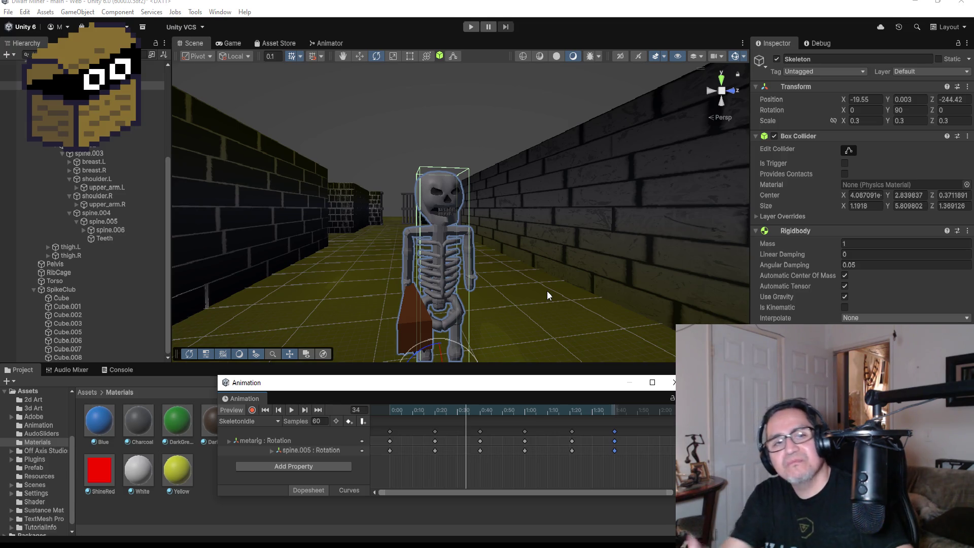
scroll(556, 282, "up", 5)
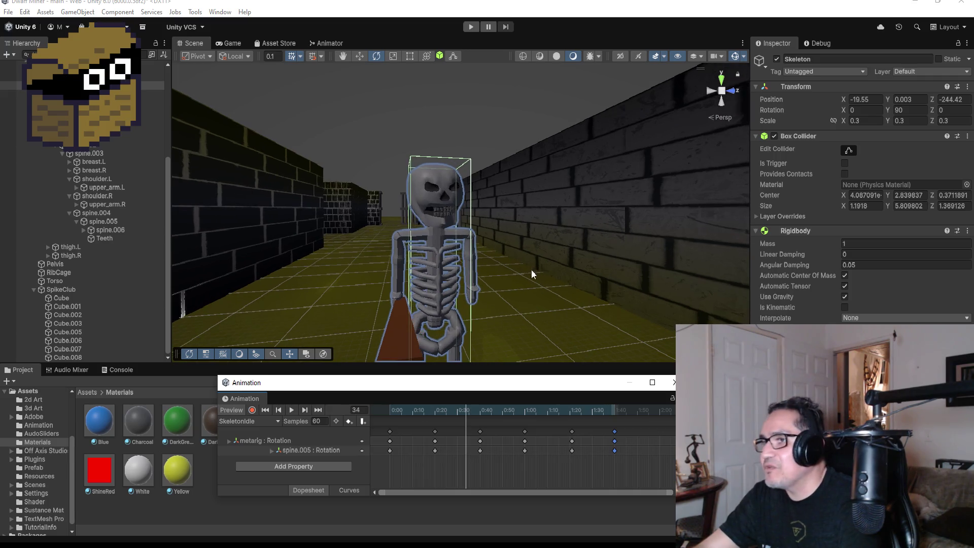
mouse_move(506, 244)
left_mouse_down()
mouse_move(616, 248)
mouse_move(474, 244)
left_mouse_up()
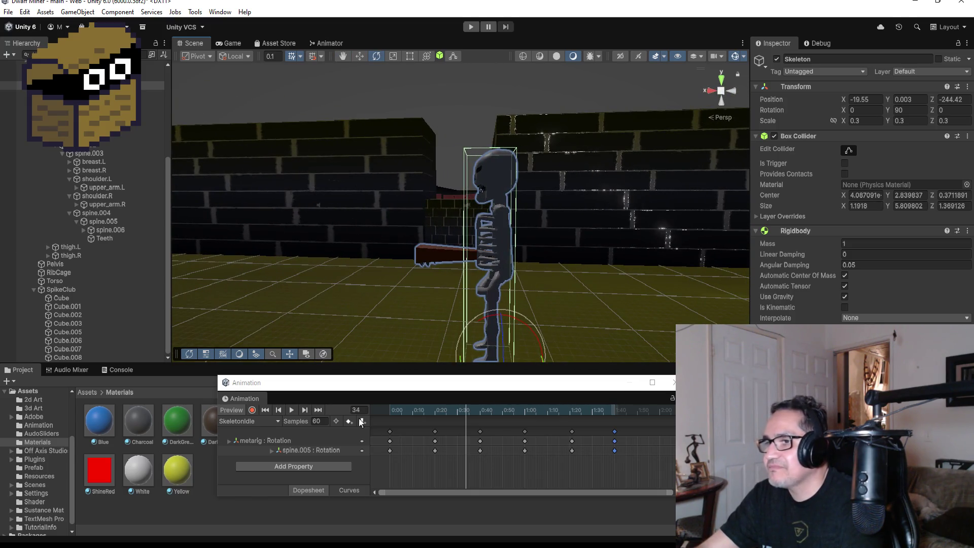
left_click(279, 409)
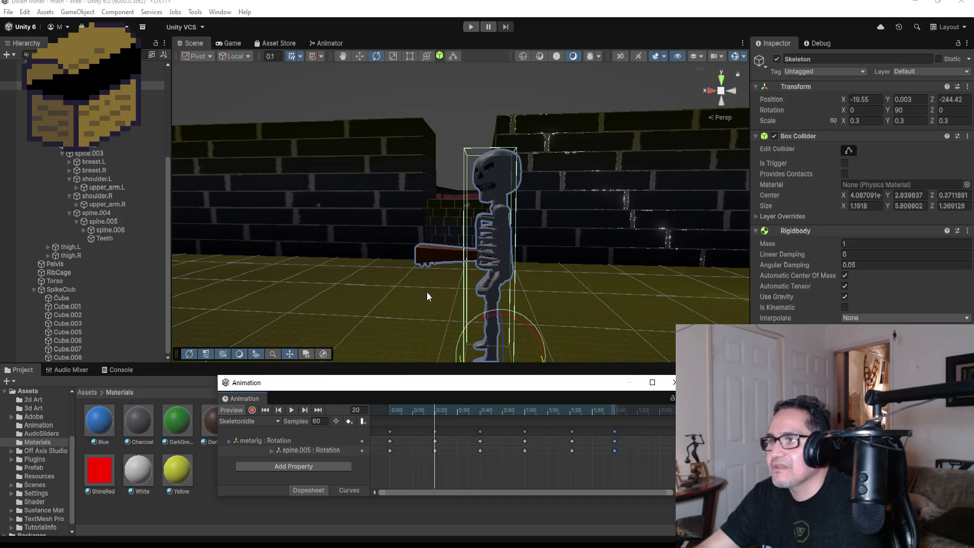
left_click(265, 409)
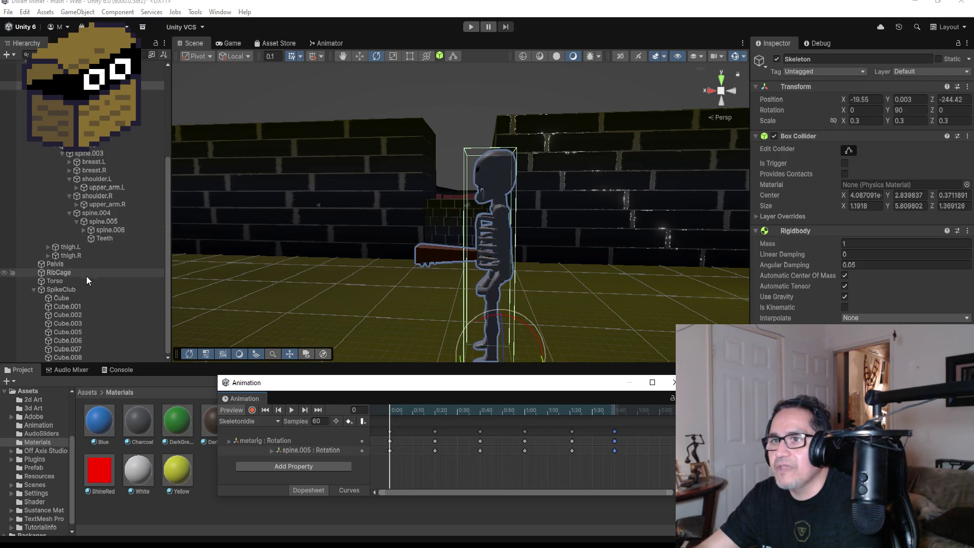
scroll(114, 187, "up", 3)
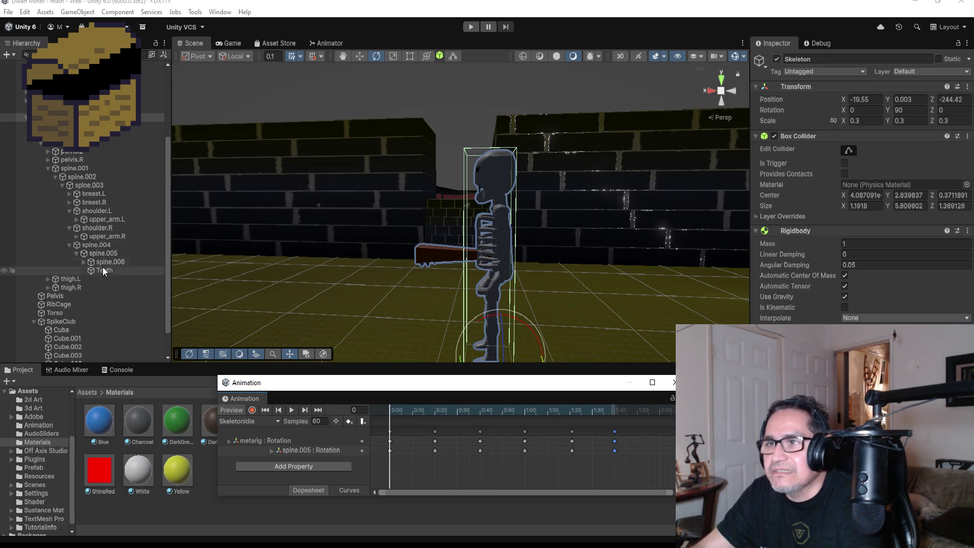
left_click(93, 221)
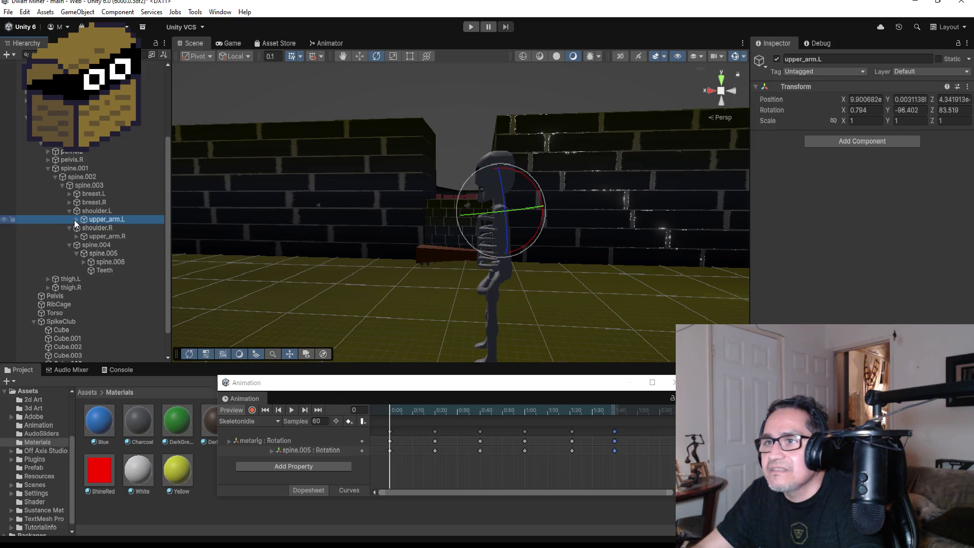
Bend forearm.L to about 54.64 on X, then undo that rotation.
left_click(75, 219)
left_click(97, 230)
mouse_move(565, 266)
left_mouse_down()
mouse_move(580, 246)
mouse_move(745, 266)
mouse_move(557, 264)
mouse_move(440, 247)
left_mouse_up()
mouse_move(528, 201)
left_mouse_down()
mouse_move(593, 233)
mouse_move(620, 280)
left_mouse_up()
key("ctrl+z")
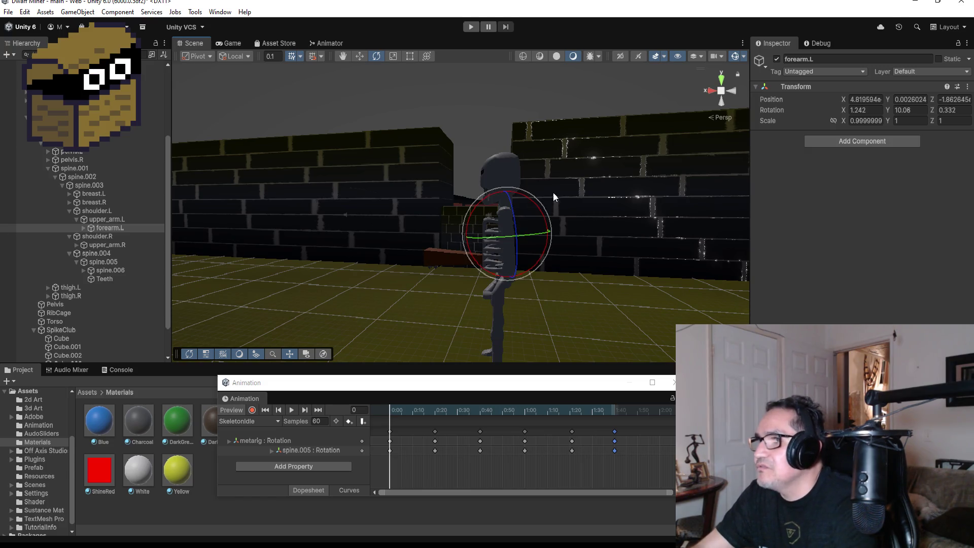
Rotate upper_arm.L upward and bend forearm.L forward with the Rotate gizmo.
left_click(109, 219)
left_click_drag(548, 198, 595, 217)
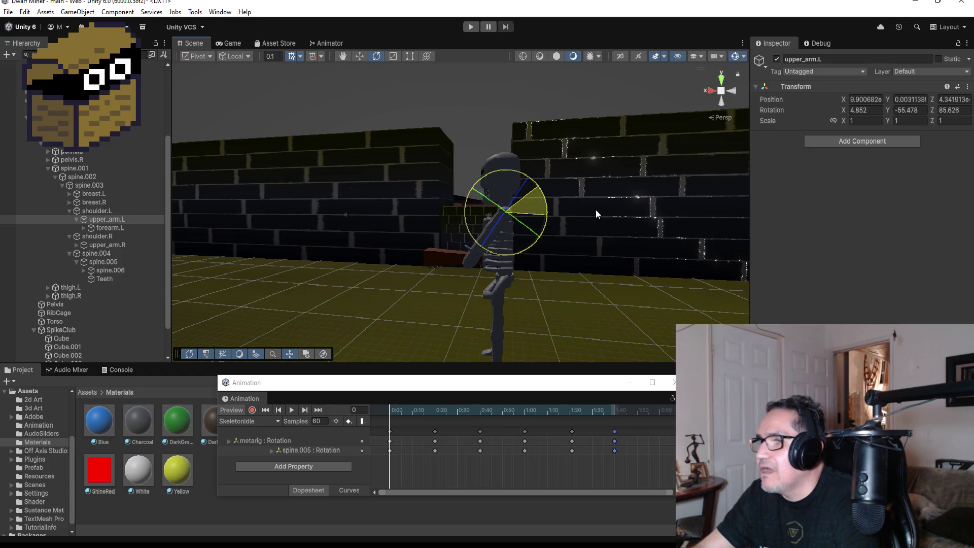
left_click(468, 243)
left_click(131, 228)
mouse_move(536, 201)
left_mouse_down()
mouse_move(584, 253)
mouse_move(774, 303)
mouse_move(561, 282)
mouse_move(637, 272)
mouse_move(560, 260)
mouse_move(570, 269)
left_mouse_up()
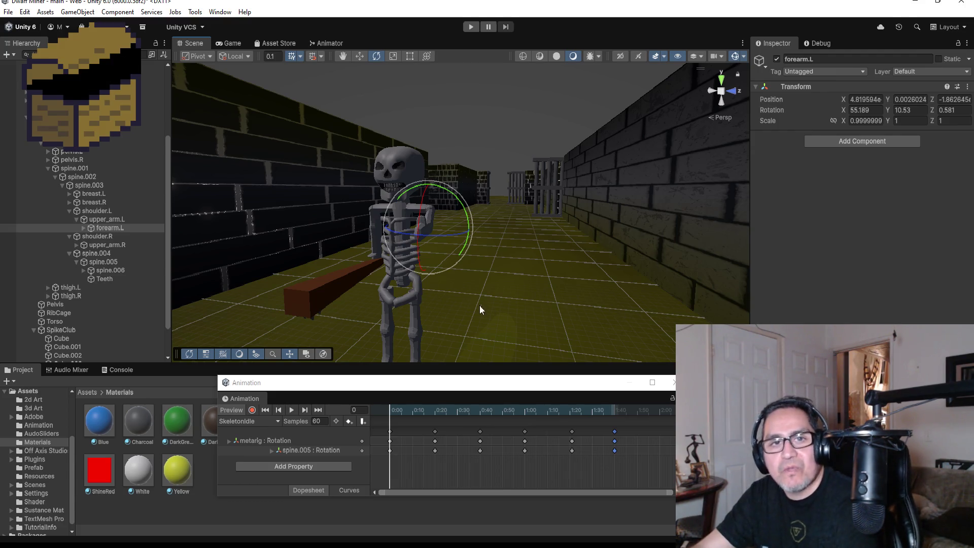
Ease the left forearm bend back to 44.423, 10.378, 0.464, checking from several angles.
scroll(490, 268, "up", 3)
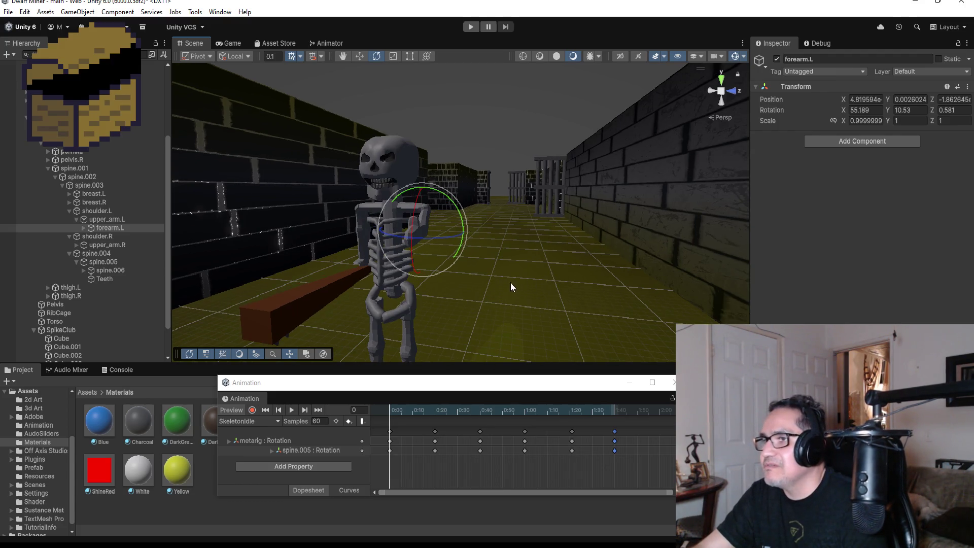
left_click_drag(510, 287, 222, 311)
mouse_move(631, 208)
left_mouse_down()
mouse_move(402, 211)
mouse_move(498, 244)
mouse_move(508, 224)
left_mouse_up()
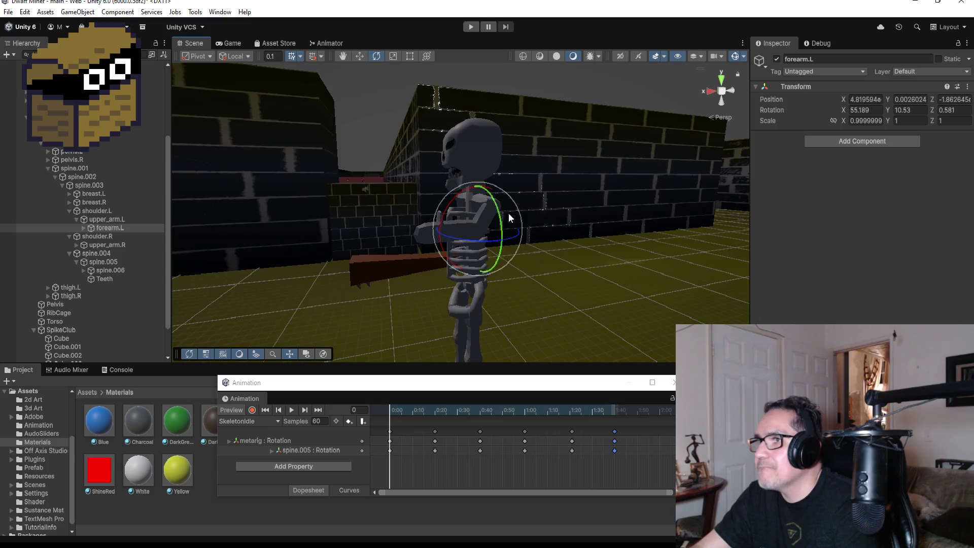
left_click_drag(470, 188, 461, 193)
left_click_drag(565, 296, 774, 264)
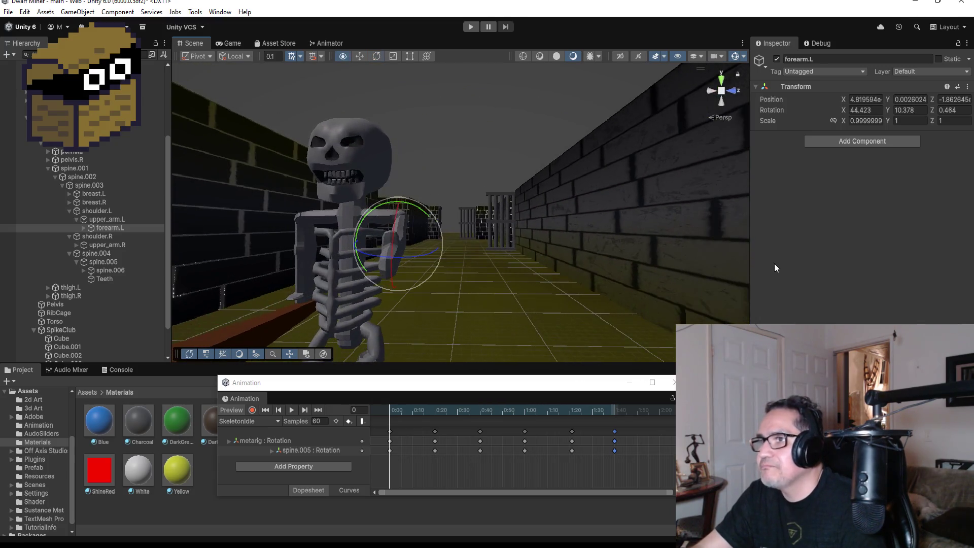
left_click_drag(509, 273, 583, 256)
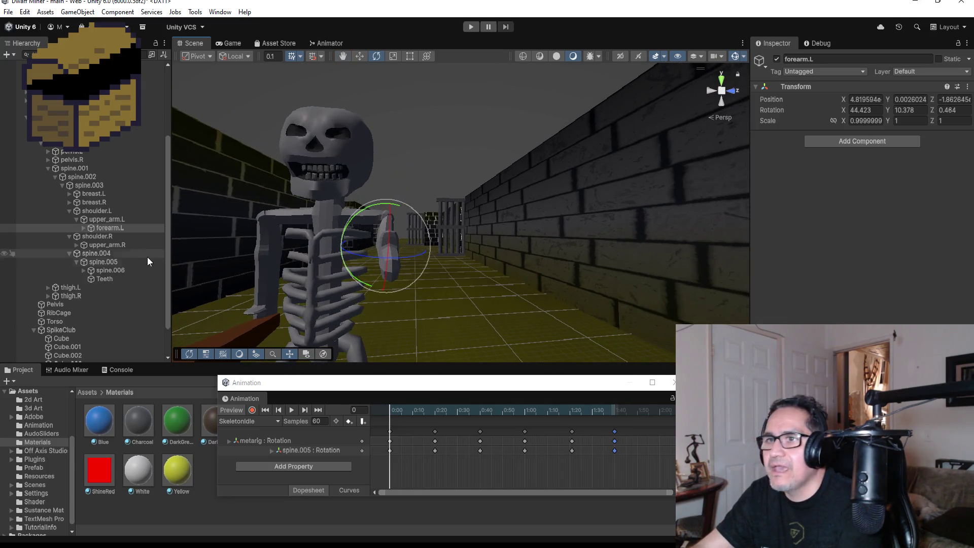
left_click(84, 227)
Rotate hand.L at the wrist, undo the turn, and orbit back from the skeleton.
left_click(100, 237)
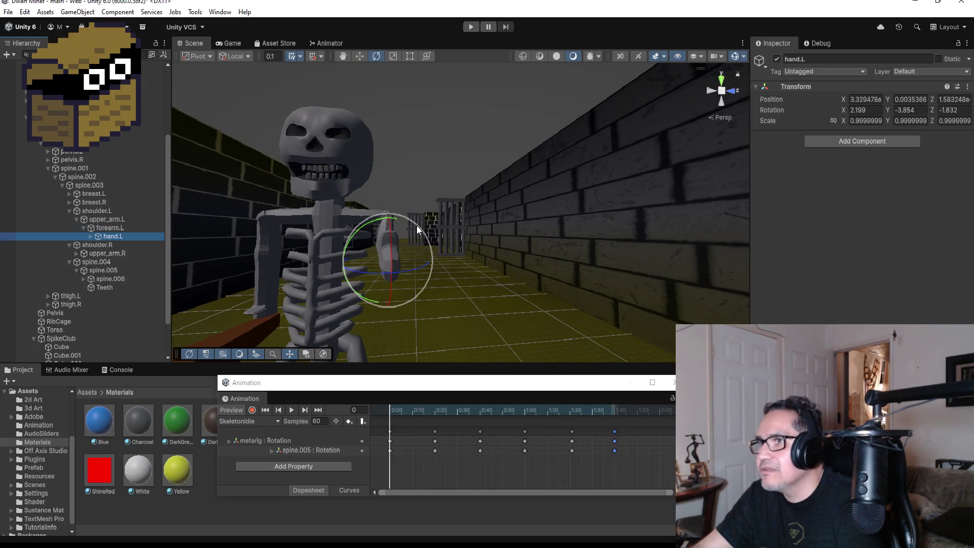
mouse_move(443, 229)
left_mouse_down()
mouse_move(482, 238)
mouse_move(415, 227)
mouse_move(472, 259)
mouse_move(582, 257)
left_mouse_up()
key("ctrl+z")
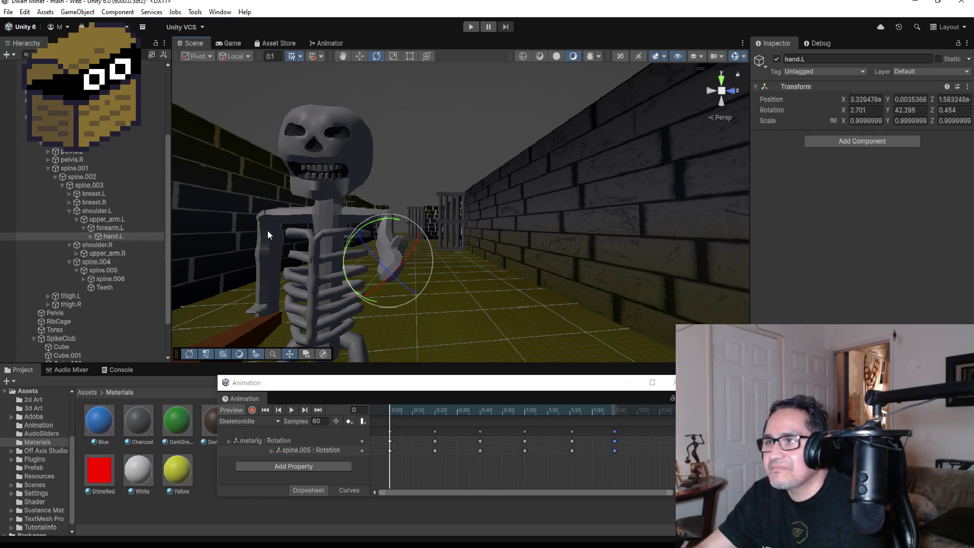
mouse_move(314, 262)
left_mouse_down()
mouse_move(482, 270)
mouse_move(496, 239)
mouse_move(431, 235)
mouse_move(568, 259)
mouse_move(519, 251)
left_mouse_up()
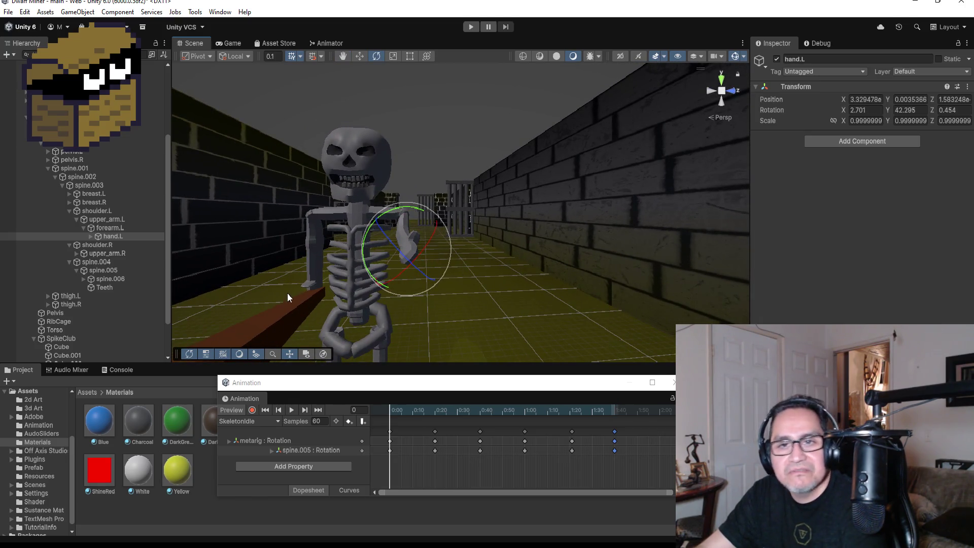
scroll(120, 284, "down", 2)
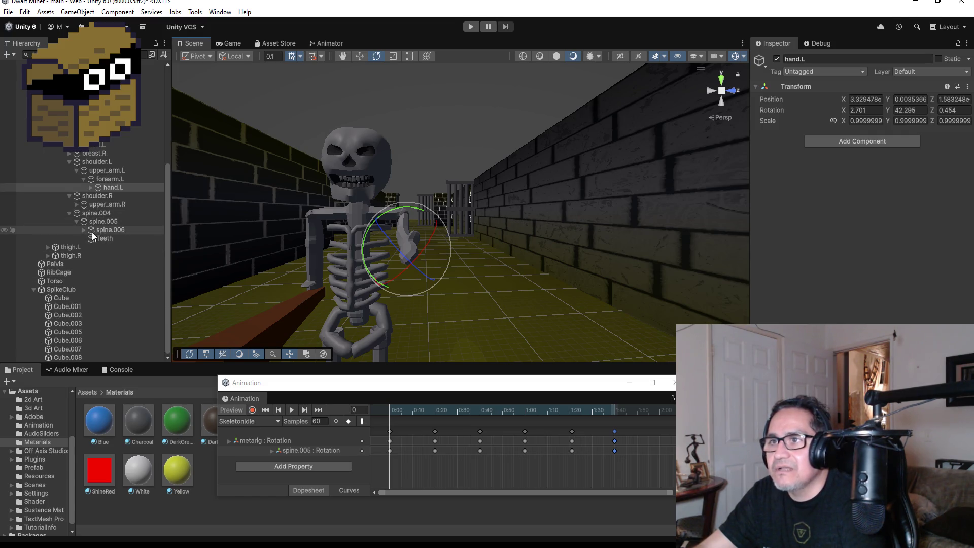
Expand the right arm chain down to hand.R and parent SpikeClub under it.
left_click(68, 196)
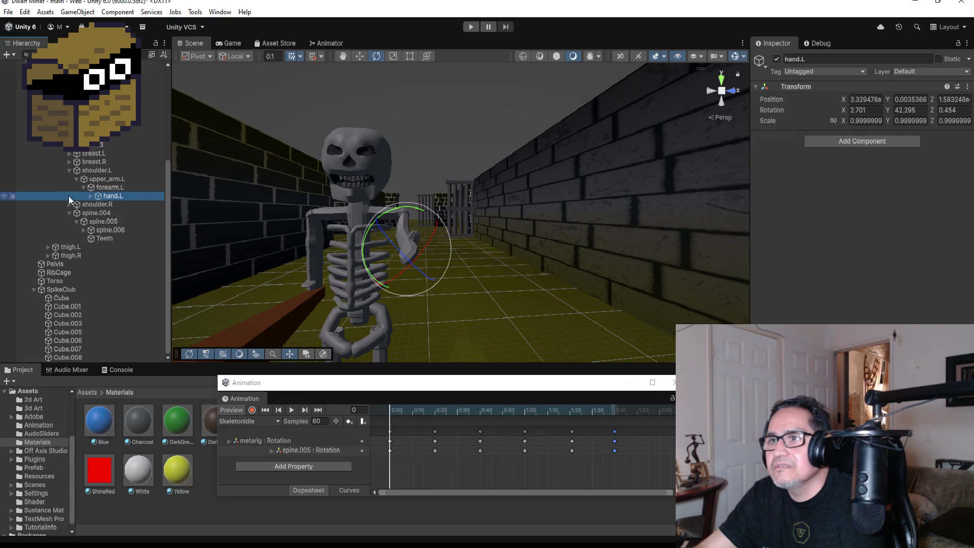
left_click(68, 203)
left_click(79, 212)
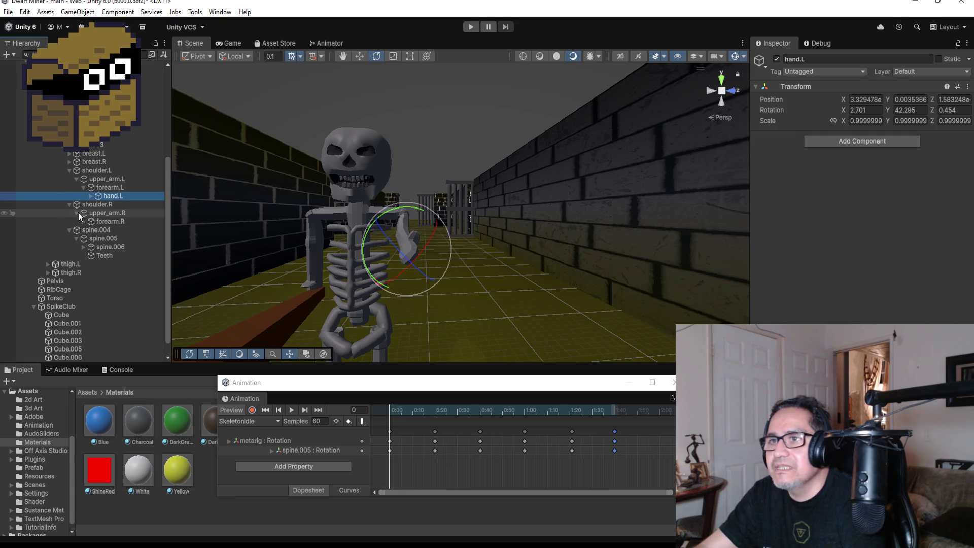
left_click(82, 221)
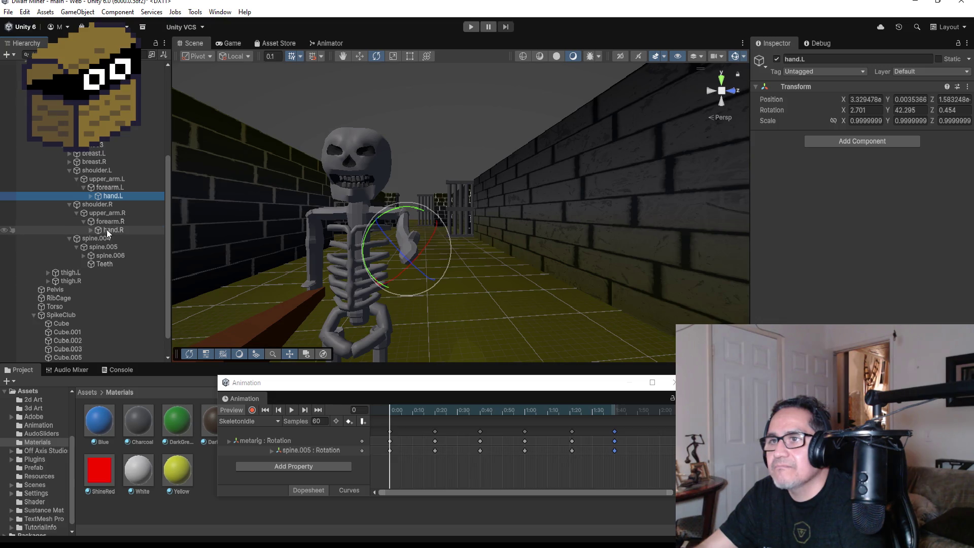
left_click(106, 229)
scroll(99, 317, "down", 1)
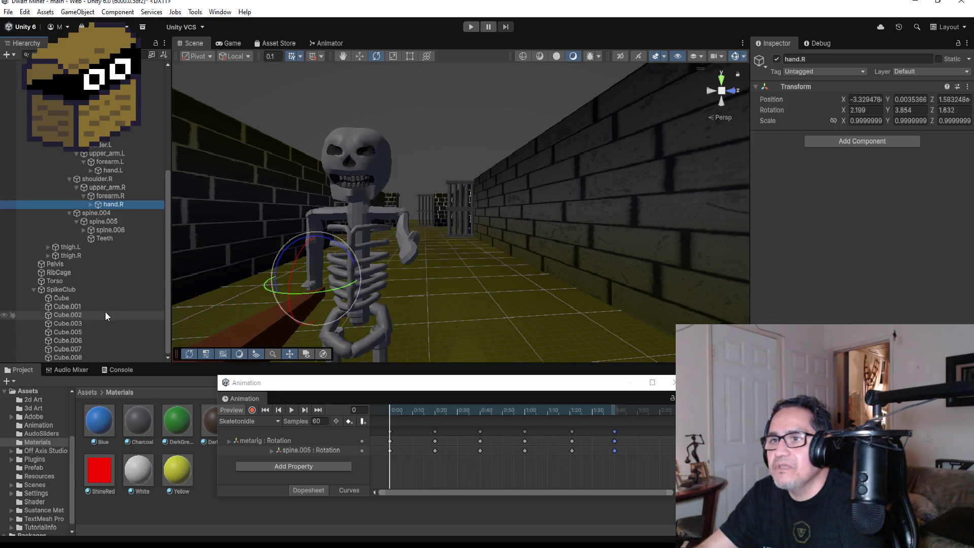
left_click(32, 288)
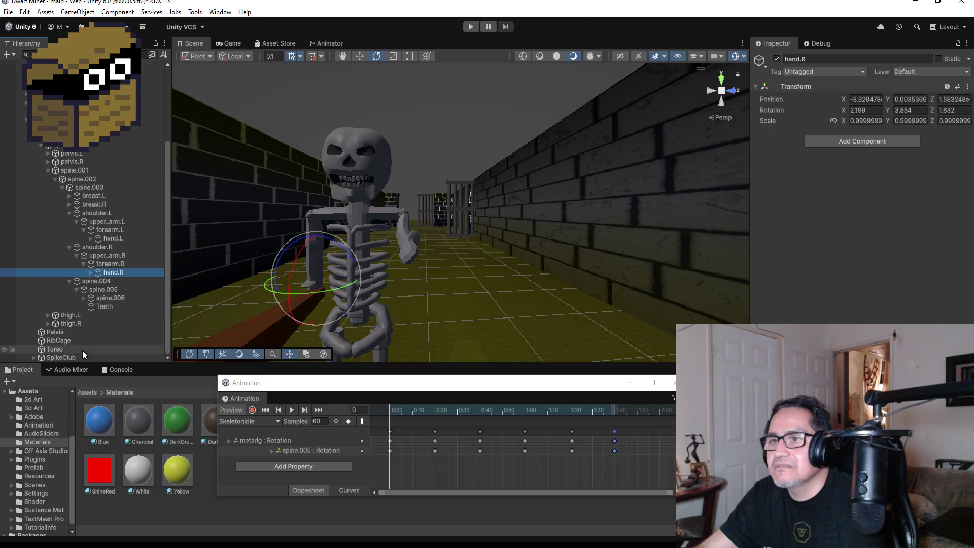
mouse_move(72, 356)
left_mouse_down()
mouse_move(105, 328)
mouse_move(125, 273)
left_mouse_up()
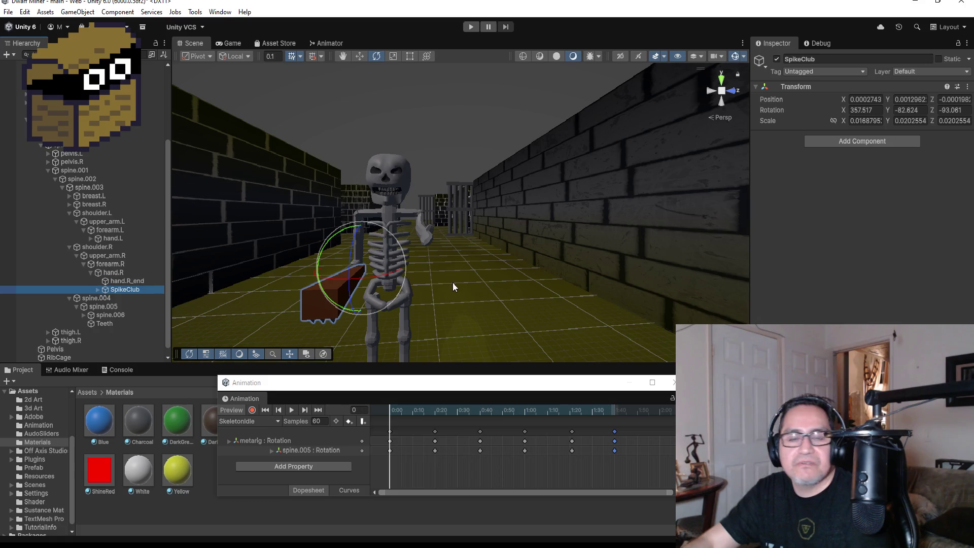
left_click(113, 273)
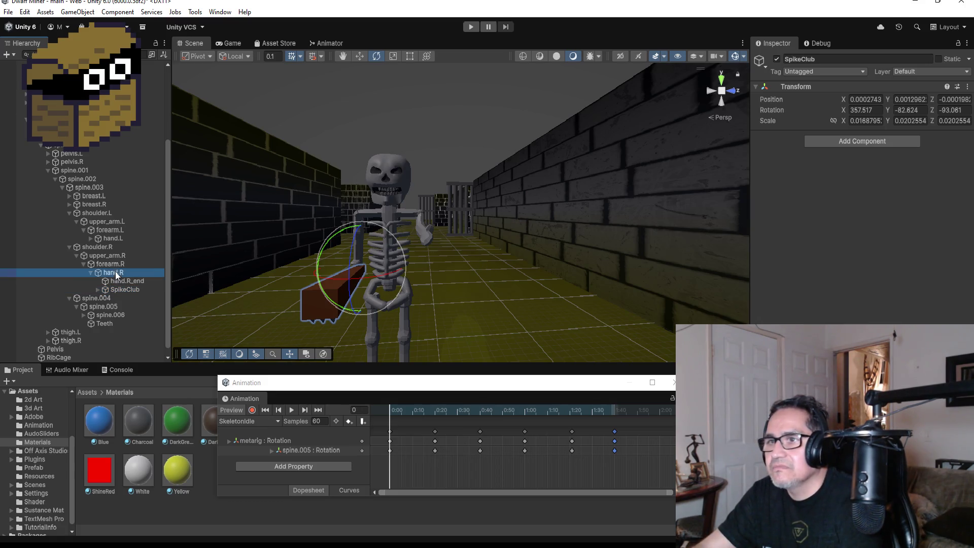
Bend forearm.R to 65.489, -10.78, -0.799 so the spike club stands upright.
left_click(103, 265)
left_click_drag(461, 230, 712, 249)
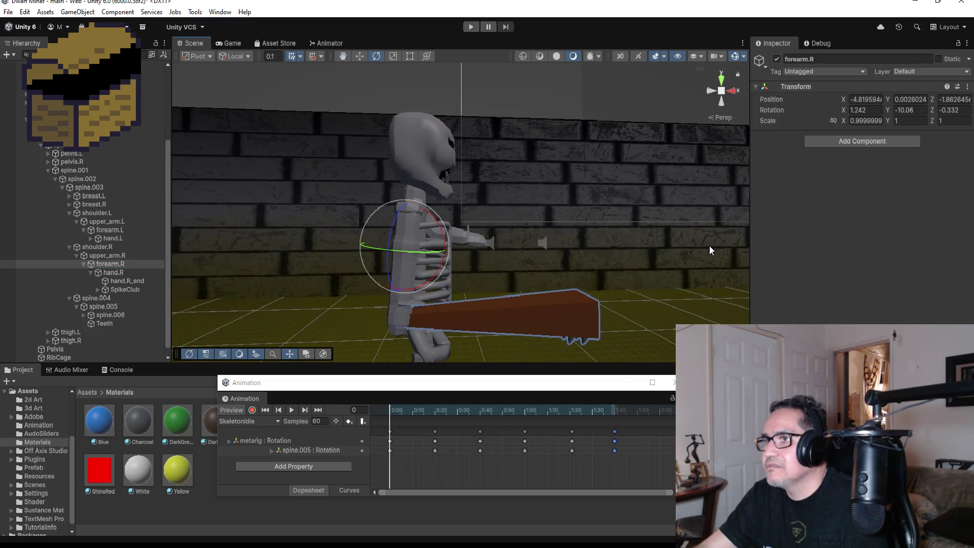
left_click_drag(442, 243, 412, 189)
mouse_move(703, 260)
left_mouse_down()
mouse_move(587, 223)
mouse_move(428, 248)
mouse_move(441, 260)
left_mouse_up()
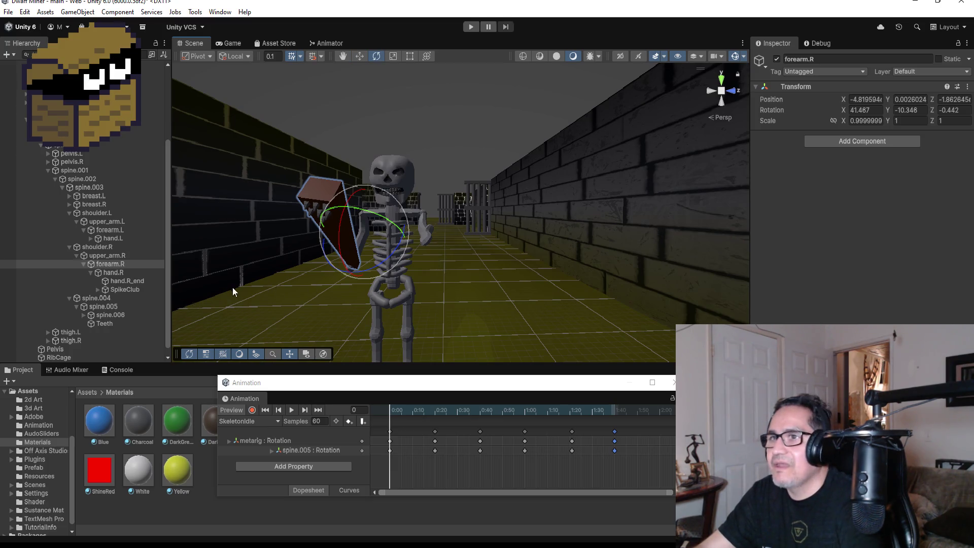
left_click_drag(482, 222, 564, 285)
left_click_drag(426, 263, 400, 237)
mouse_move(653, 269)
left_mouse_down()
mouse_move(496, 232)
mouse_move(470, 245)
left_mouse_up()
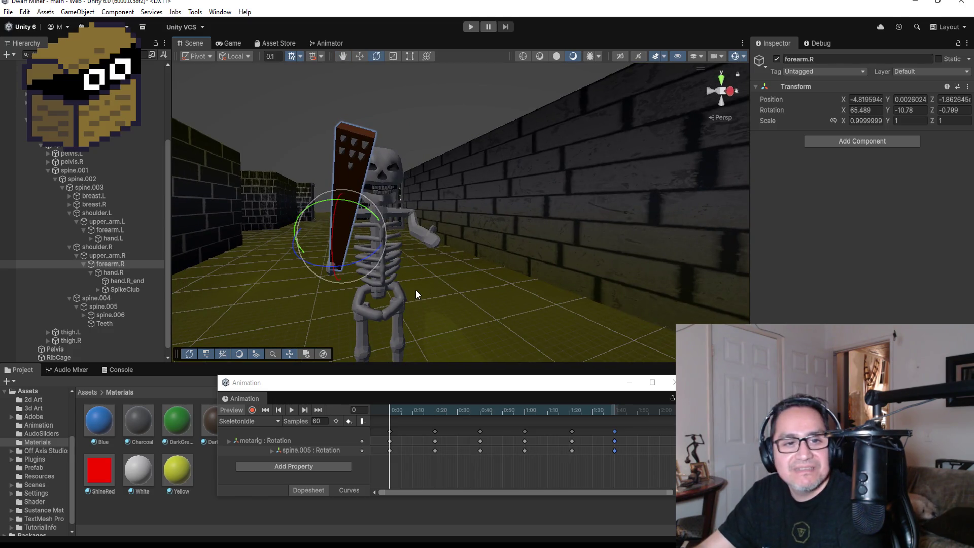
left_click_drag(460, 158, 446, 193)
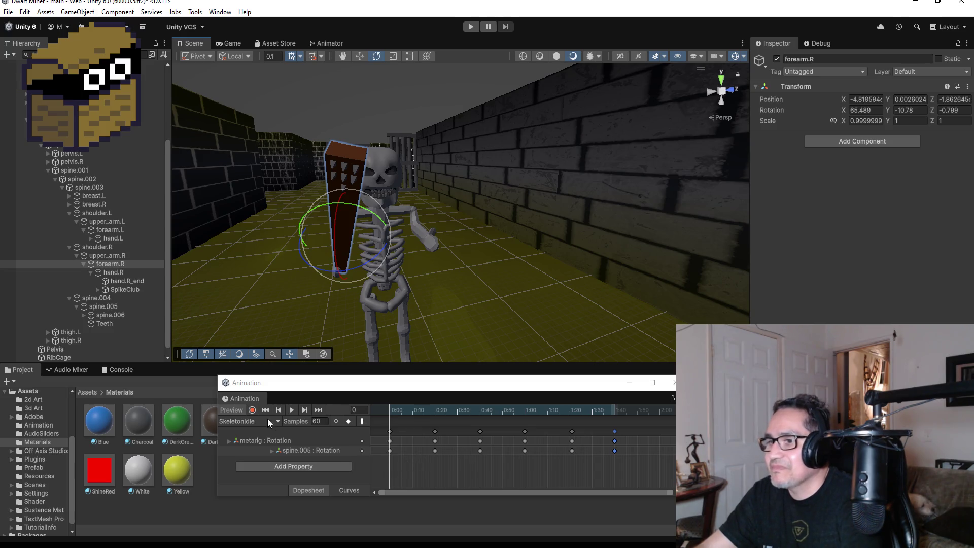
Preview SkeletonIdle, step back to the frame-20 keyframe, and switch on Record.
left_click(291, 410)
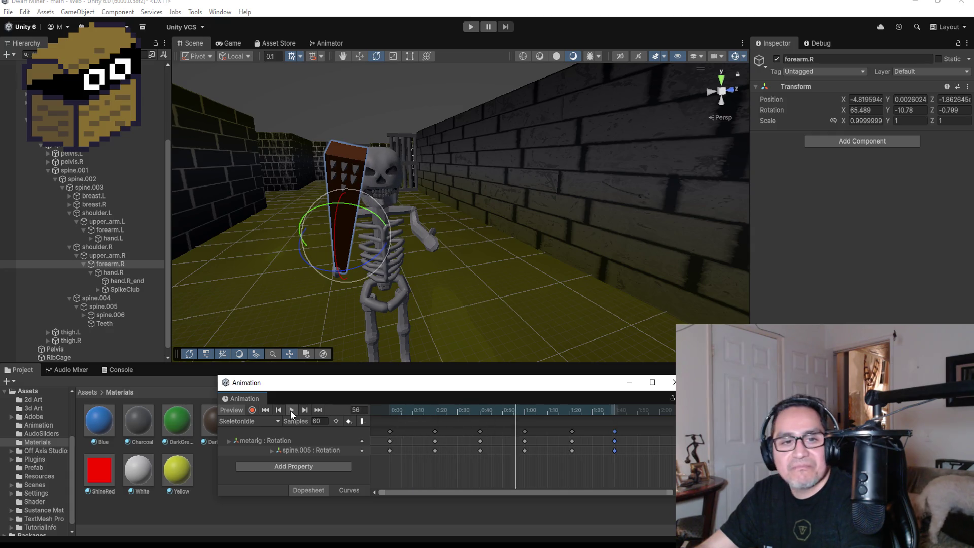
left_click(290, 410)
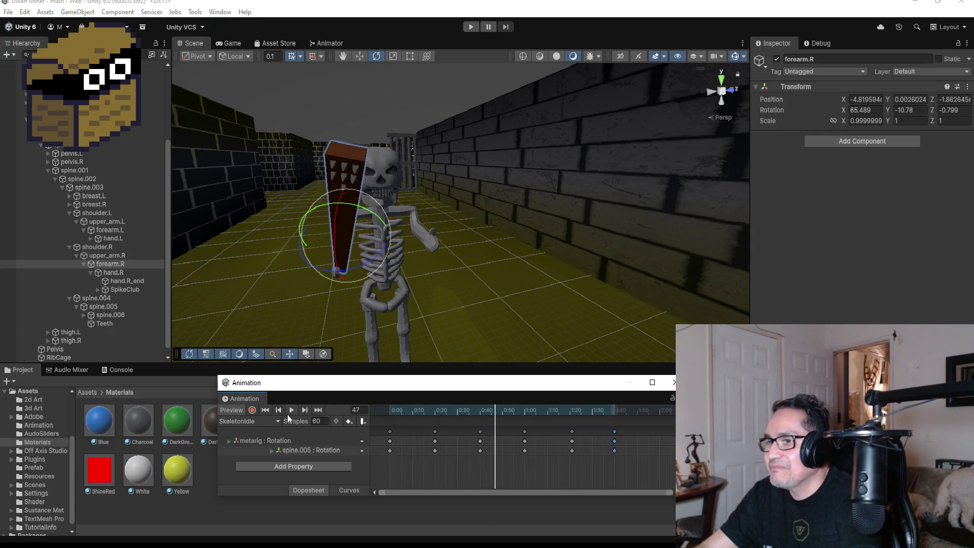
left_click(278, 409)
left_click(278, 410)
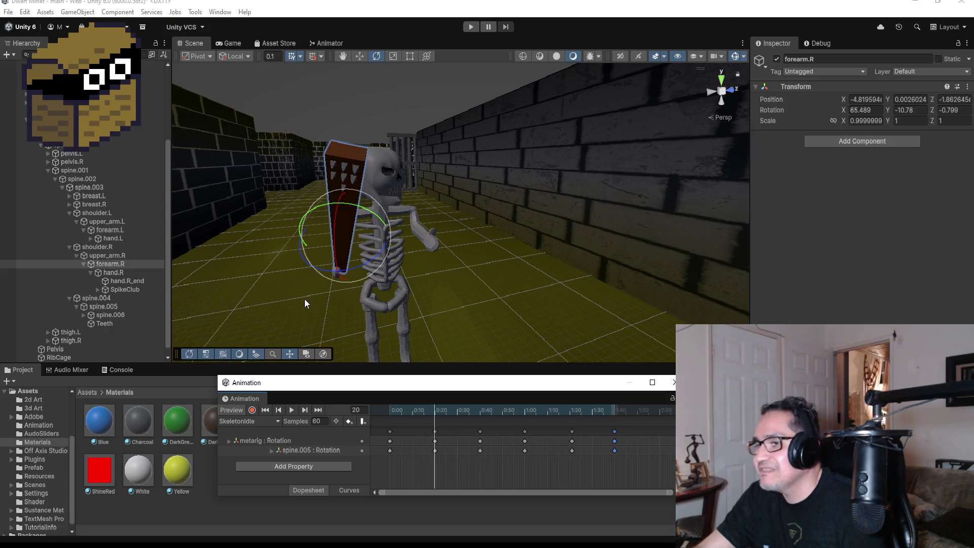
left_click(252, 410)
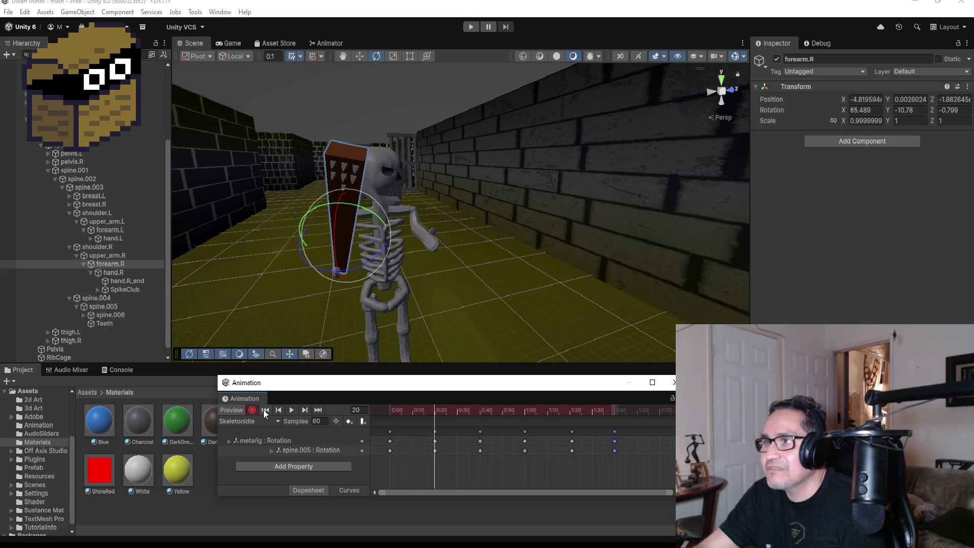
Key forearm.R at 31.79, 83.686, 60.789 to hold the club crosswise, then stop recording.
left_click(118, 263)
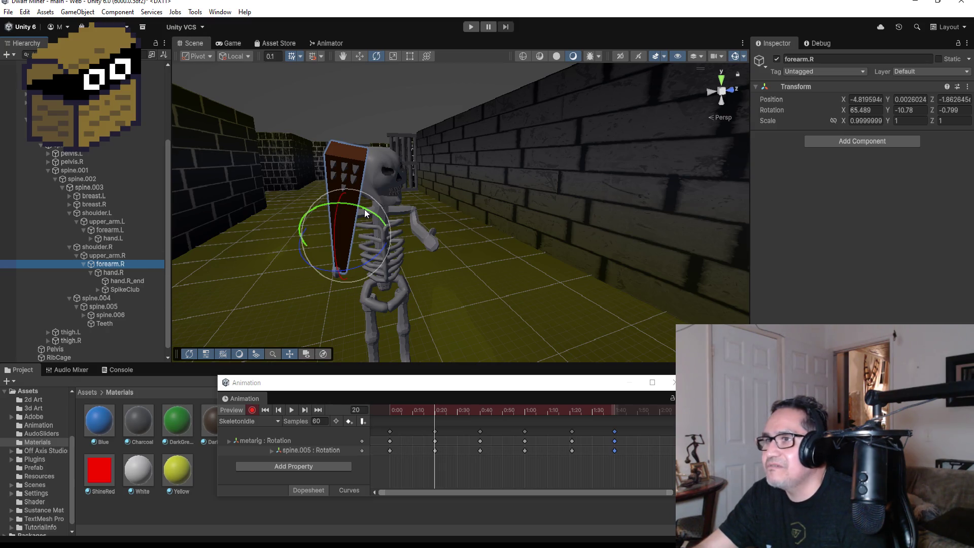
mouse_move(365, 208)
left_mouse_down()
mouse_move(425, 218)
mouse_move(532, 200)
mouse_move(426, 160)
mouse_move(458, 169)
mouse_move(393, 211)
mouse_move(399, 200)
left_mouse_up()
mouse_move(543, 214)
left_mouse_down()
mouse_move(419, 185)
mouse_move(563, 204)
mouse_move(537, 205)
left_mouse_up()
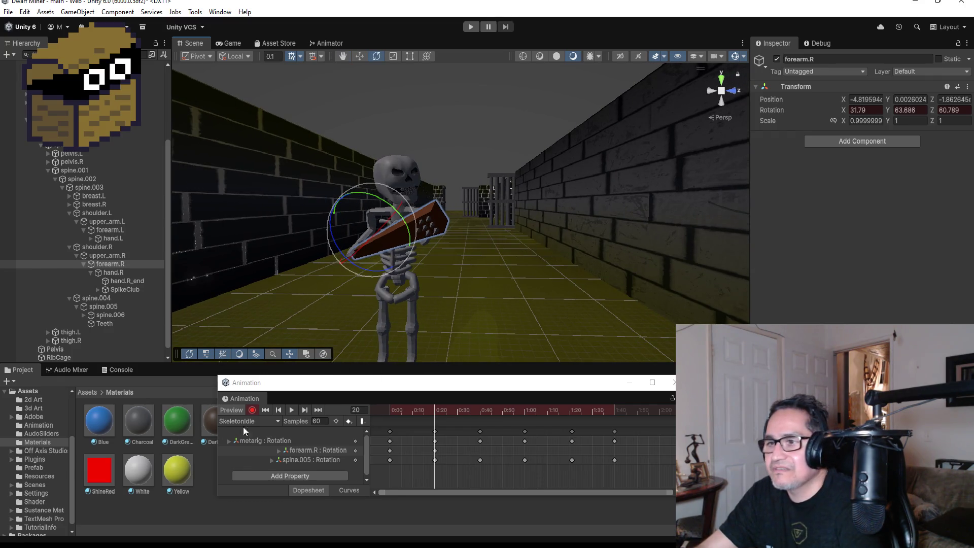
left_click(252, 411)
Preview the clip, park it at frame 40, and fly the view down the corridor toward the skeleton.
left_click(292, 410)
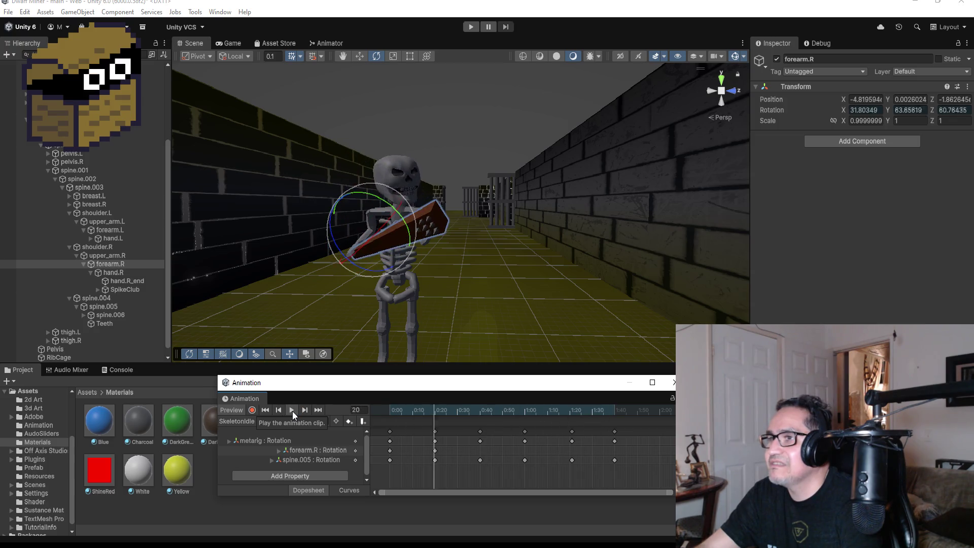
left_click_drag(525, 307, 623, 297)
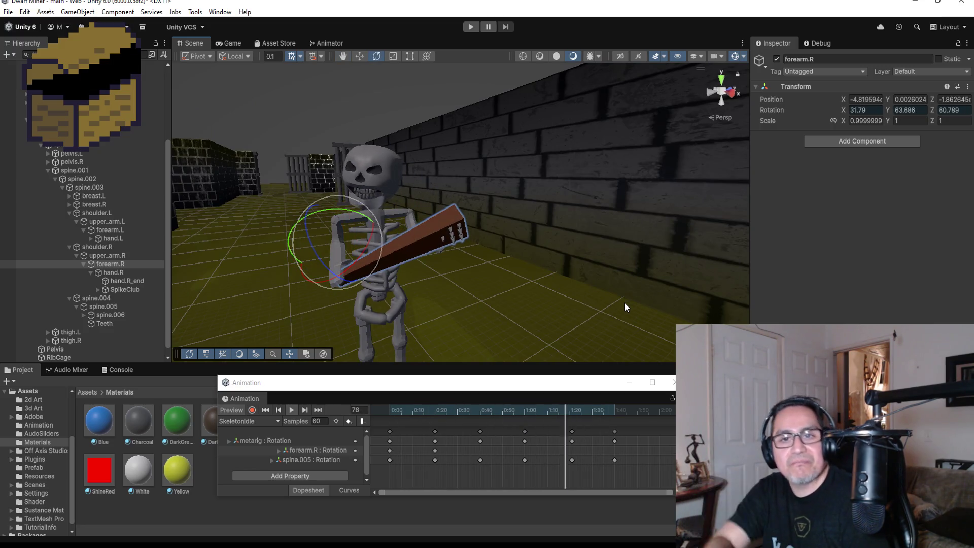
left_click(307, 409)
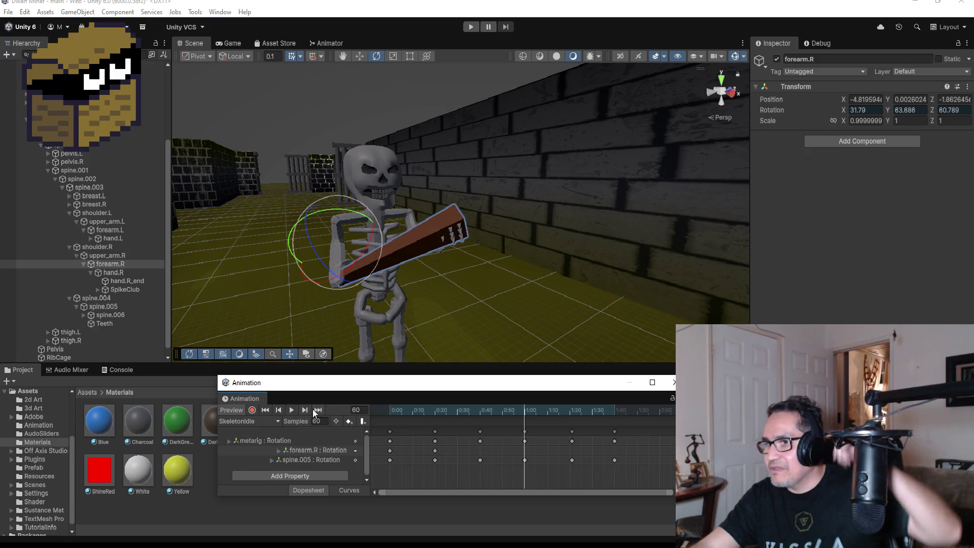
left_click(435, 451)
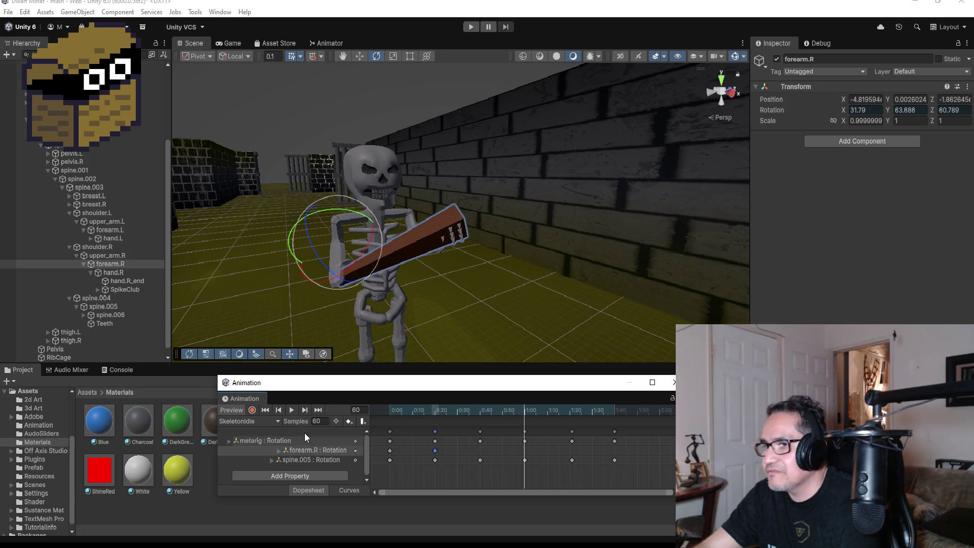
left_click(277, 409)
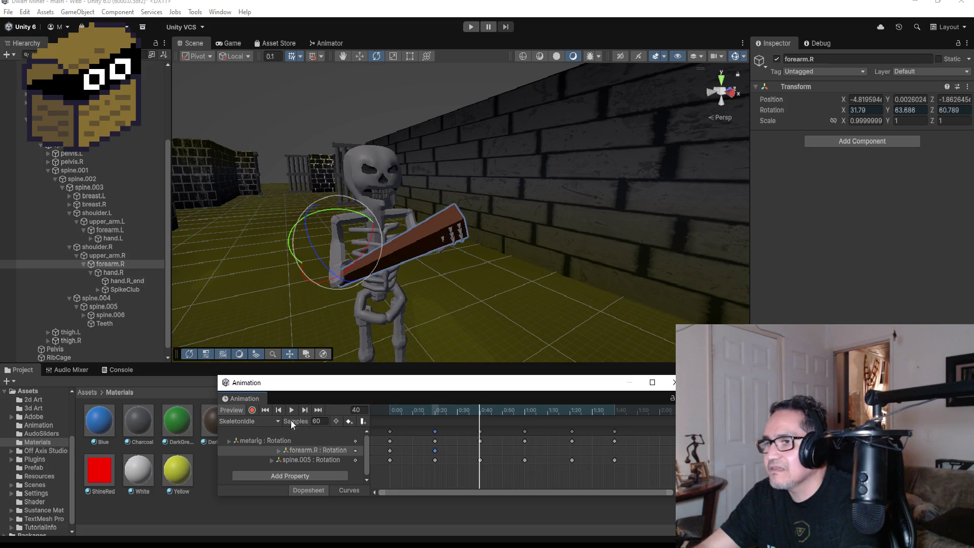
mouse_move(540, 243)
left_mouse_down()
mouse_move(497, 234)
mouse_move(467, 205)
mouse_move(486, 207)
left_mouse_up()
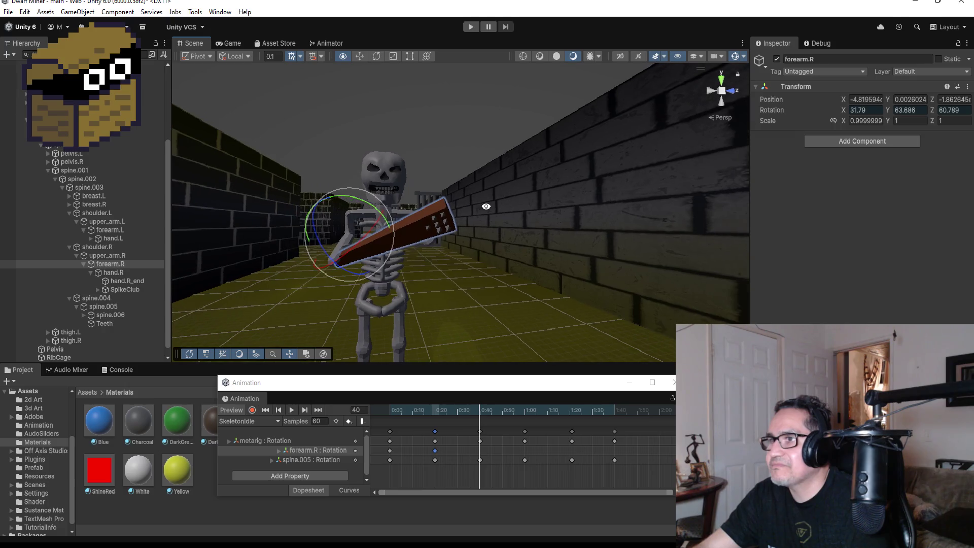
left_click(254, 411)
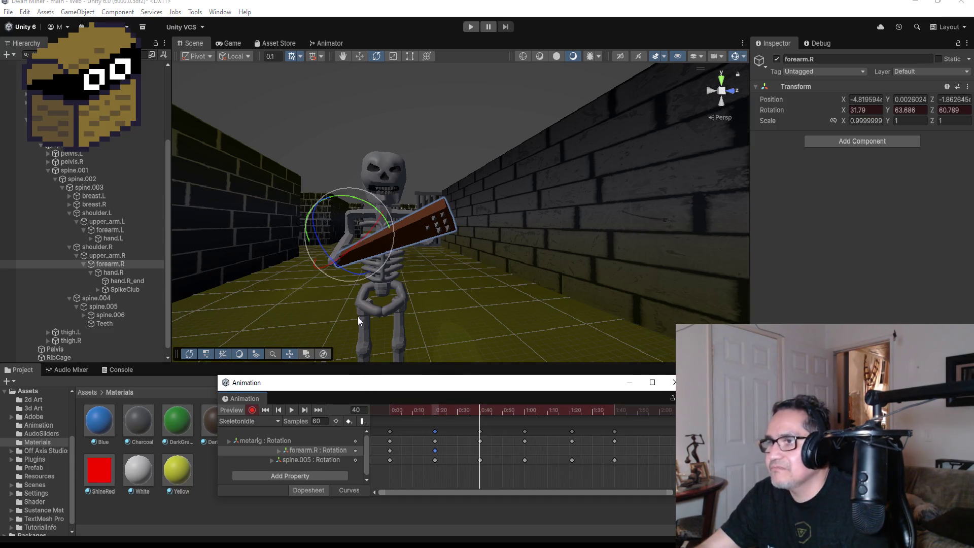
left_click(129, 262)
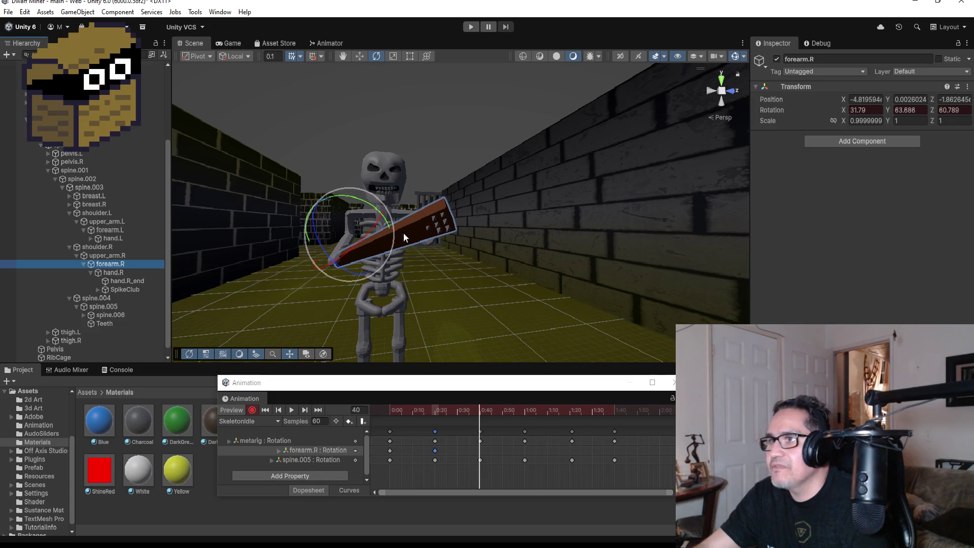
mouse_move(387, 219)
left_mouse_down()
mouse_move(393, 200)
mouse_move(386, 218)
mouse_move(360, 201)
left_mouse_up()
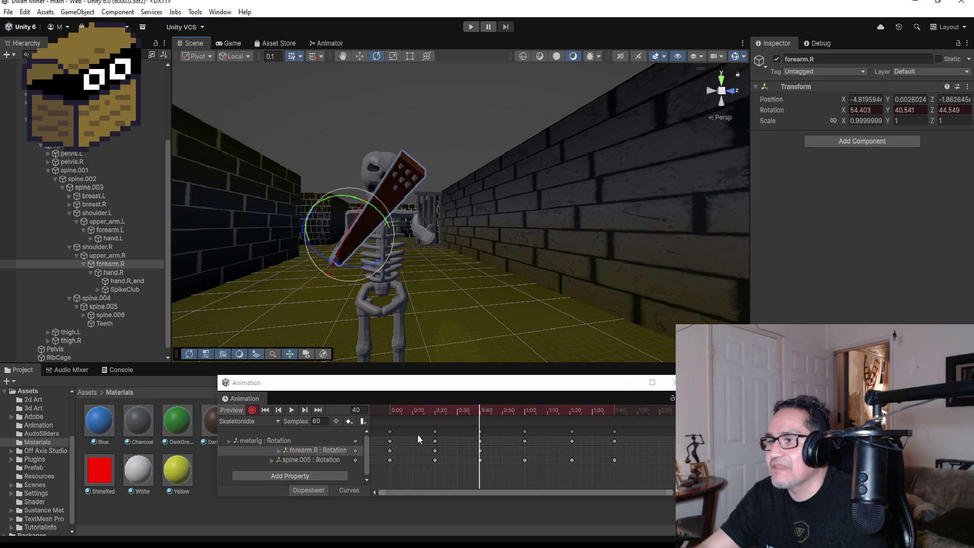
left_click(253, 409)
left_click(293, 410)
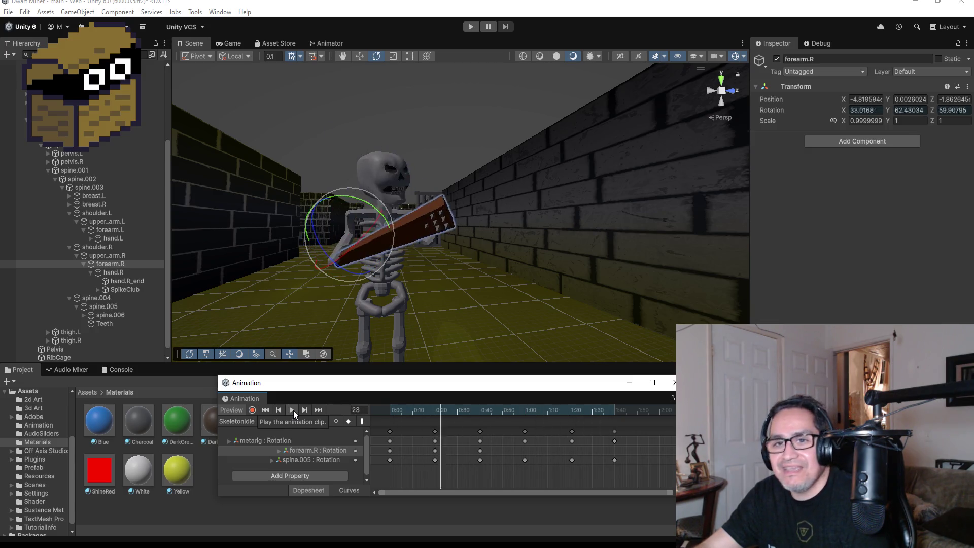
left_click(278, 409)
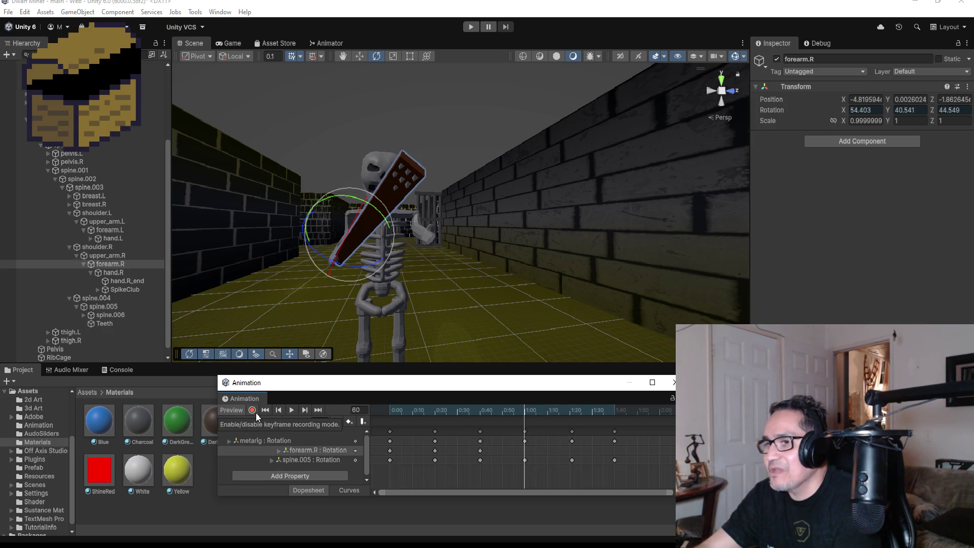
left_click(254, 412)
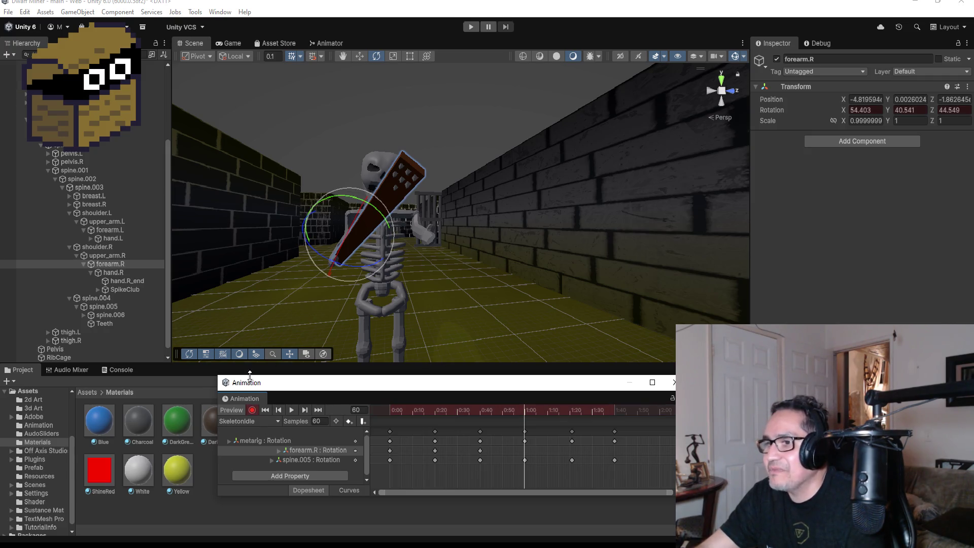
left_click(253, 410)
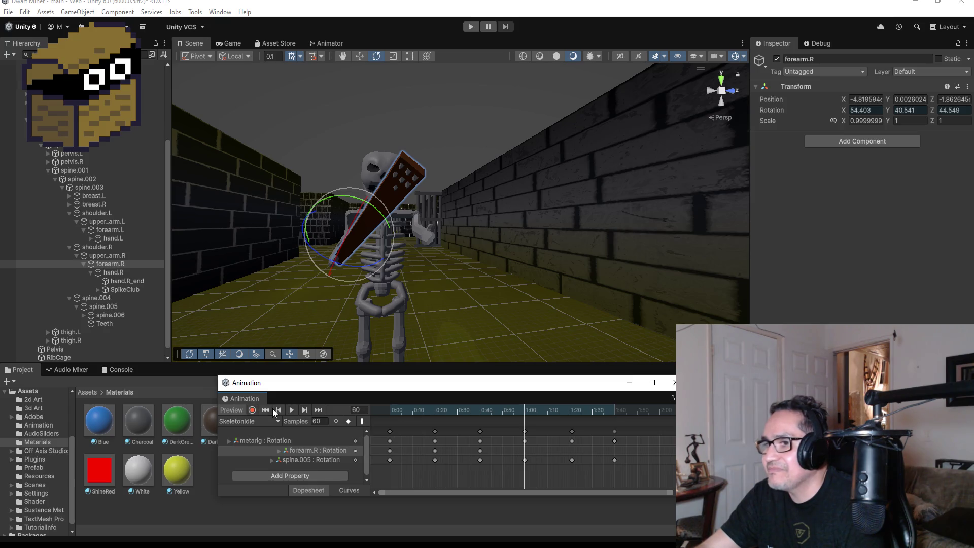
left_click(277, 410)
left_click(278, 410)
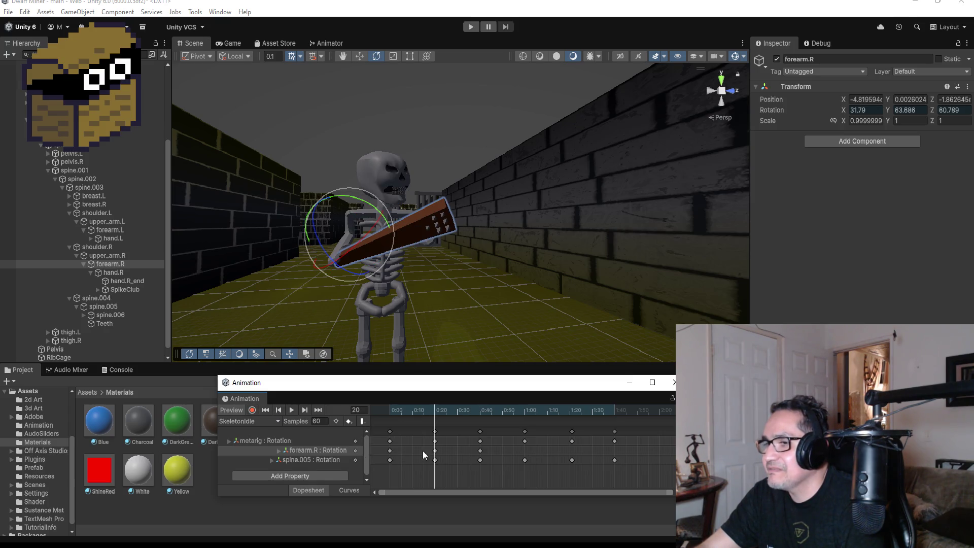
left_click(435, 450)
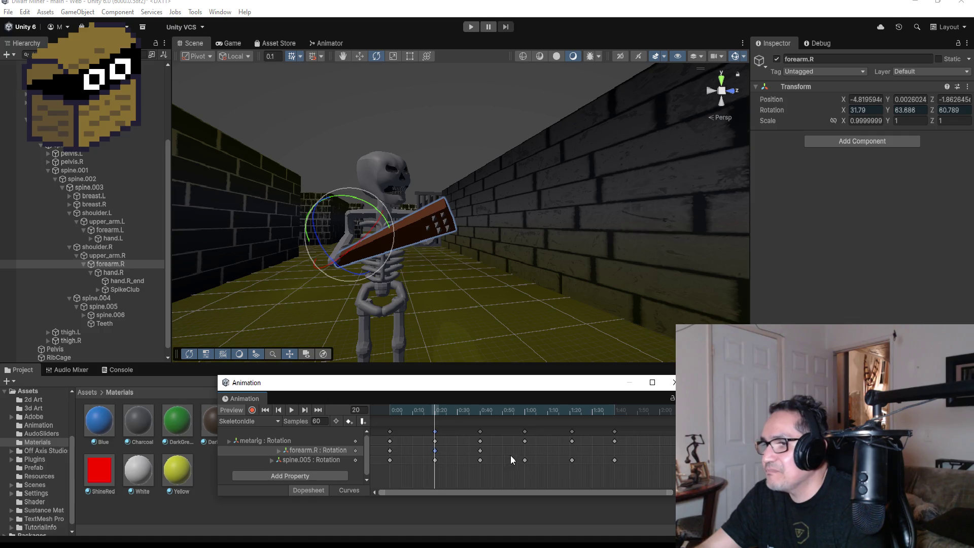
Add a forearm.R rotation key aligned exactly at 1:00 and preview the clip.
right_click(526, 450)
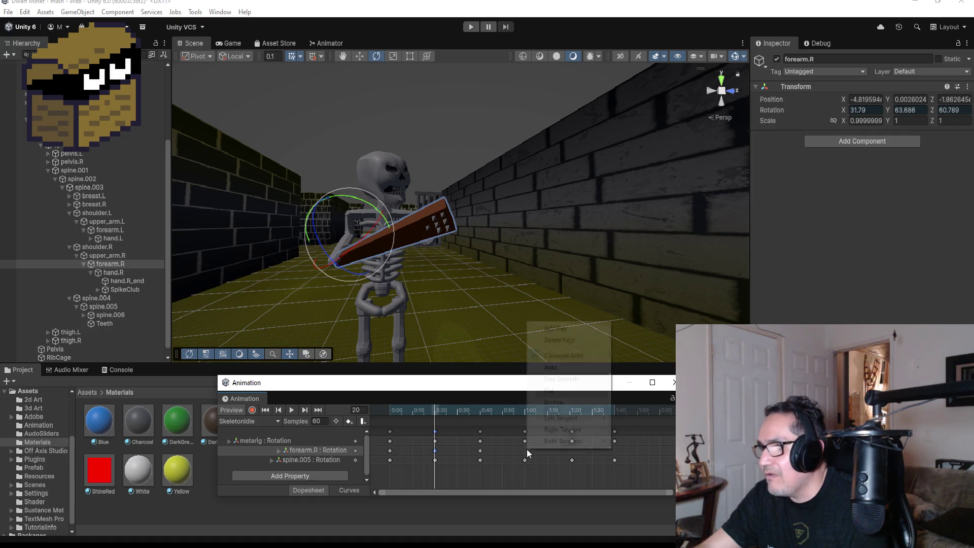
left_click(552, 328)
left_click_drag(528, 450, 524, 450)
left_click(291, 408)
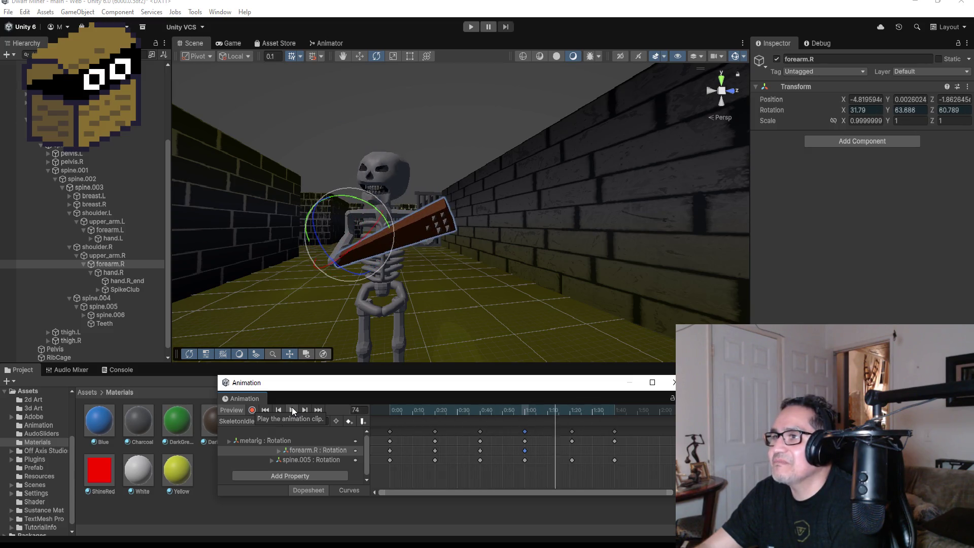
left_click(291, 409)
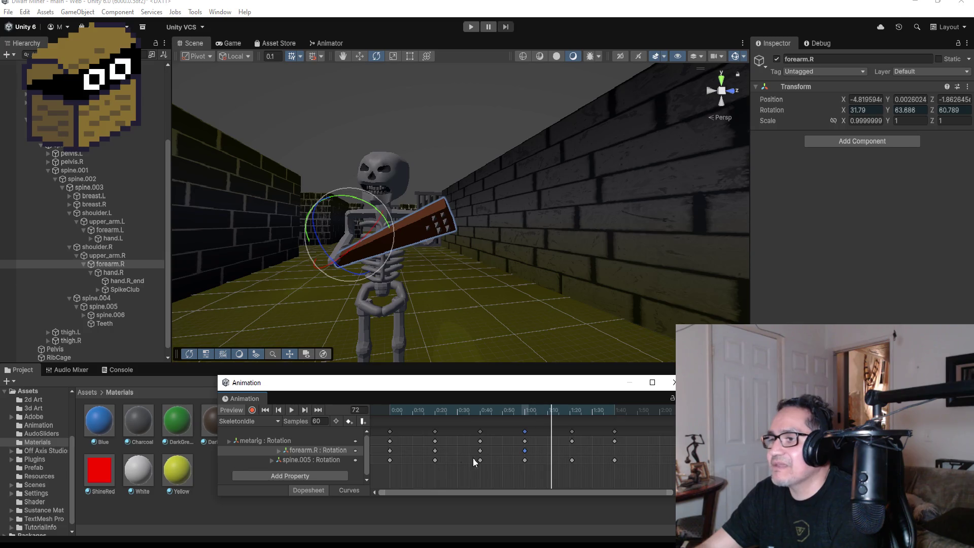
Select the 0:00 keys, add keys at 2:00 on every track, and preview the result.
scroll(563, 458, "down", 2)
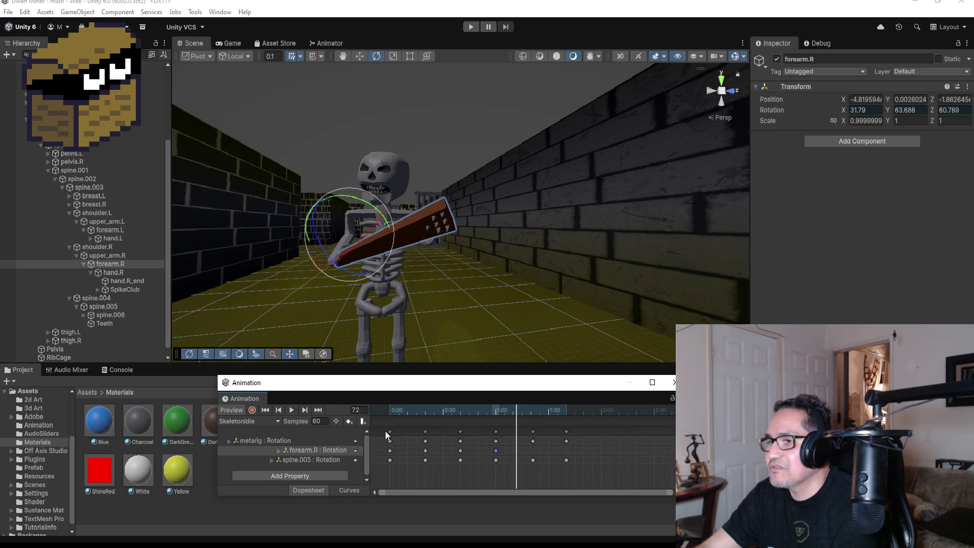
left_click(275, 409)
left_click(276, 409)
left_click(275, 409)
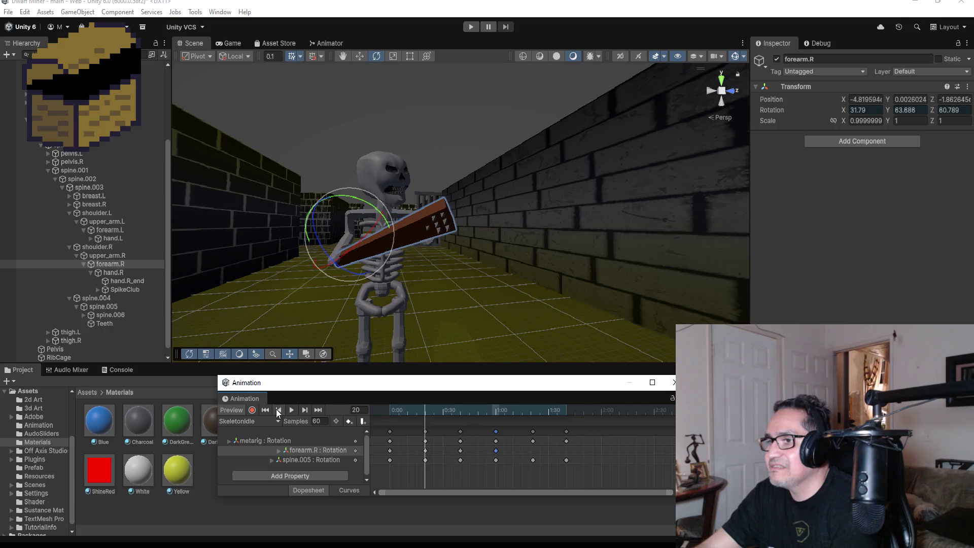
left_click(278, 410)
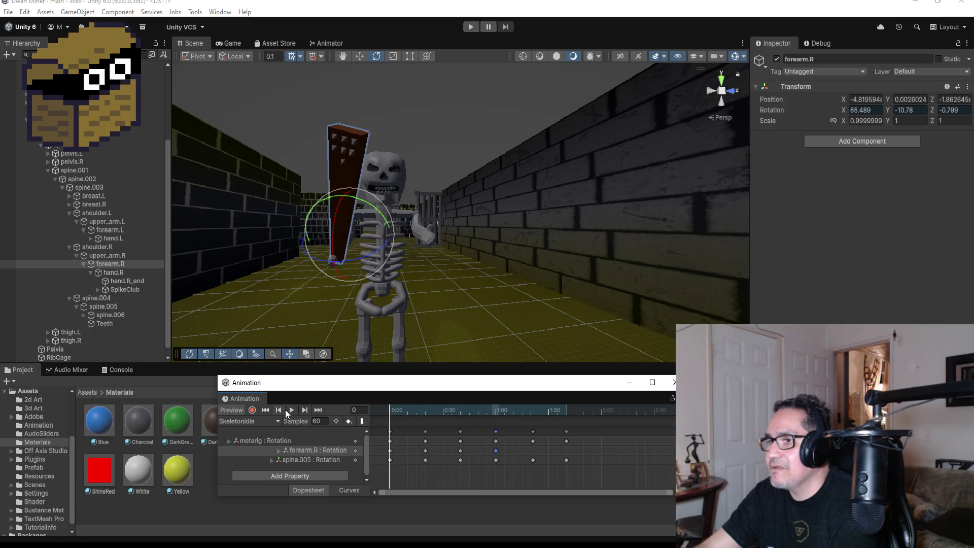
left_click(389, 431)
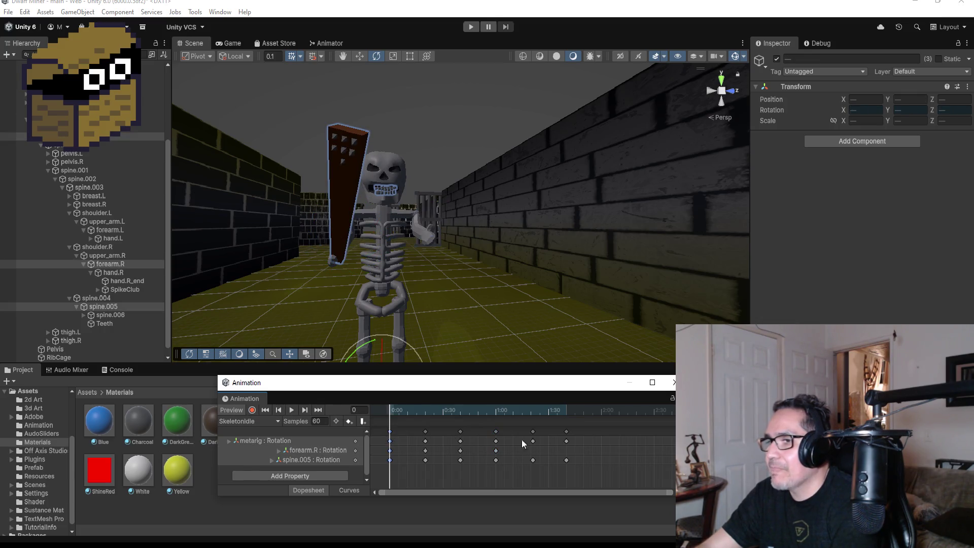
right_click(601, 431)
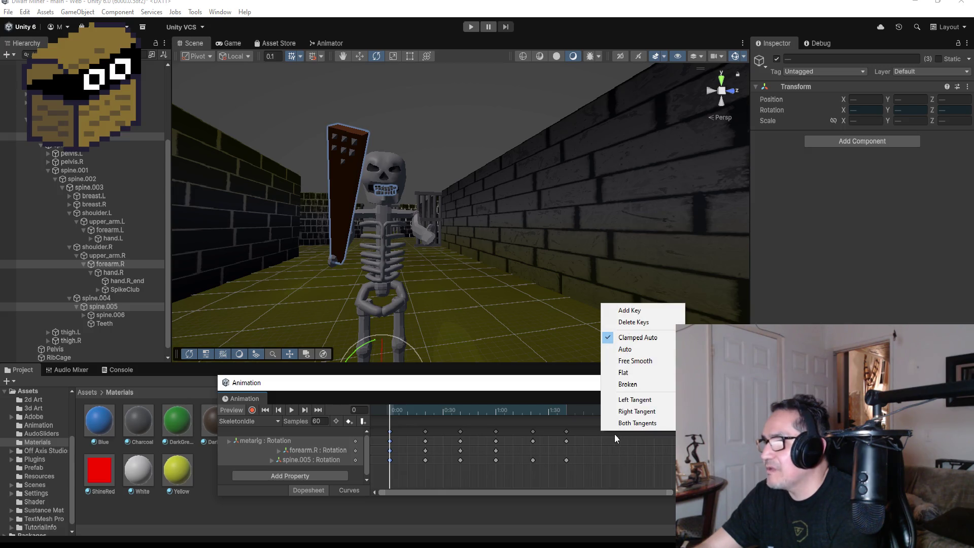
left_click(628, 310)
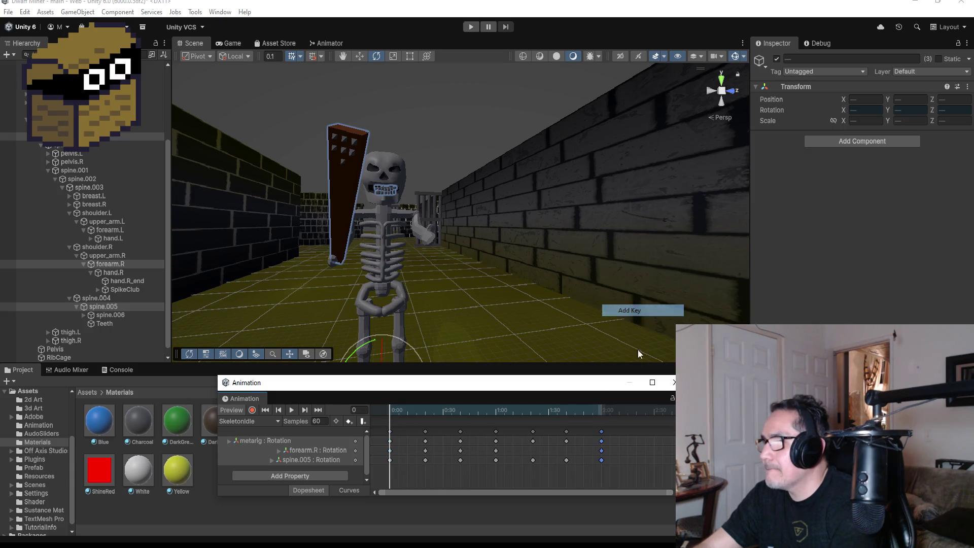
left_click(294, 409)
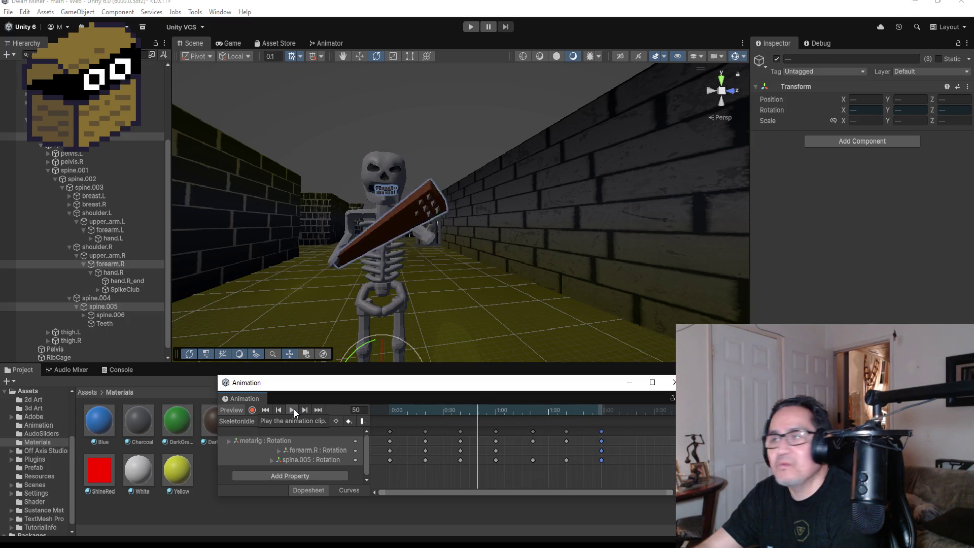
left_click(294, 409)
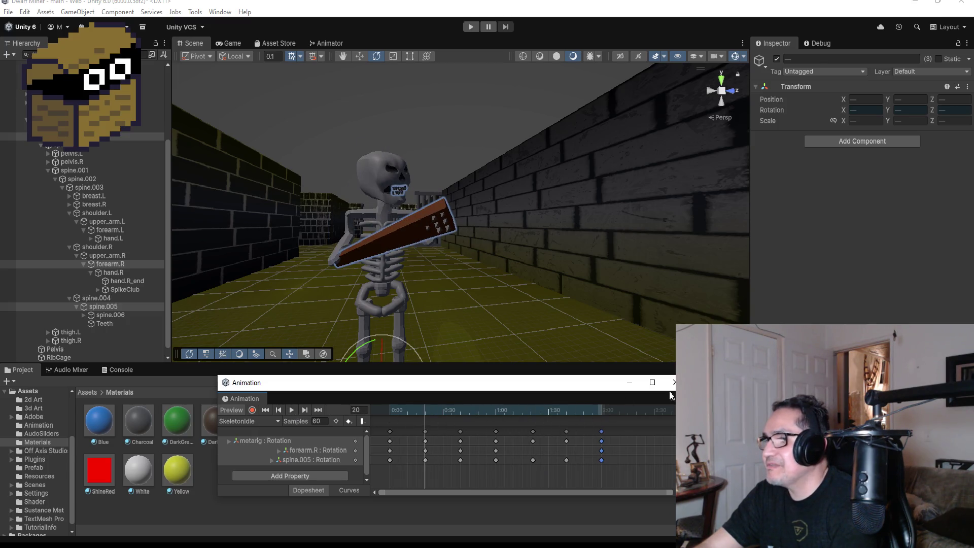
Close the Animation window, enter Play mode, and walk down the corridor holding the axe.
left_click(672, 382)
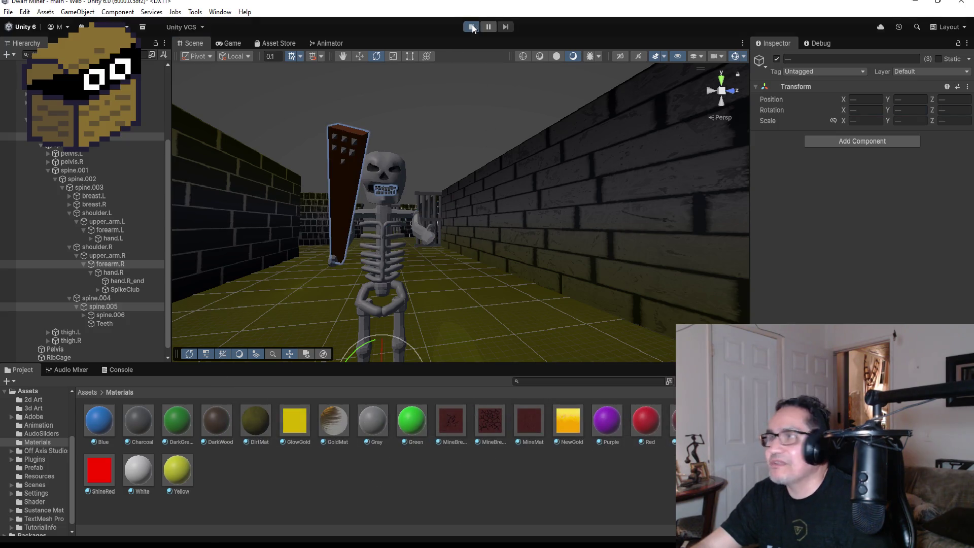
left_click(471, 27)
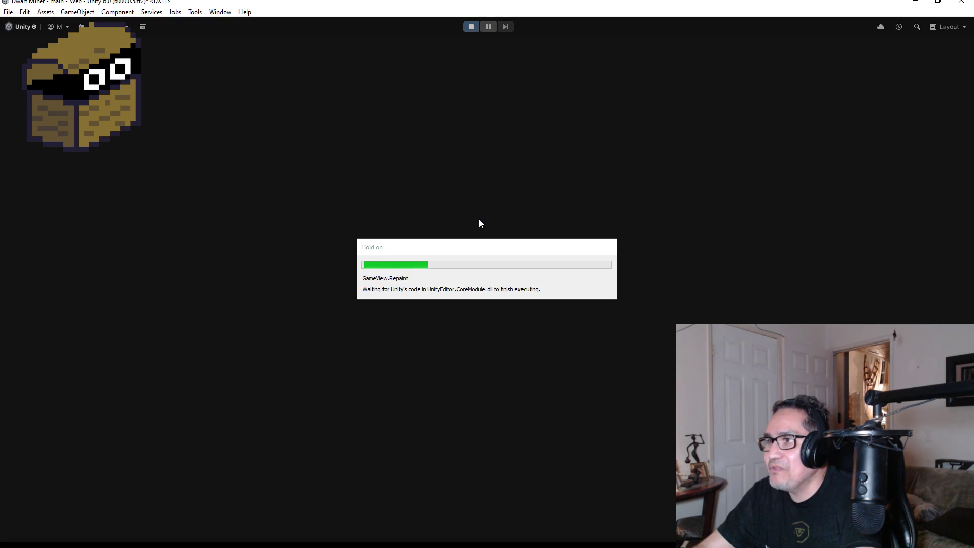
key("Escape")
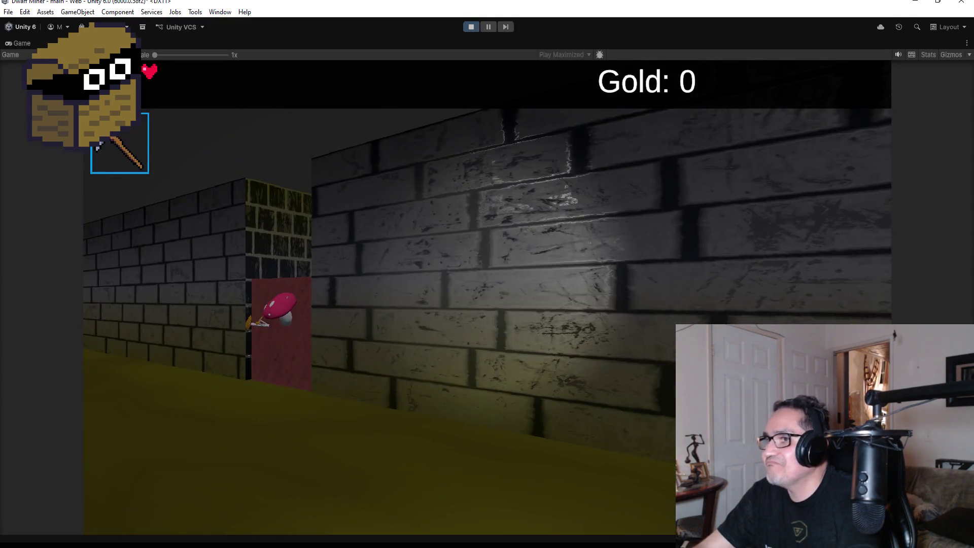
key("w")
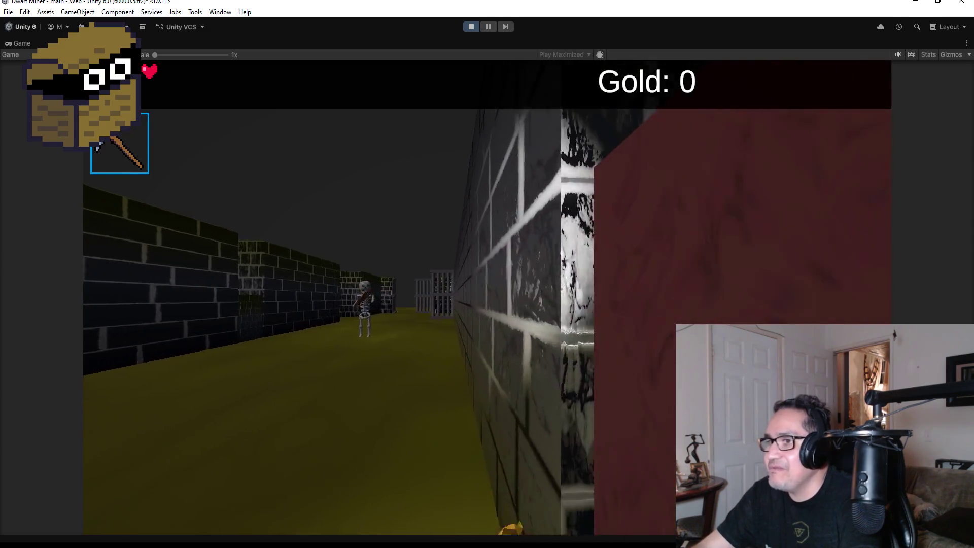
key("w")
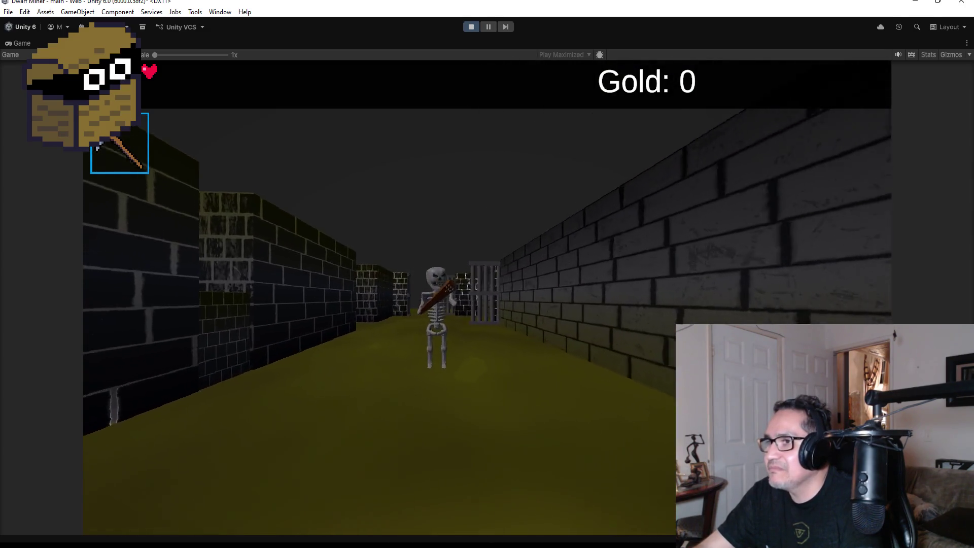
key("2")
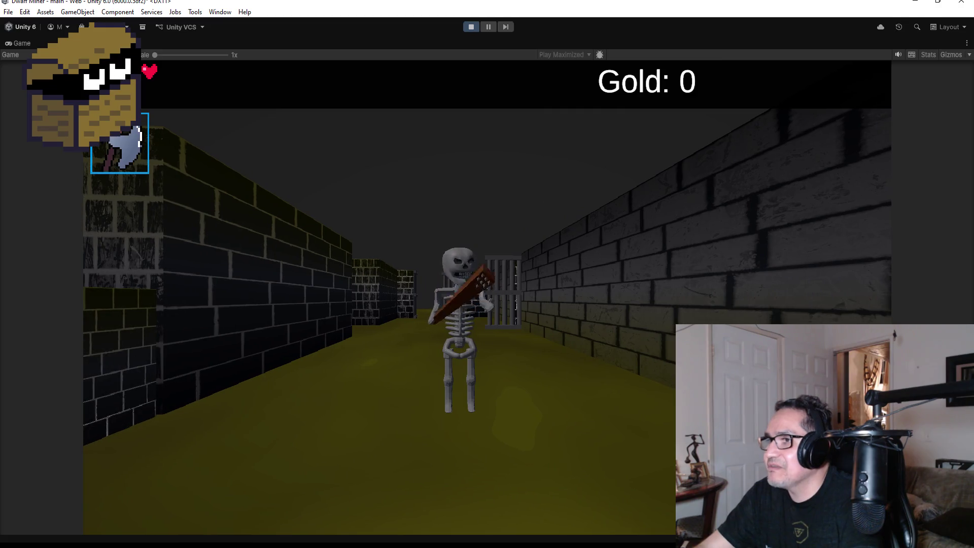
Approach and back away from the skeleton to observe it, then pause and exit Play mode.
key("d")
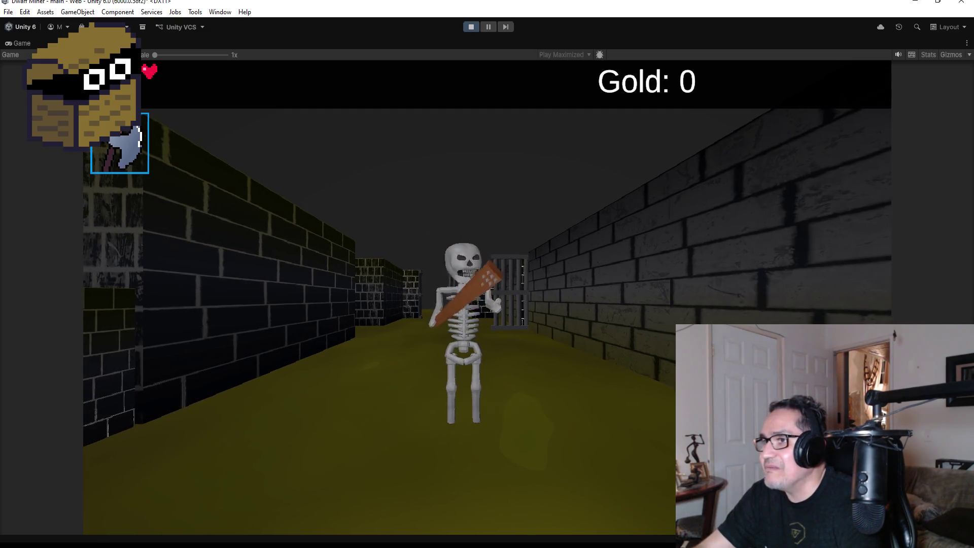
key("s")
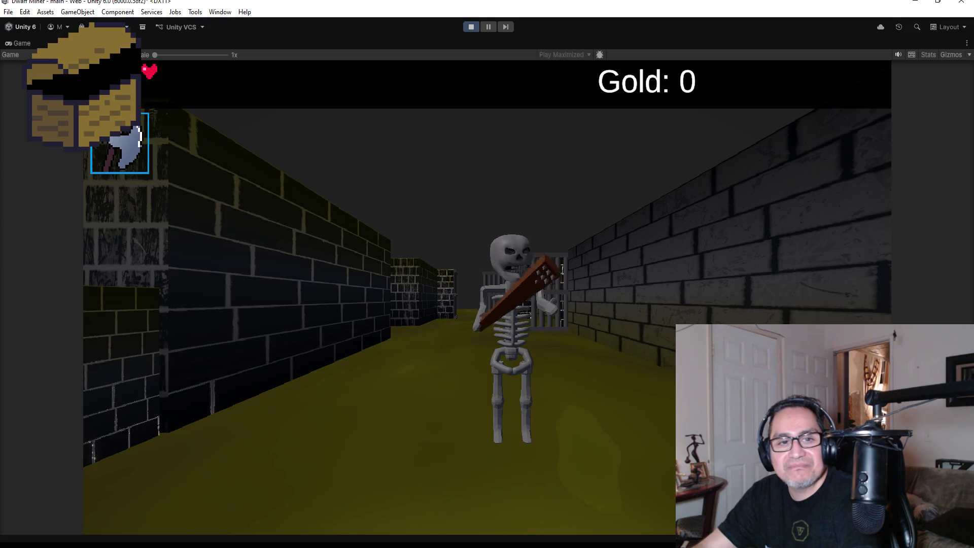
key("w")
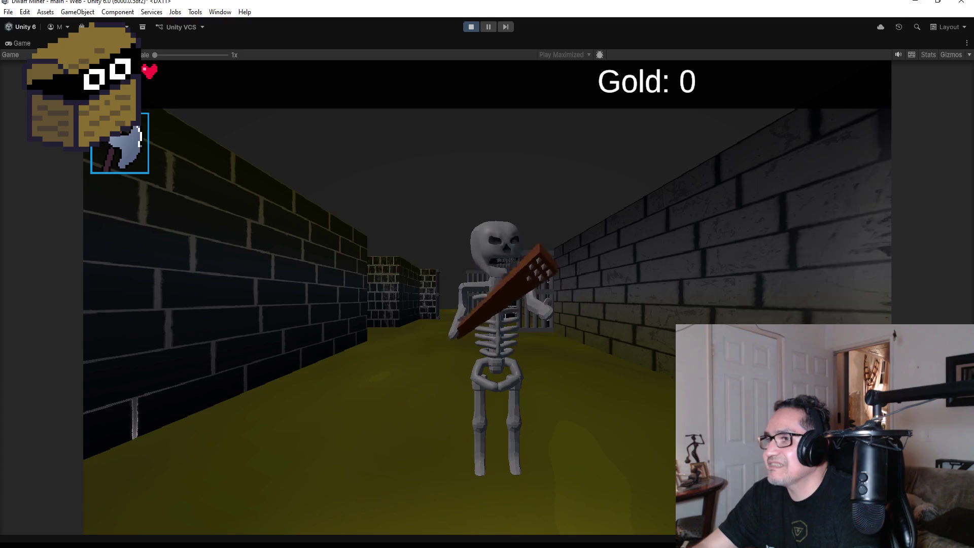
key("s")
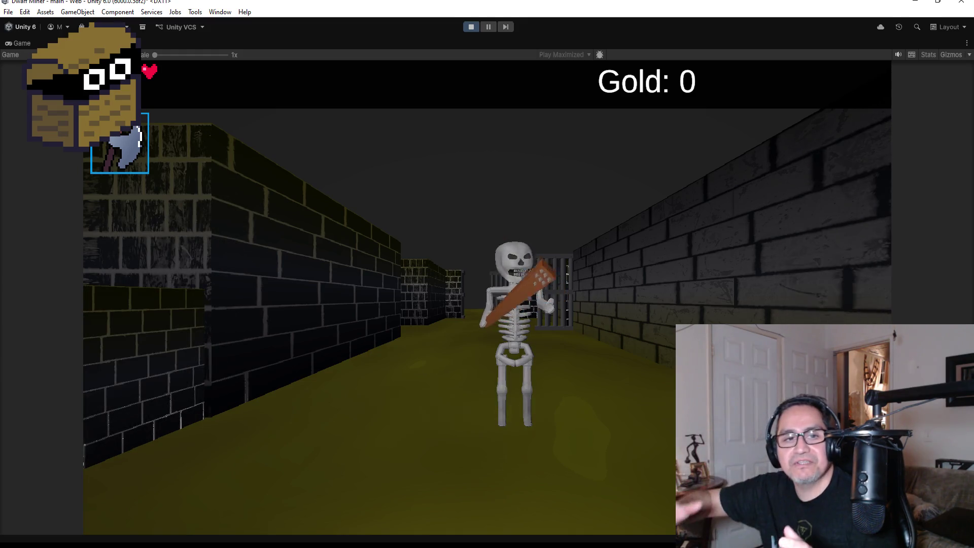
key("w")
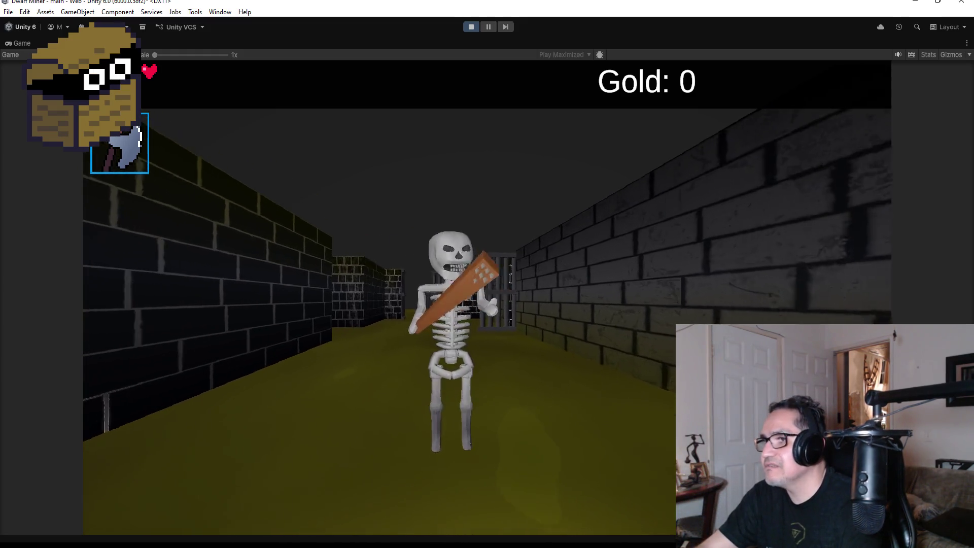
key("w")
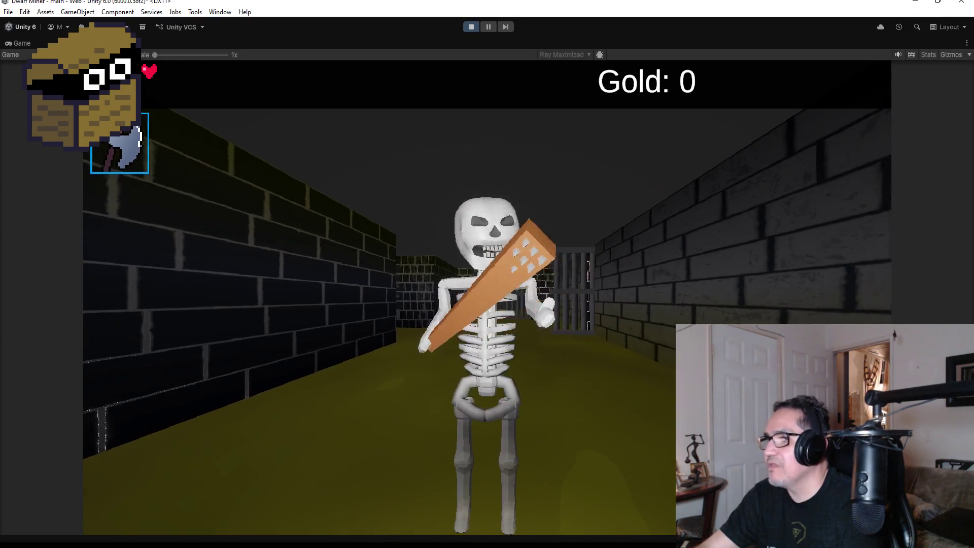
key("w")
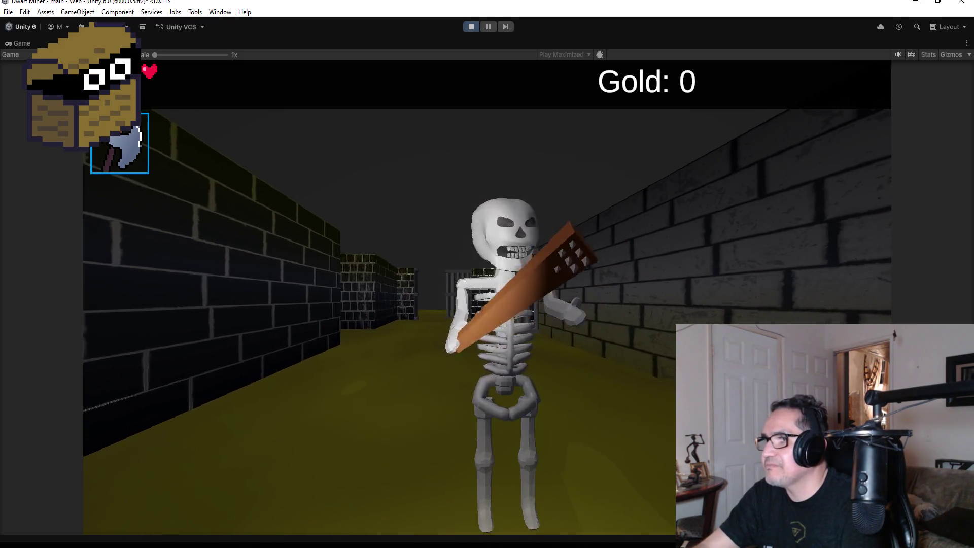
key("Escape")
left_click(470, 28)
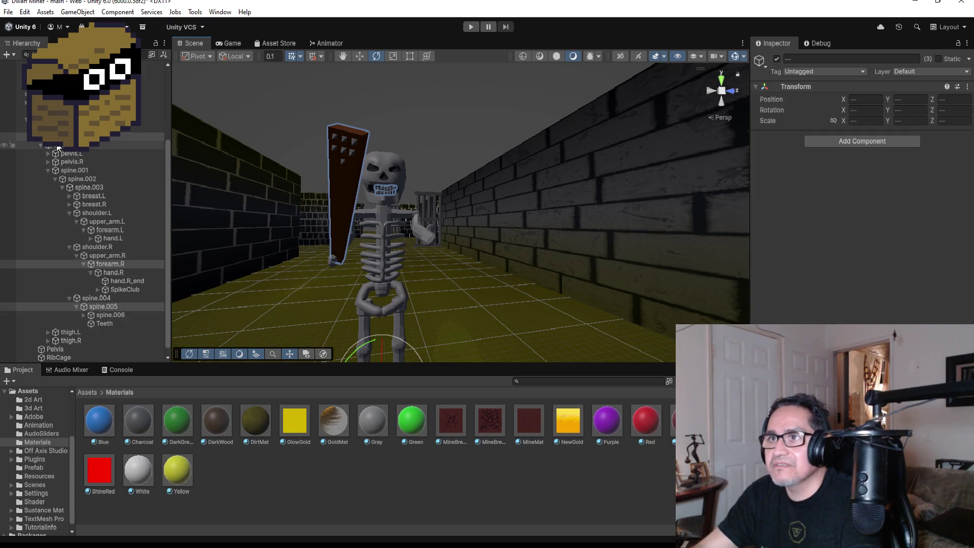
Collapse metarig, select the Skeleton object, and orbit the Scene view around it.
left_click(34, 137)
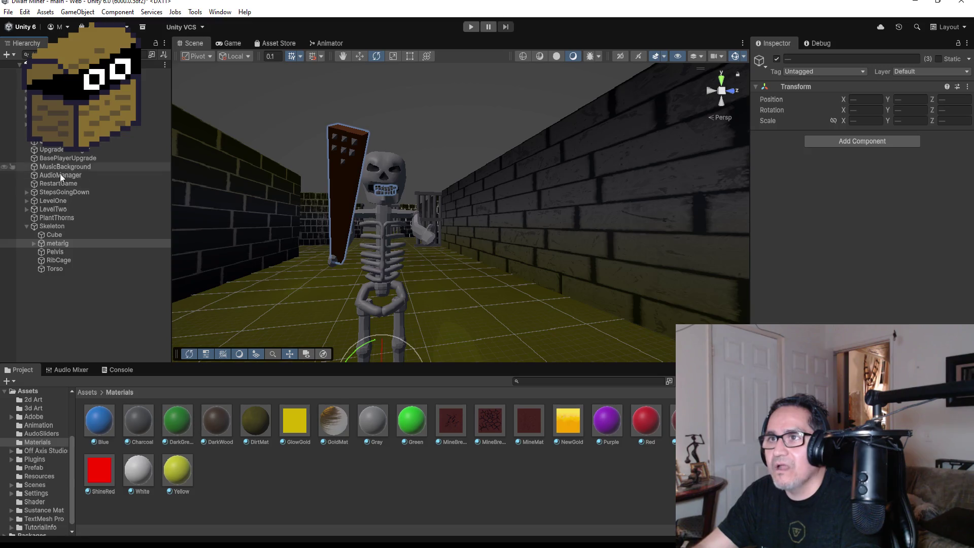
left_click(60, 226)
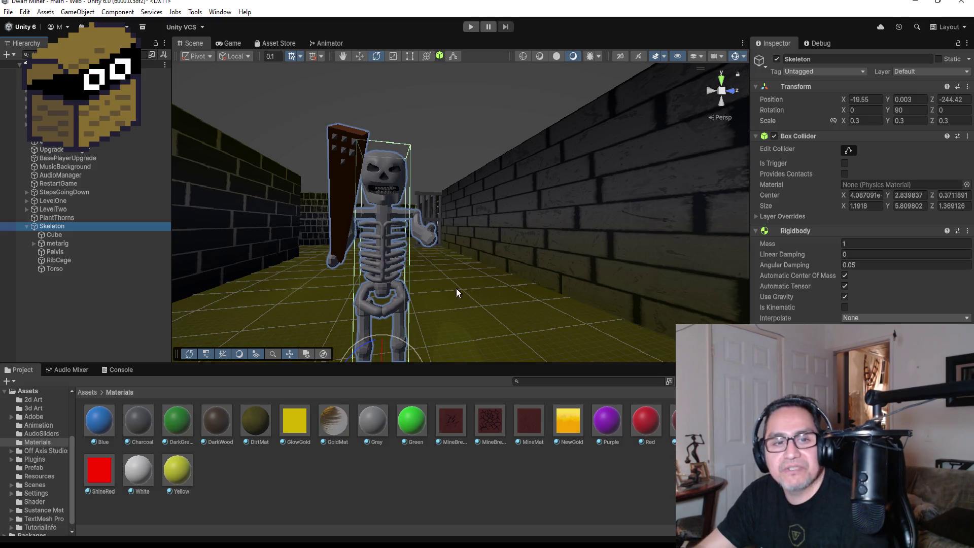
mouse_move(518, 192)
left_mouse_down()
mouse_move(482, 230)
mouse_move(513, 216)
mouse_move(526, 166)
mouse_move(618, 235)
left_mouse_up()
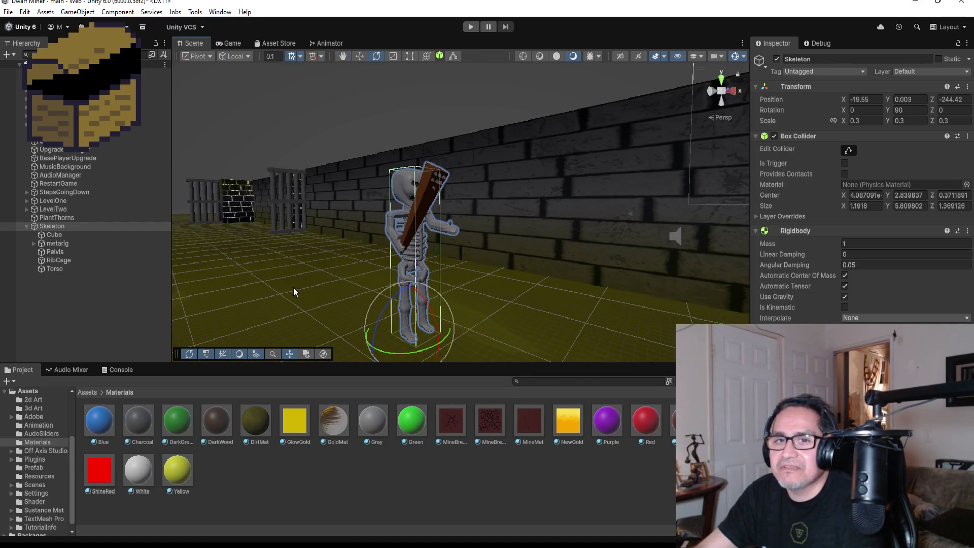
Open Window > Animation > Animation and choose Create New Clip from the Skeleton's clip list.
left_click(219, 13)
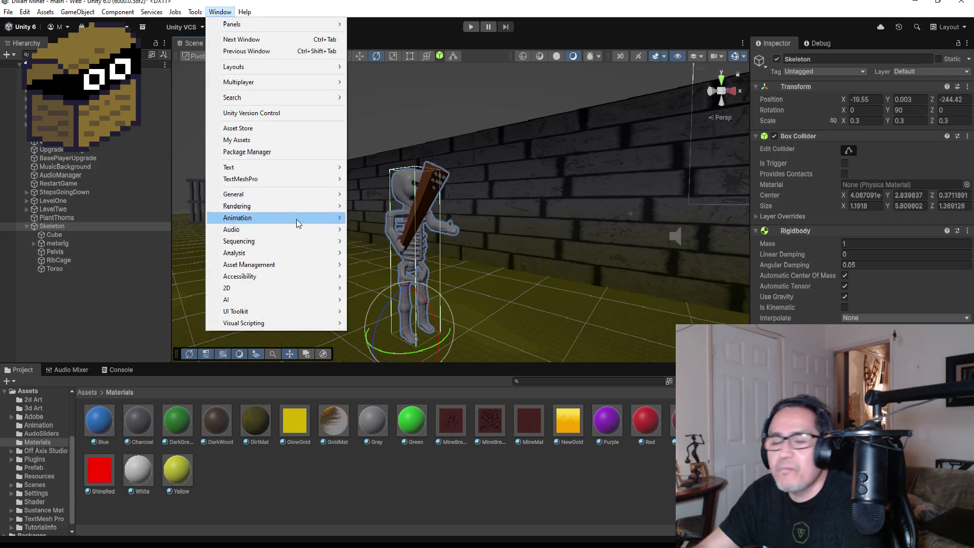
mouse_move(254, 232)
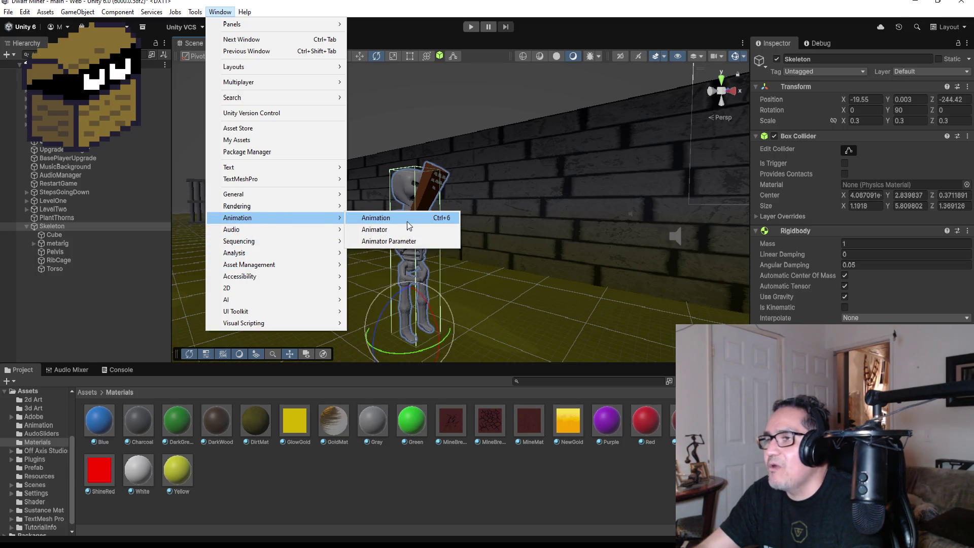
left_click(407, 221)
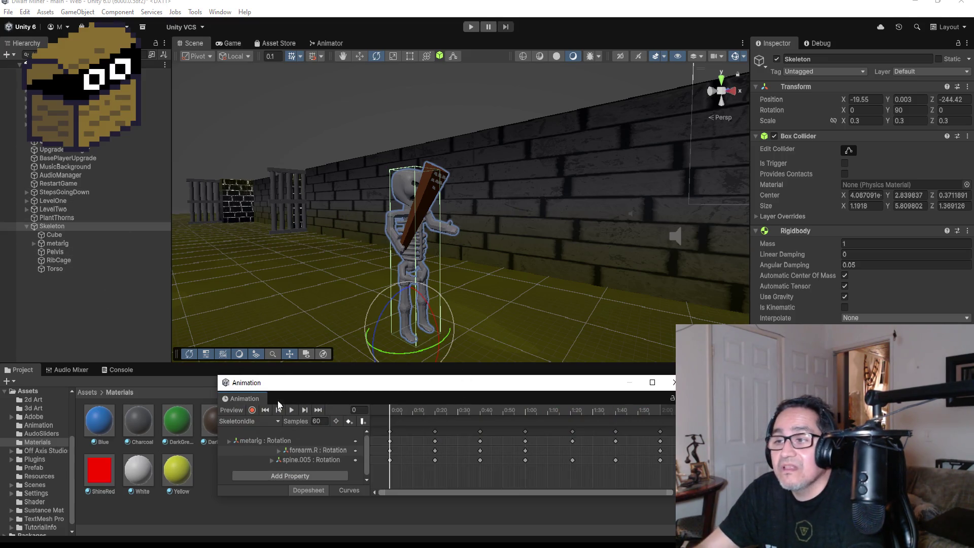
left_click(254, 421)
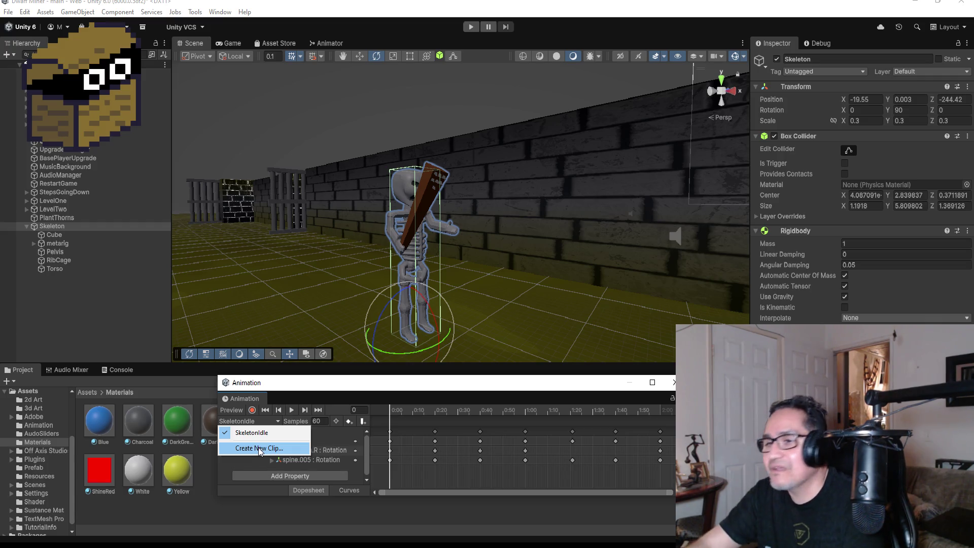
left_click(259, 448)
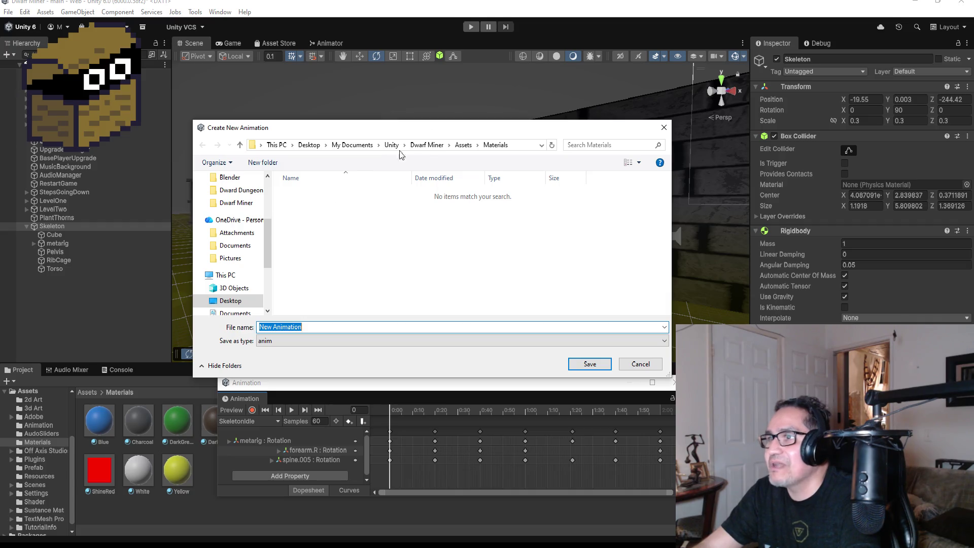
Save a new clip named SkeletonWalk in the Assets/Animation folder.
left_click(463, 145)
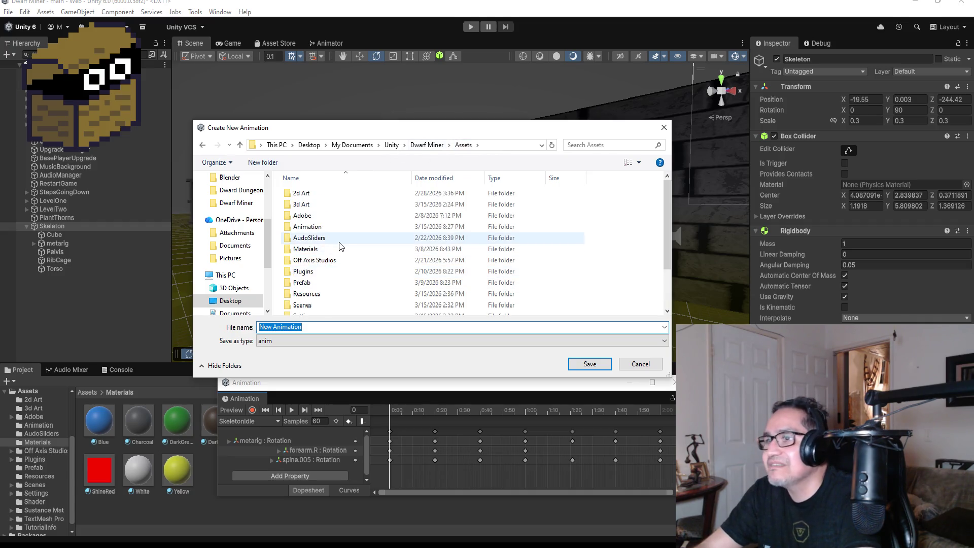
left_click(315, 227)
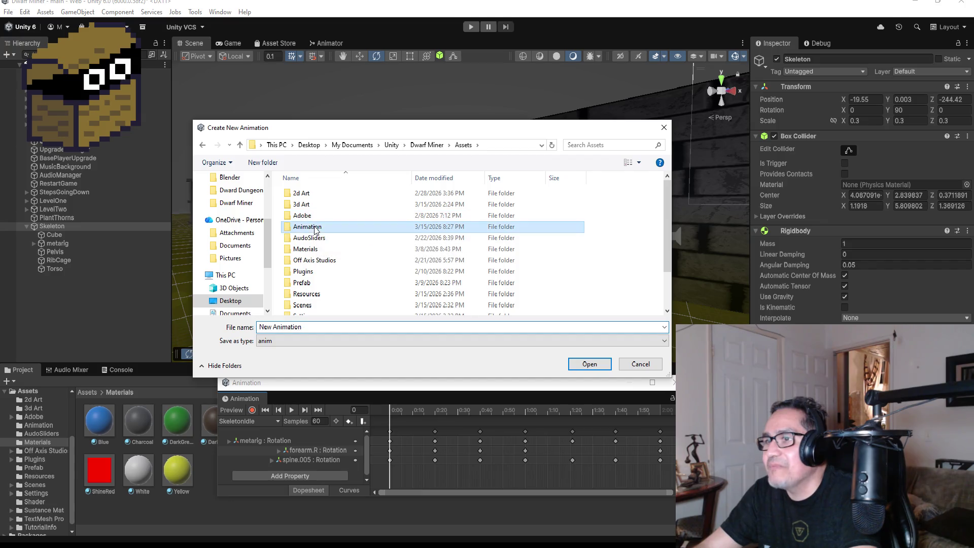
left_click(335, 327)
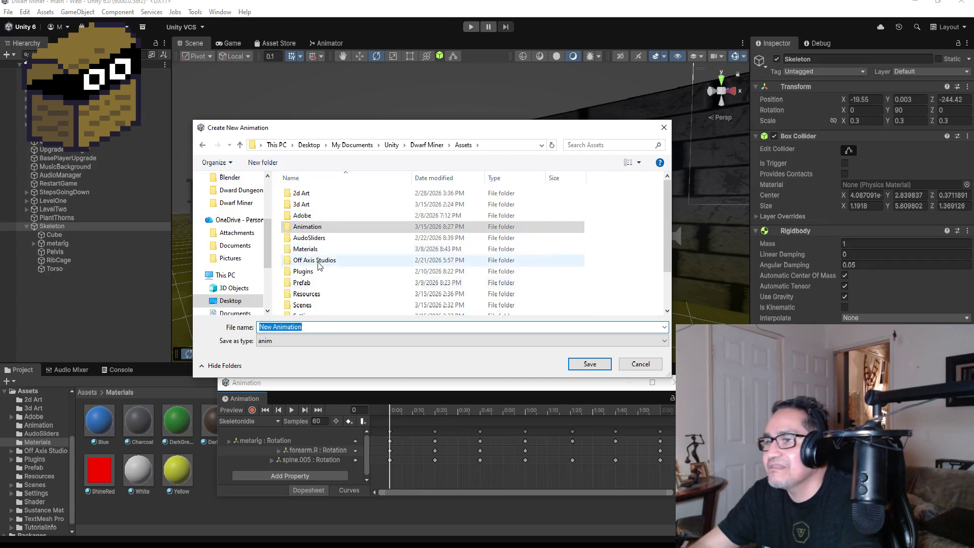
double_click(321, 227)
left_click(333, 325)
type("Sk")
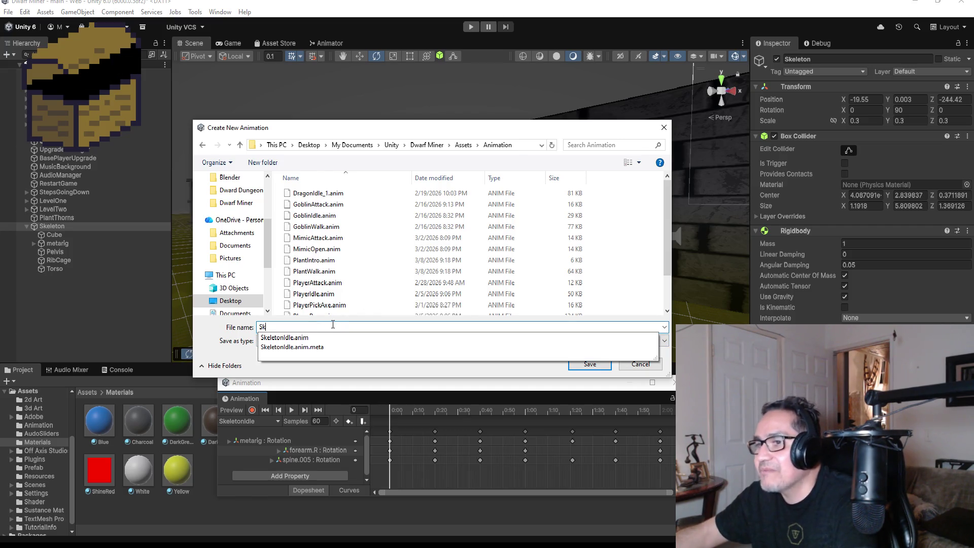
type("eletonWalk")
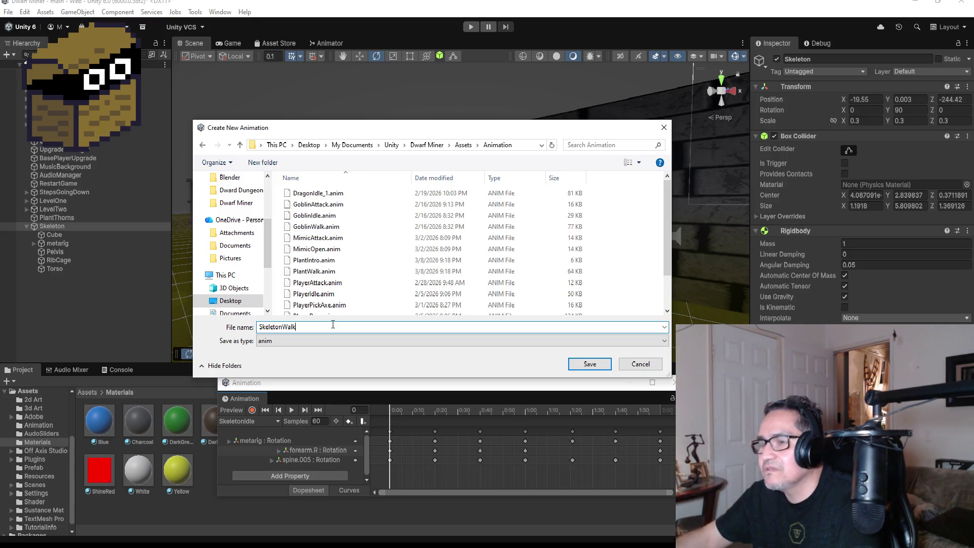
left_click(581, 366)
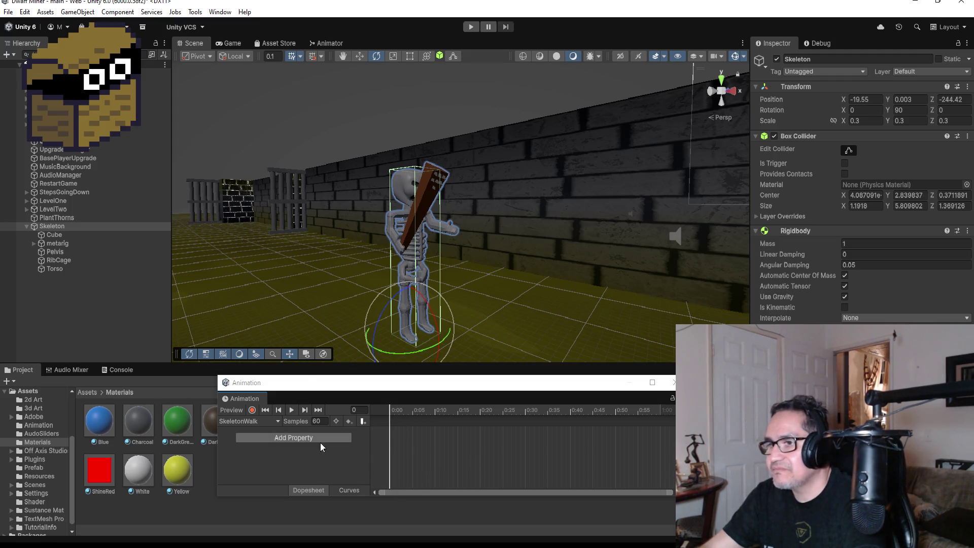
left_click(332, 440)
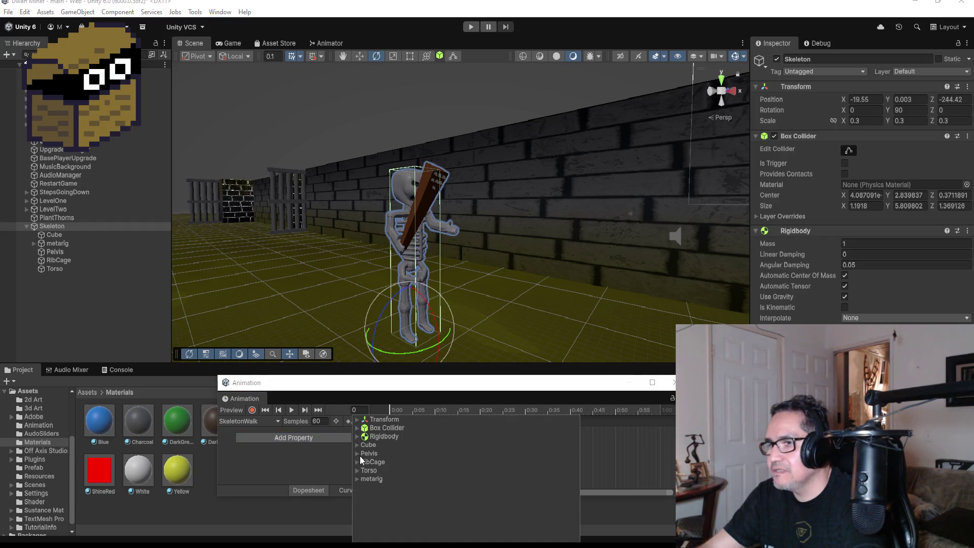
Add the metarig Transform Rotation property and drag the end keys back to frame 20.
left_click(355, 478)
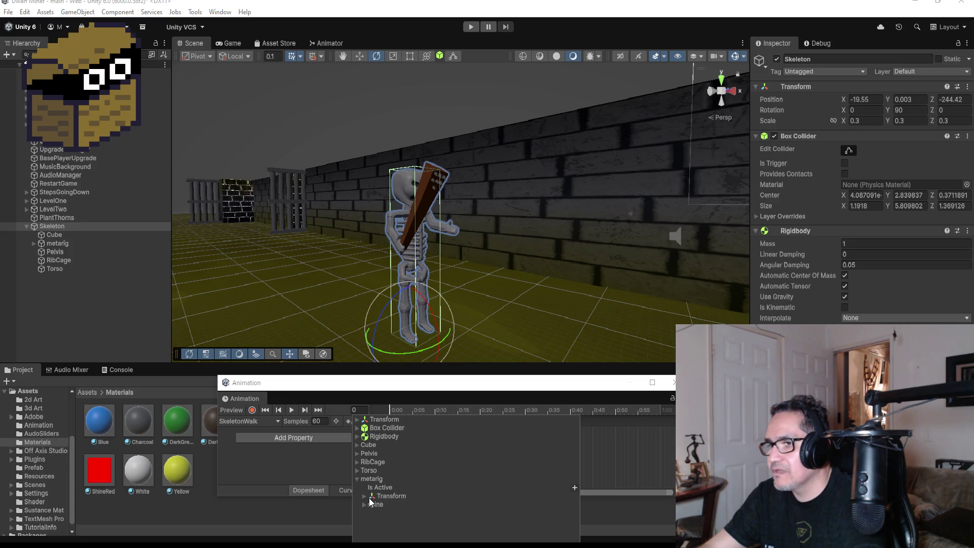
left_click(366, 497)
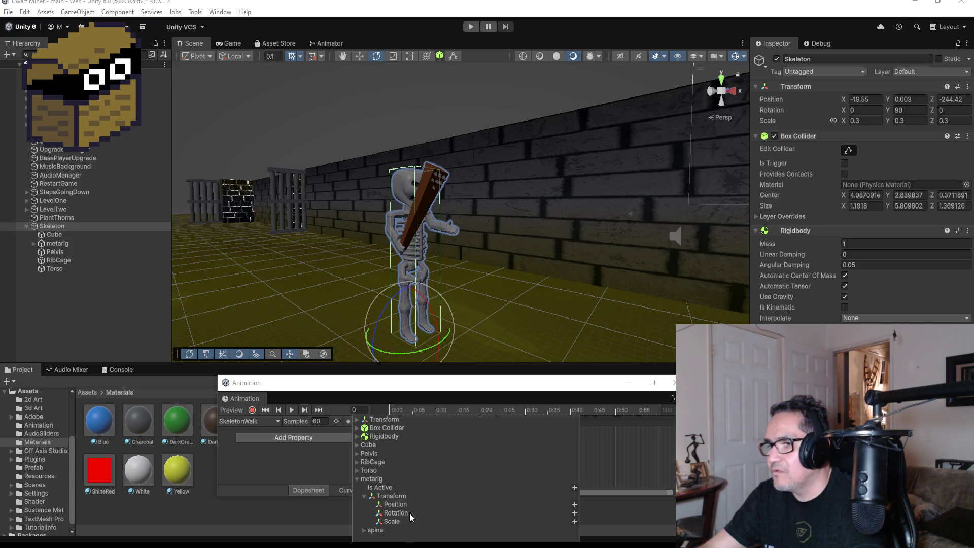
left_click(574, 513)
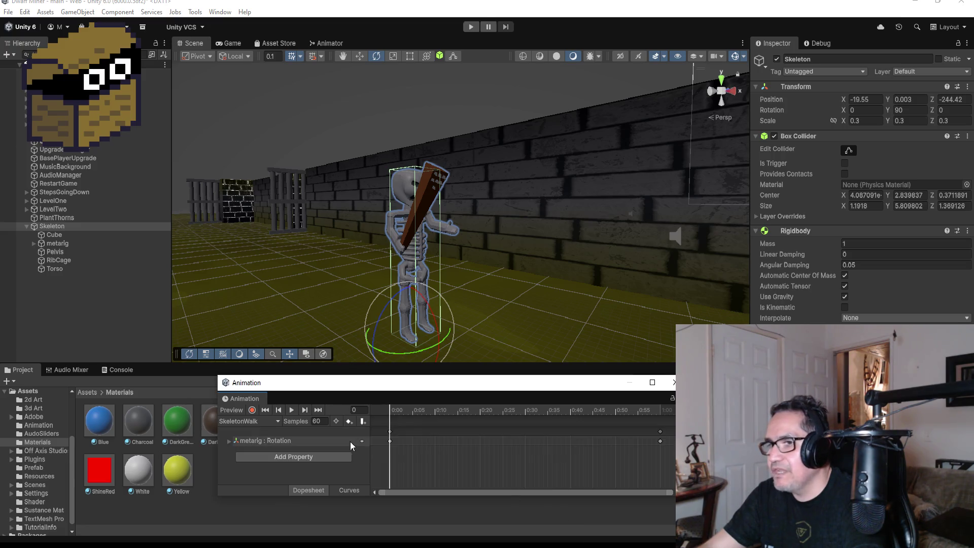
scroll(402, 445, "down", 3)
left_click_drag(595, 431, 456, 434)
Jump to the frame 20 key, turn on recording, and orbit to a side view.
left_click(316, 409)
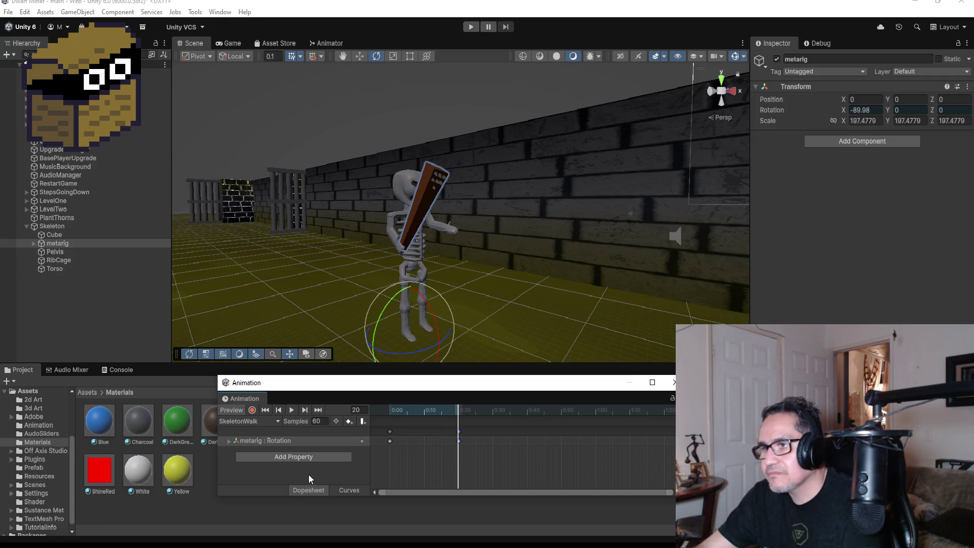
left_click(251, 411)
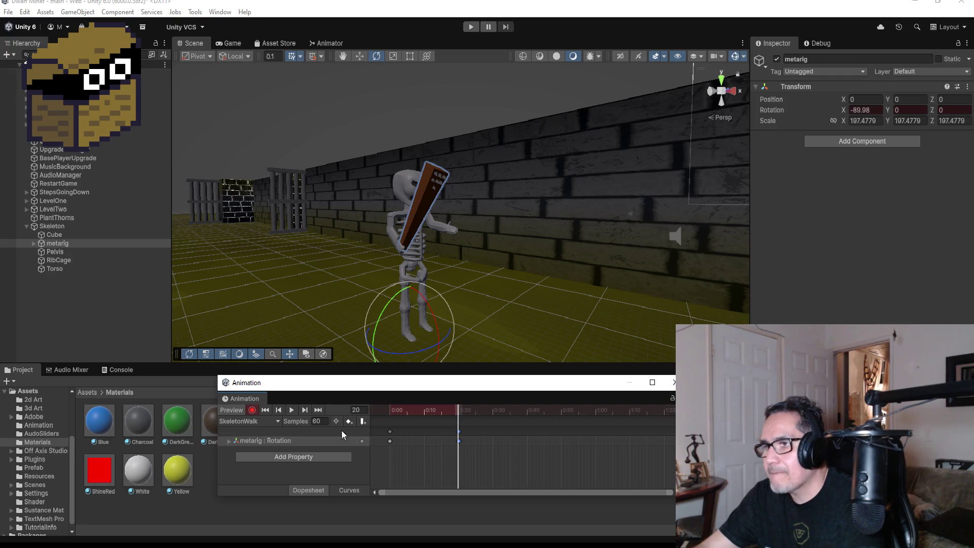
left_click_drag(456, 229, 500, 257)
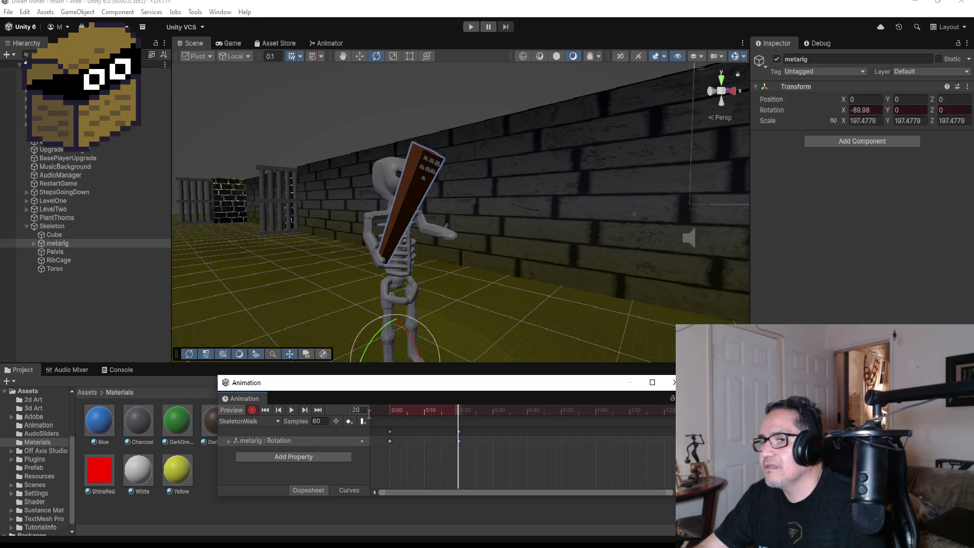
mouse_move(463, 275)
left_mouse_down()
mouse_move(604, 278)
mouse_move(604, 261)
mouse_move(582, 254)
mouse_move(594, 260)
left_mouse_up()
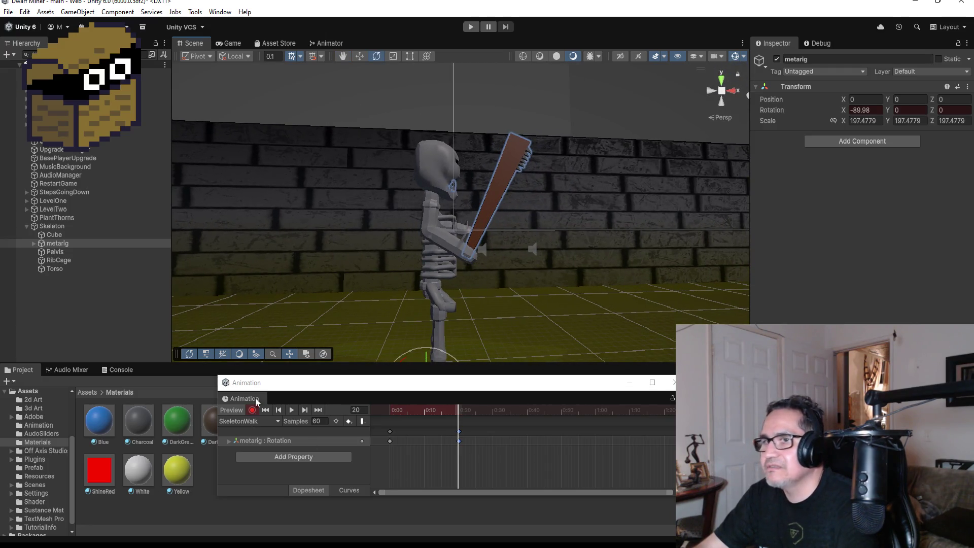
Rotate upper_arm.R so the club lies horizontal, keyed at -8.14, 179.305, -96.808.
left_click(34, 243)
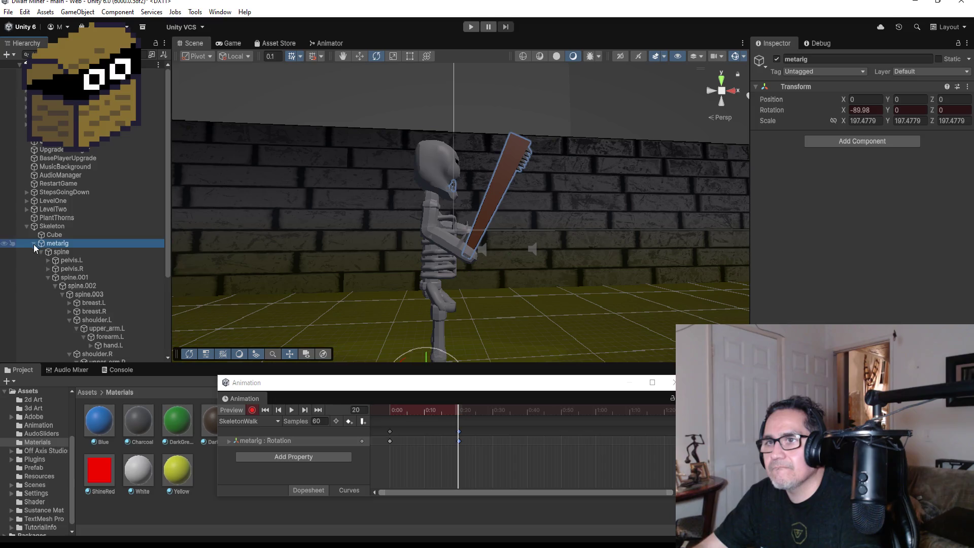
scroll(97, 308, "down", 5)
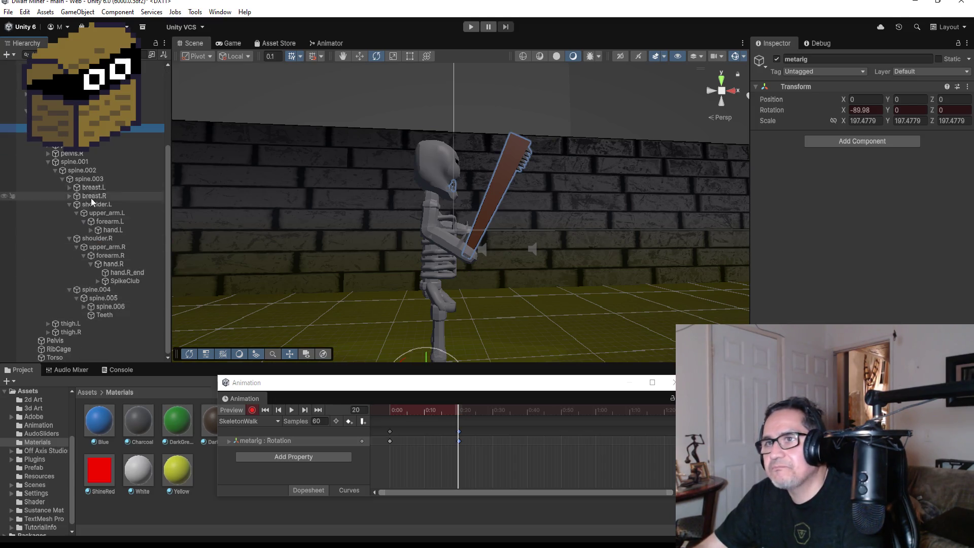
left_click(104, 257)
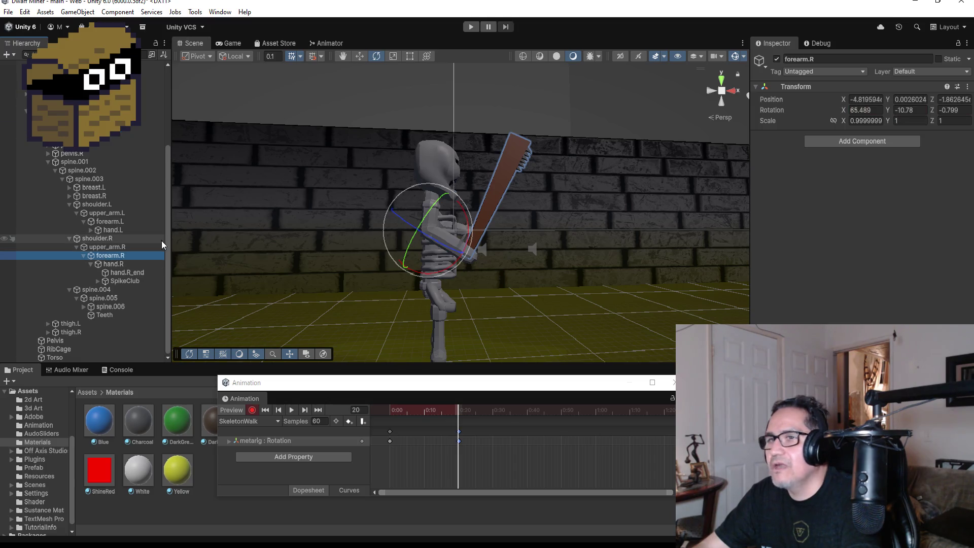
left_click(120, 248)
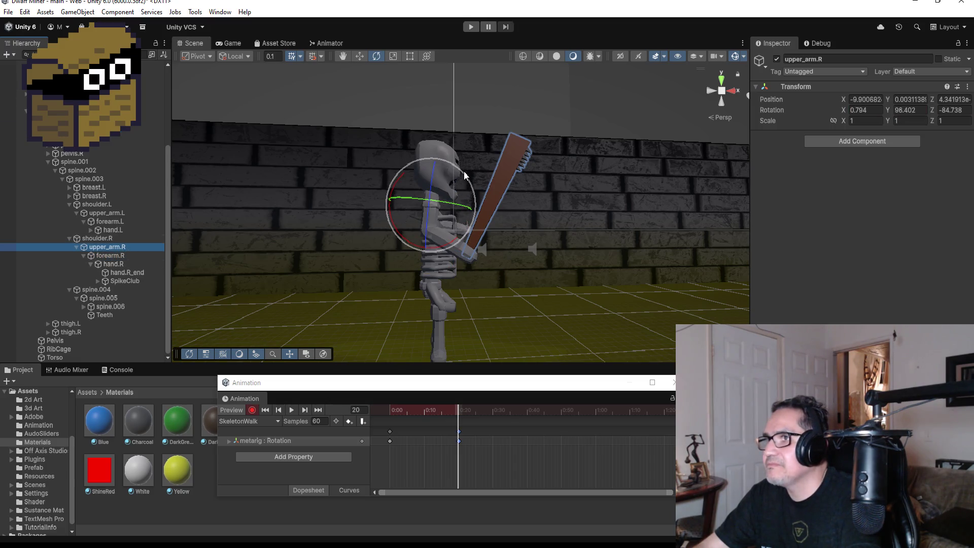
mouse_move(463, 175)
left_mouse_down()
mouse_move(497, 191)
mouse_move(568, 282)
mouse_move(558, 253)
mouse_move(562, 263)
left_mouse_up()
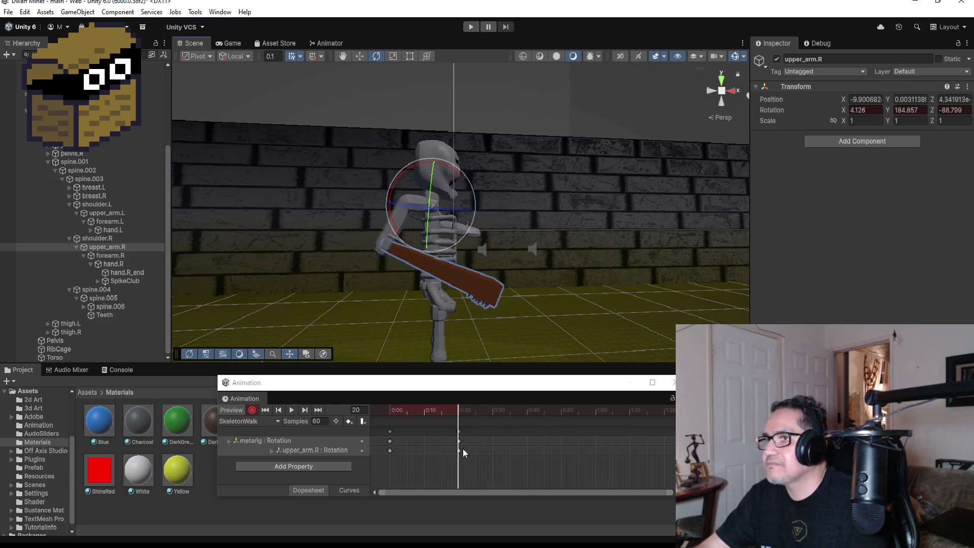
mouse_move(607, 235)
left_mouse_down()
mouse_move(282, 250)
mouse_move(534, 241)
mouse_move(578, 253)
mouse_move(500, 257)
mouse_move(606, 252)
left_mouse_up()
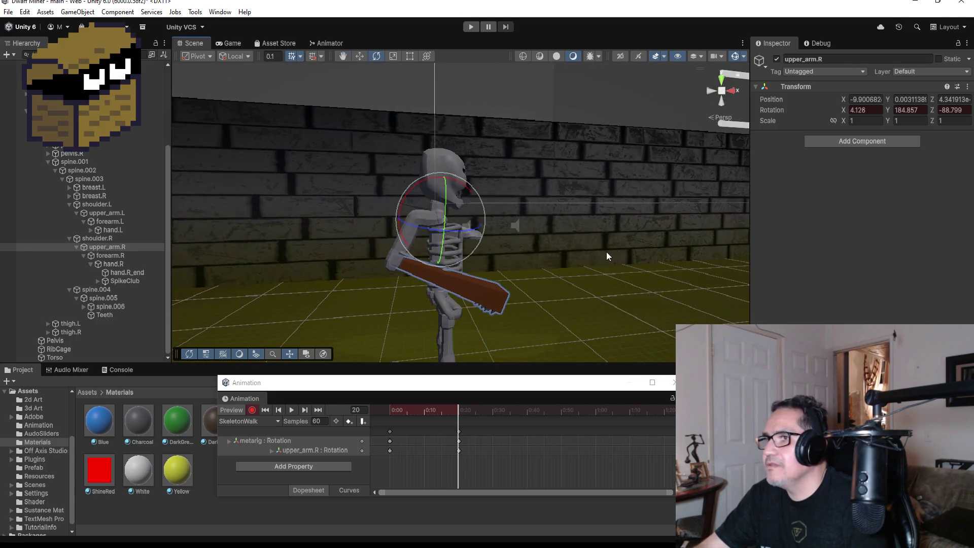
key("ctrl+z")
left_click_drag(512, 261, 393, 223)
left_click_drag(425, 258, 519, 227)
left_click_drag(477, 199, 566, 271)
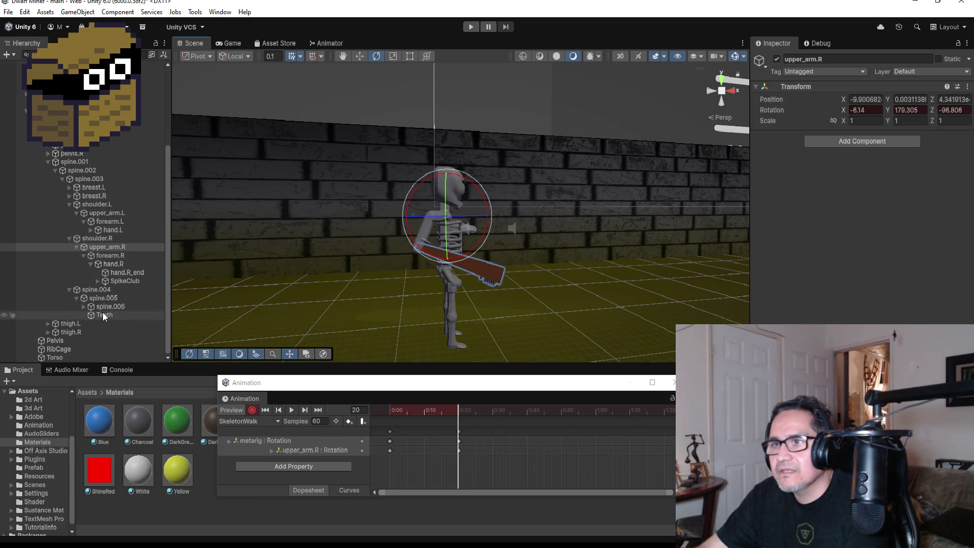
left_click(48, 324)
left_click(48, 340)
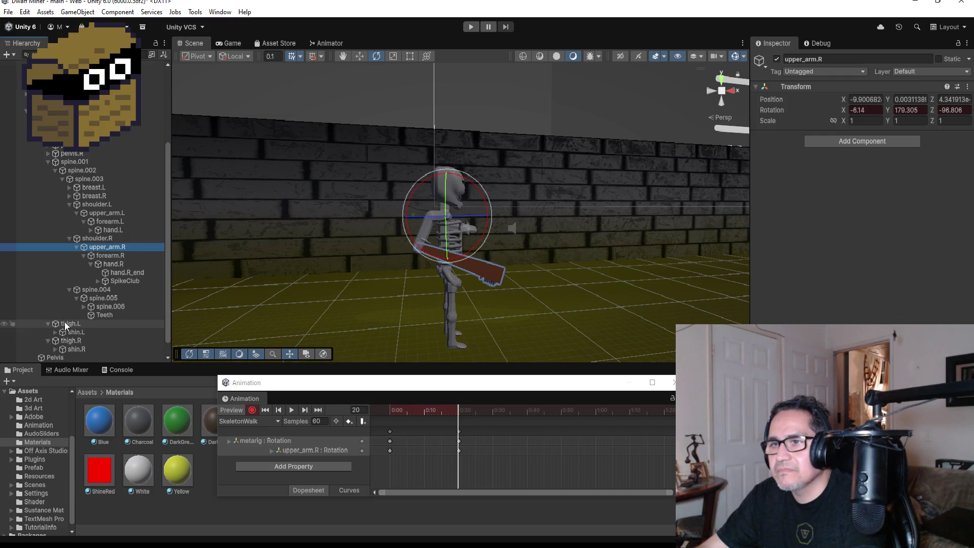
Rotate the right thigh and bend the right shin at the knee, keying their rotations.
left_click(65, 323)
left_click(71, 341)
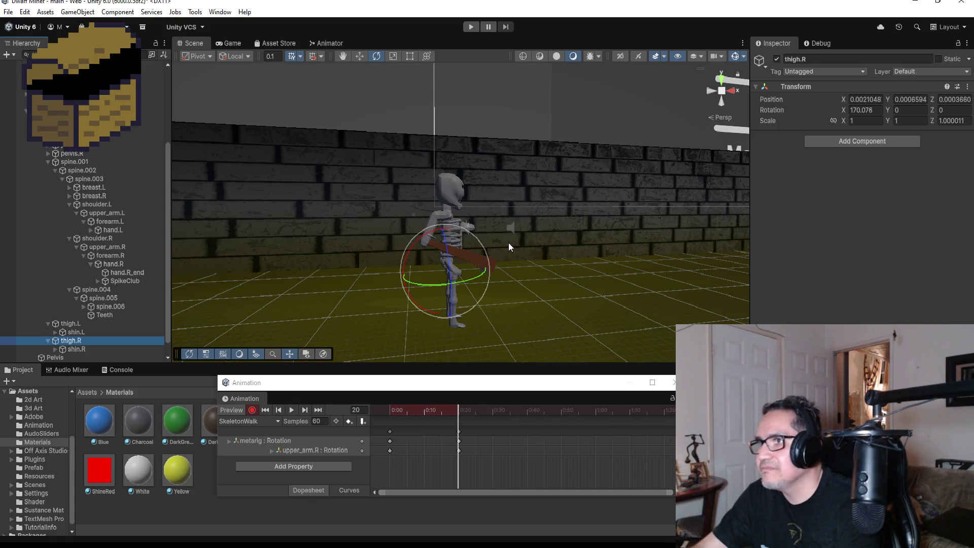
left_click_drag(476, 240, 464, 195)
key("ctrl+z")
mouse_move(575, 270)
left_mouse_down()
mouse_move(570, 245)
mouse_move(539, 236)
mouse_move(561, 244)
mouse_move(491, 256)
mouse_move(550, 279)
mouse_move(458, 250)
mouse_move(466, 238)
mouse_move(458, 190)
mouse_move(511, 217)
mouse_move(386, 215)
mouse_move(587, 231)
mouse_move(563, 212)
left_mouse_up()
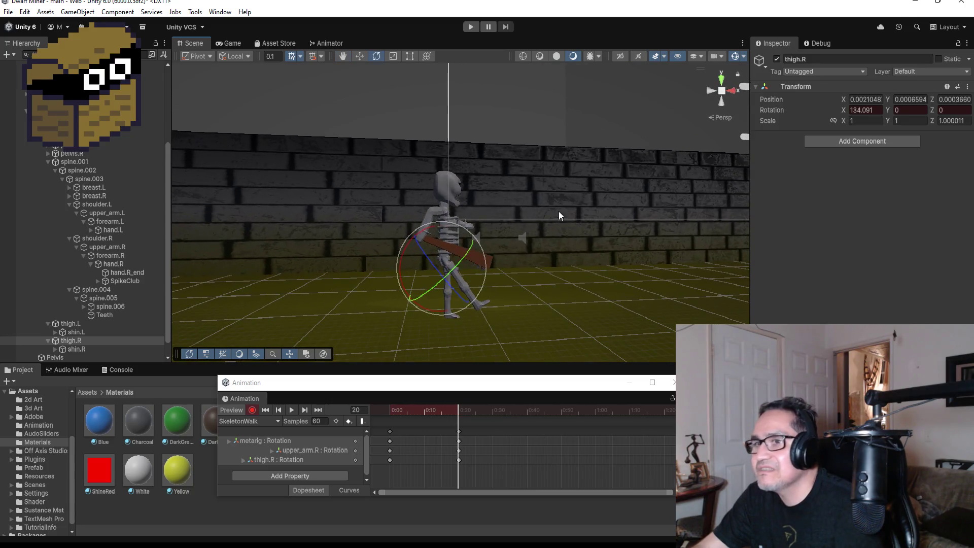
left_click(56, 349)
scroll(86, 348, "down", 1)
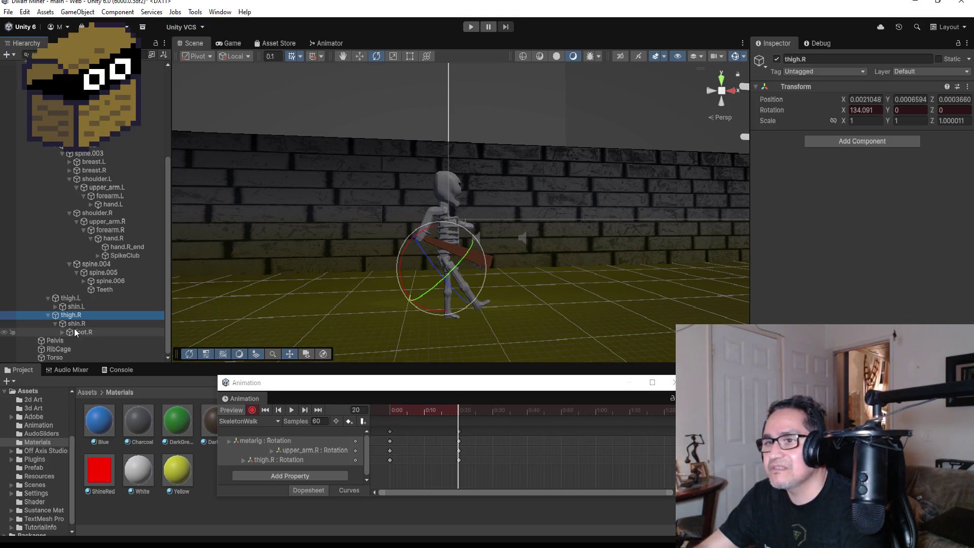
left_click(87, 325)
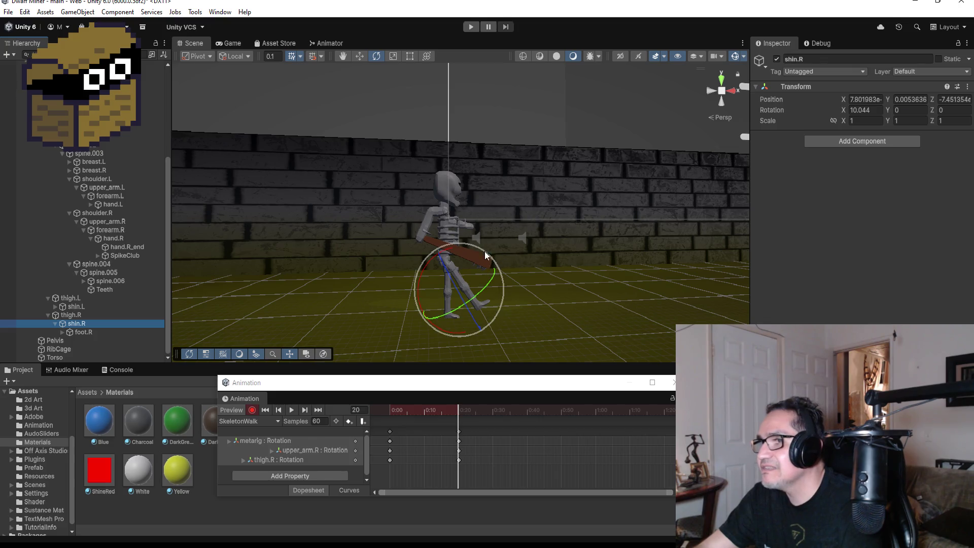
left_click(439, 251)
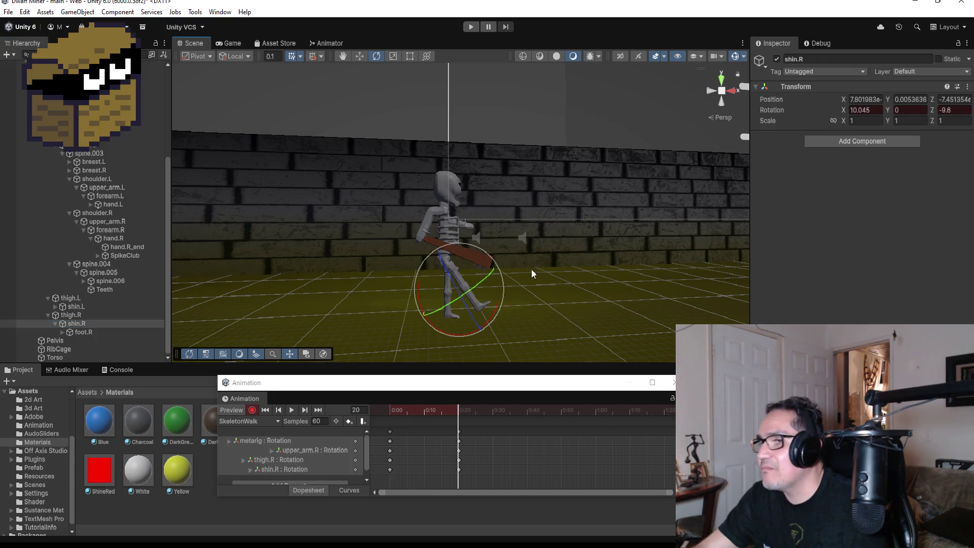
mouse_move(561, 255)
left_mouse_down()
mouse_move(446, 258)
mouse_move(461, 269)
mouse_move(602, 279)
mouse_move(667, 258)
left_mouse_up()
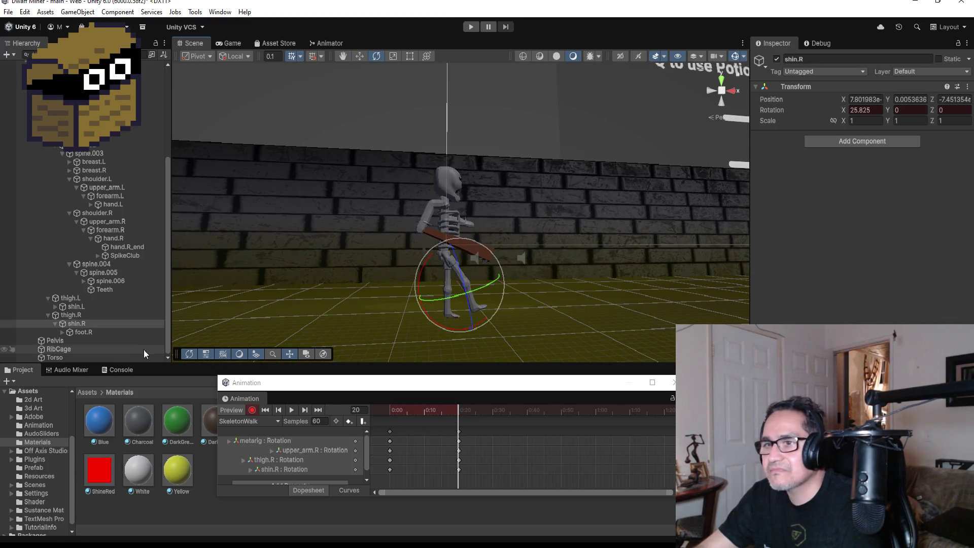
Swing the left thigh forward and bend the left shin to 59.145 on X.
left_click(72, 296)
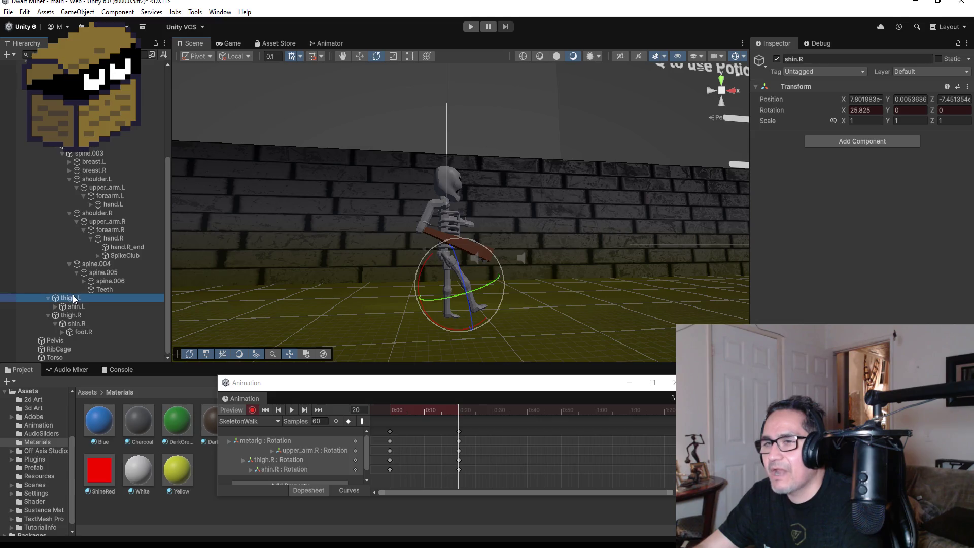
left_click_drag(461, 218, 520, 238)
left_click(84, 307)
mouse_move(415, 242)
left_mouse_down()
mouse_move(456, 242)
mouse_move(509, 282)
mouse_move(513, 252)
mouse_move(315, 267)
mouse_move(615, 274)
mouse_move(582, 275)
left_mouse_up()
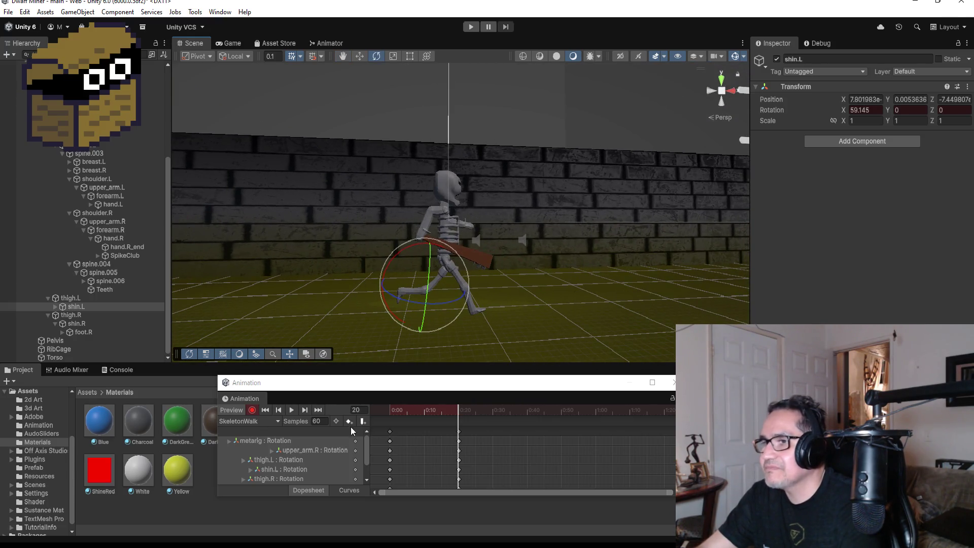
left_click(582, 391)
scroll(487, 436, "down", 1)
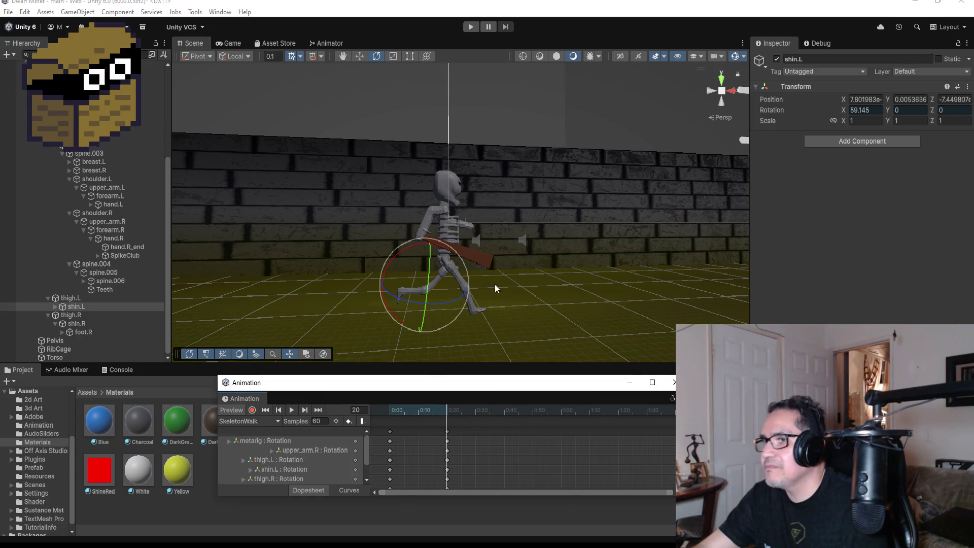
left_click(251, 410)
Raise and twist the left upper arm, keying its rotation.
mouse_move(595, 200)
left_mouse_down()
mouse_move(541, 228)
mouse_move(326, 232)
mouse_move(764, 246)
mouse_move(387, 239)
mouse_move(468, 211)
mouse_move(634, 237)
mouse_move(543, 226)
mouse_move(517, 236)
left_mouse_up()
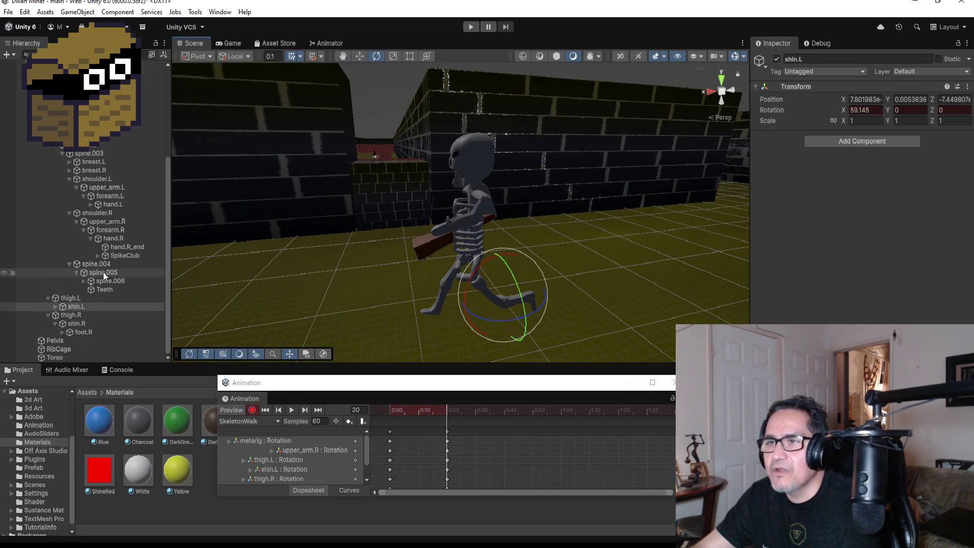
left_click(104, 187)
left_click_drag(562, 239, 728, 246)
left_click_drag(450, 187, 442, 190)
mouse_move(562, 217)
left_mouse_down()
mouse_move(382, 207)
mouse_move(413, 214)
left_mouse_up()
left_click_drag(547, 183, 567, 186)
mouse_move(579, 232)
left_mouse_down()
mouse_move(738, 236)
mouse_move(688, 260)
mouse_move(722, 276)
mouse_move(593, 280)
mouse_move(460, 223)
mouse_move(264, 238)
left_mouse_up()
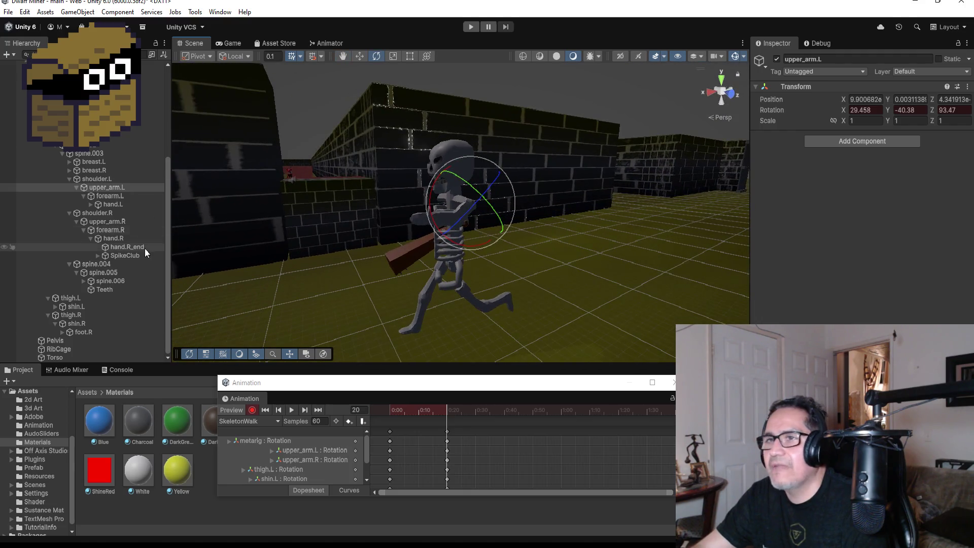
Bend forearm.L and rotate hand.L, then add keys on every track near 0:40.
left_click(110, 195)
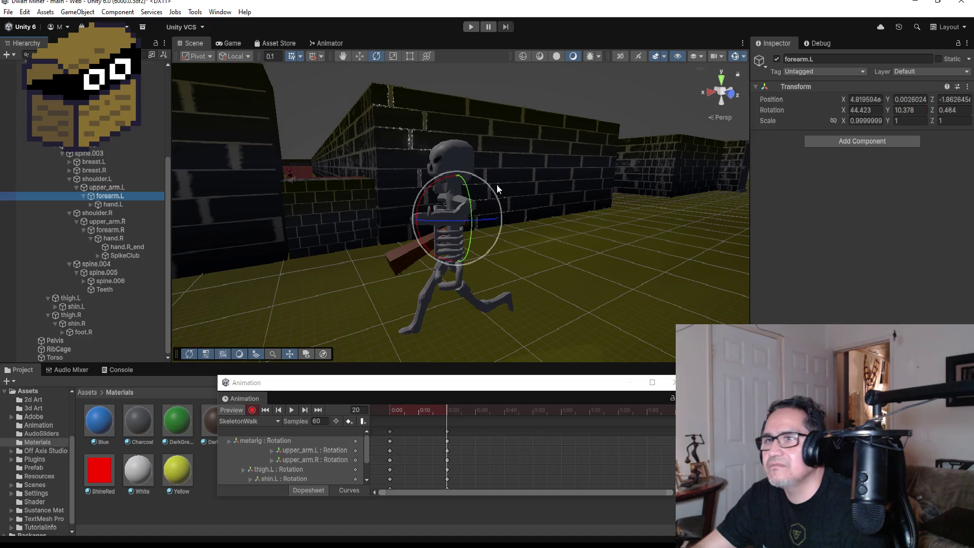
mouse_move(492, 187)
left_mouse_down()
mouse_move(462, 165)
mouse_move(487, 183)
left_mouse_up()
left_click_drag(592, 240, 625, 273)
left_click_drag(423, 241, 429, 240)
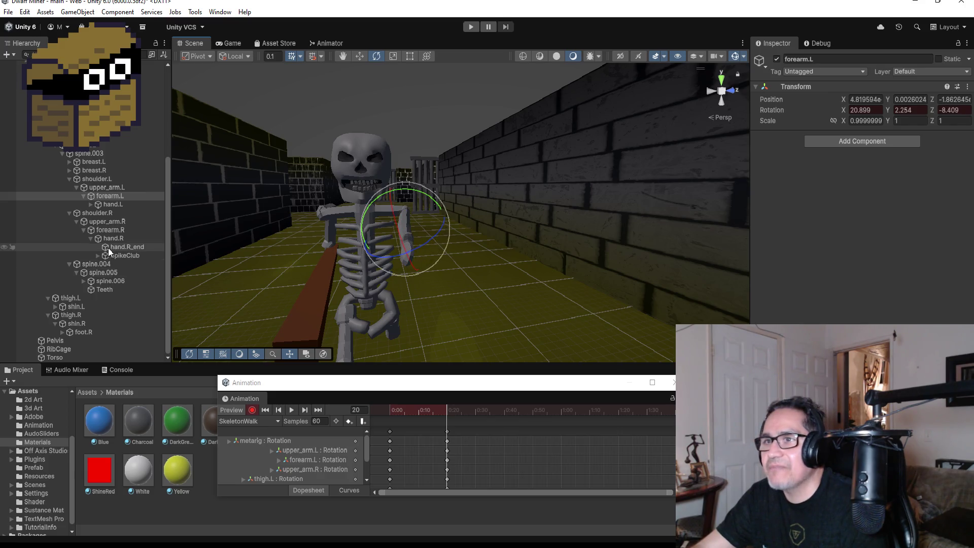
left_click(112, 204)
mouse_move(443, 224)
left_mouse_down()
mouse_move(413, 211)
mouse_move(516, 234)
mouse_move(456, 243)
mouse_move(517, 270)
mouse_move(634, 266)
mouse_move(501, 312)
mouse_move(525, 278)
left_mouse_up()
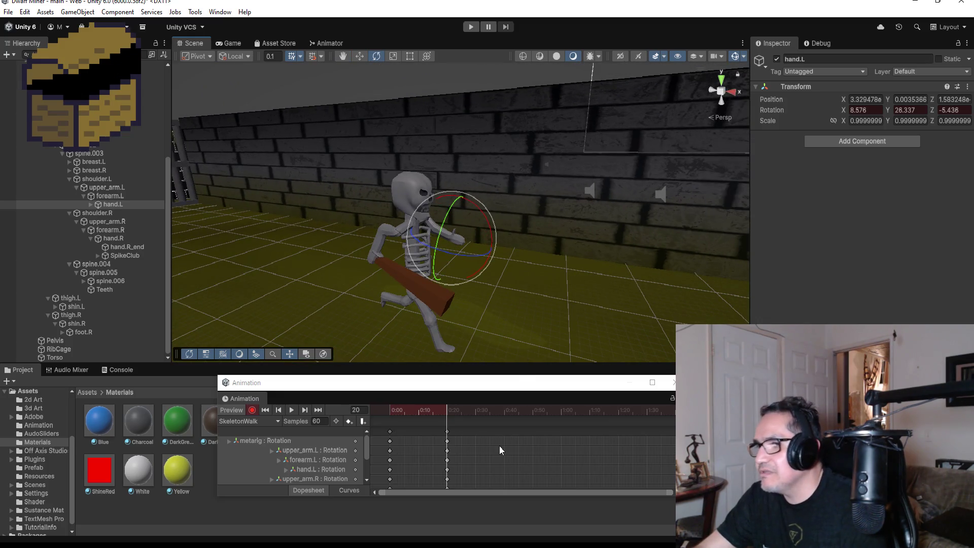
right_click(503, 433)
left_click(518, 438)
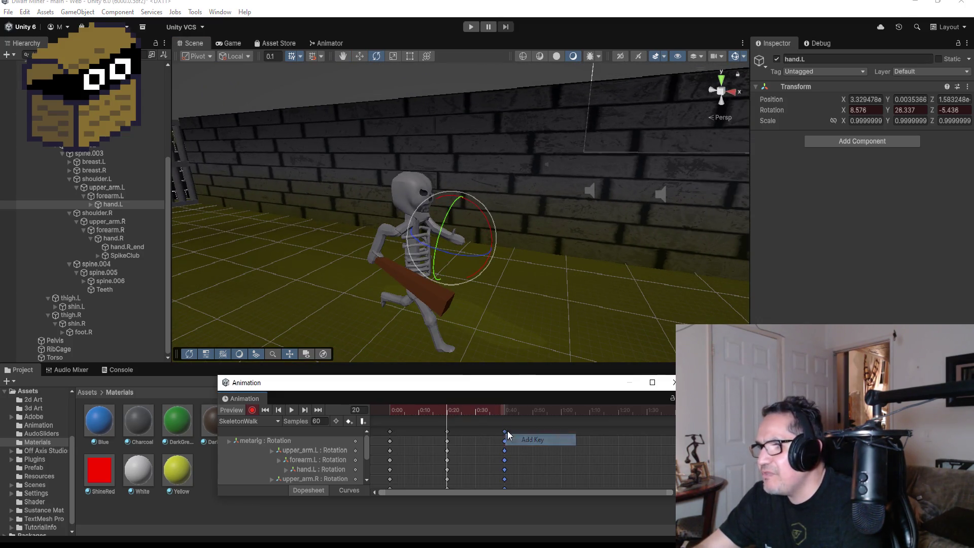
Stop recording, preview the walk cycle, and jump to the keys at frame 40.
left_click(251, 411)
left_click(291, 410)
left_click(304, 411)
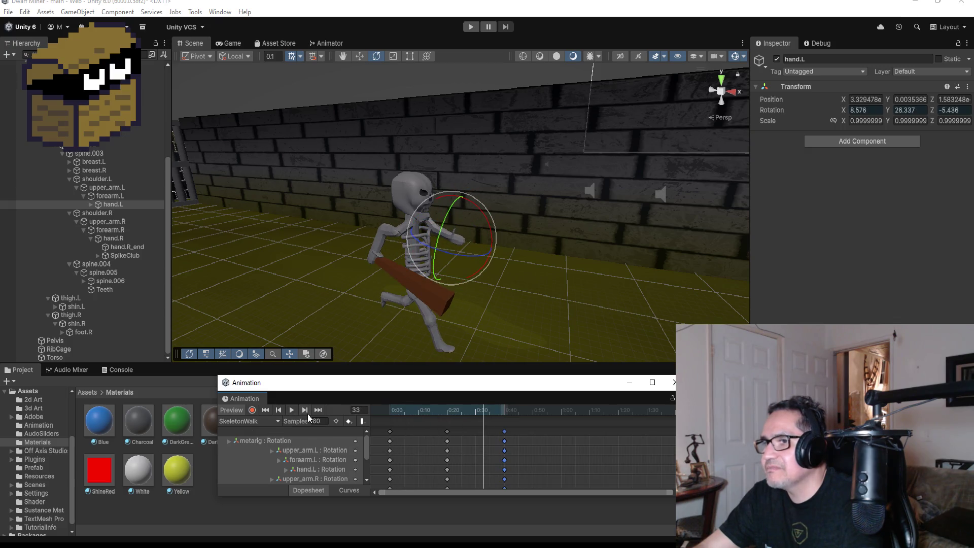
left_click(318, 409)
scroll(535, 430, "down", 1)
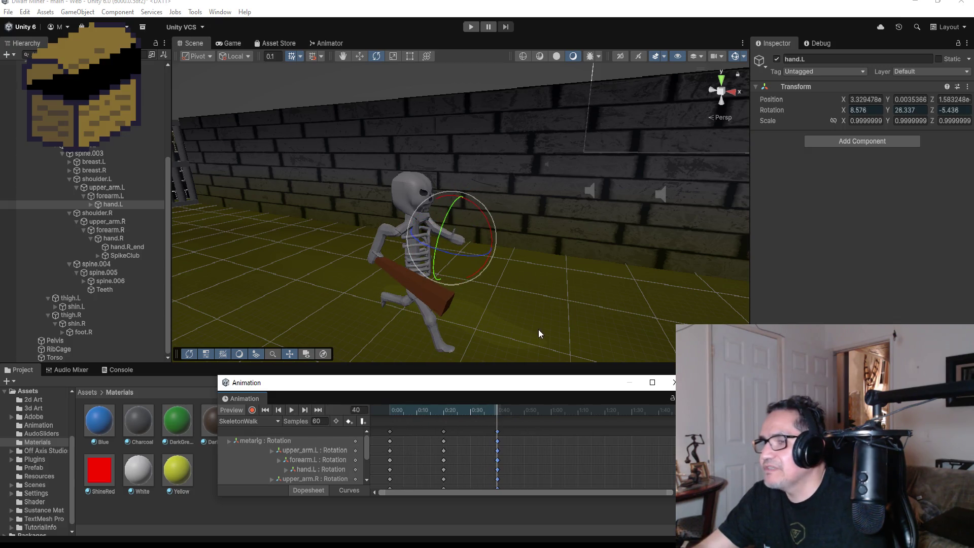
mouse_move(532, 263)
left_mouse_down("alt")
mouse_move(637, 206)
mouse_move(625, 202)
mouse_move(553, 306)
mouse_move(475, 303)
left_mouse_up("alt")
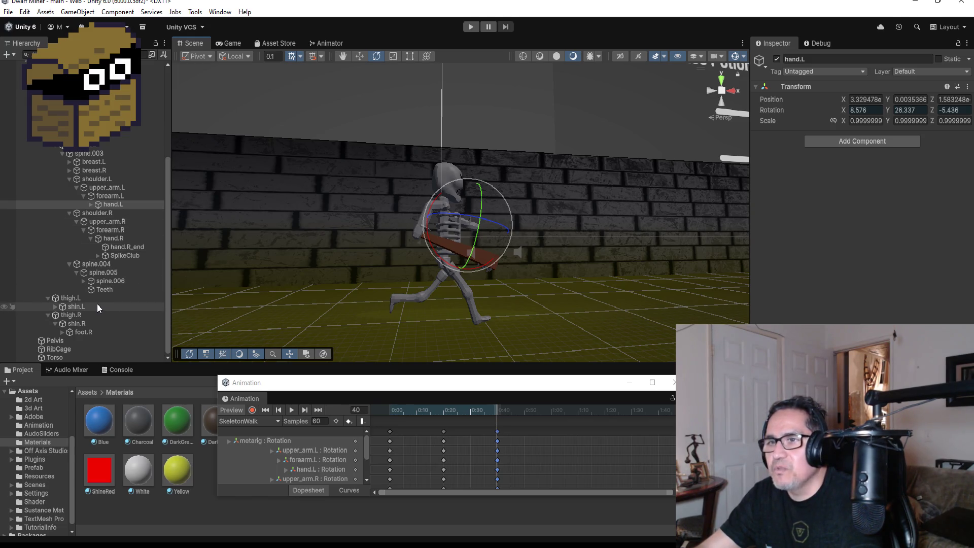
With recording back on, swing the left thigh backward at frame 40.
left_click(72, 298)
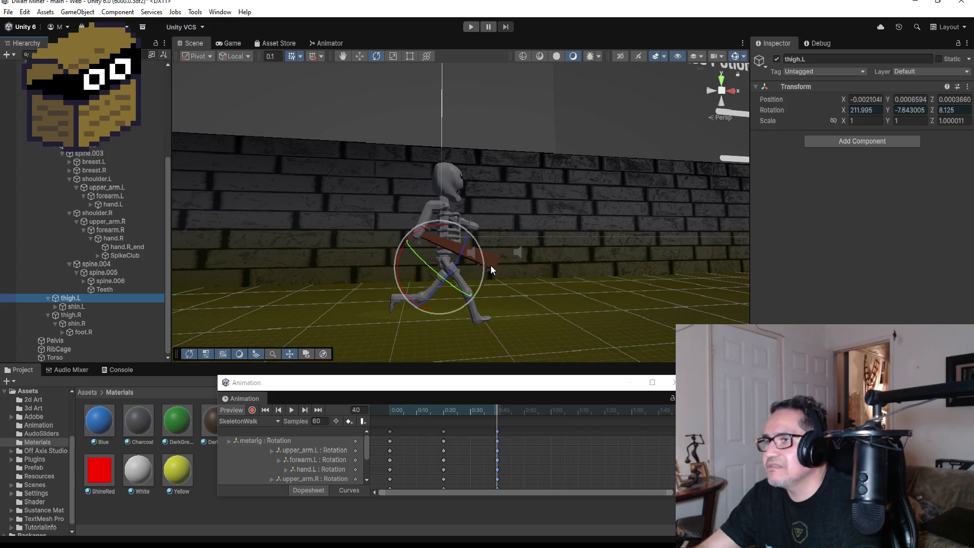
left_click(252, 410)
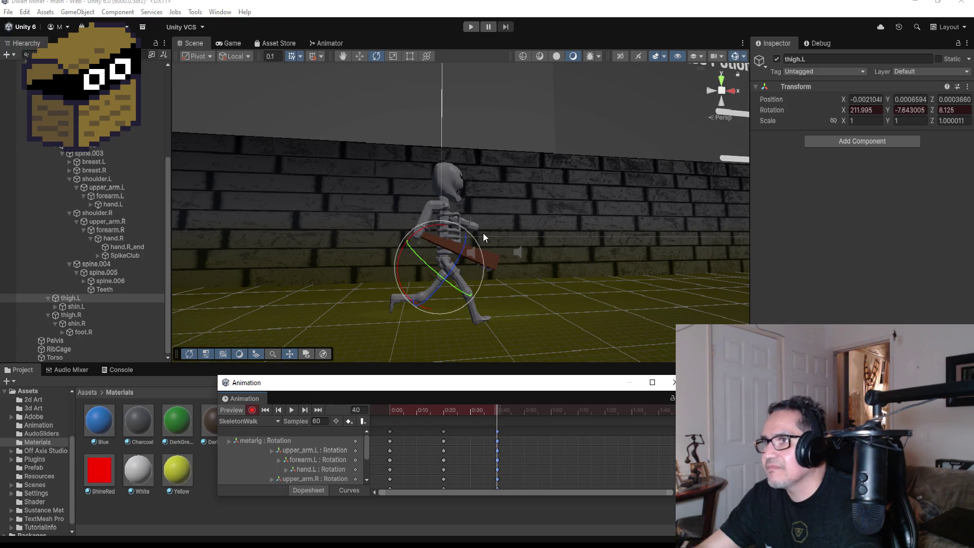
mouse_move(422, 227)
left_mouse_down()
mouse_move(437, 226)
mouse_move(342, 239)
left_mouse_up()
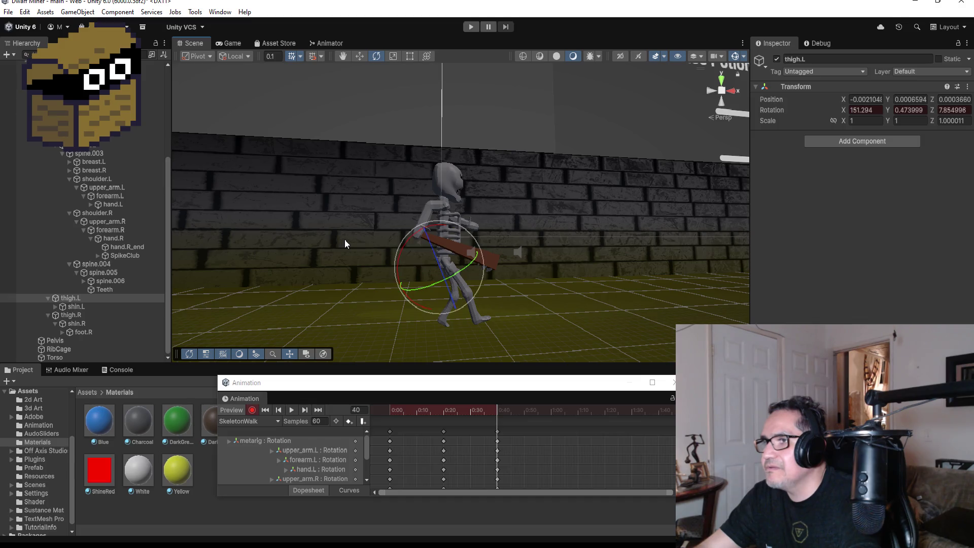
mouse_move(649, 243)
left_mouse_down()
mouse_move(342, 250)
mouse_move(624, 248)
mouse_move(610, 248)
left_mouse_up()
left_click(75, 307)
mouse_move(525, 245)
left_mouse_down()
mouse_move(558, 278)
mouse_move(524, 297)
mouse_move(536, 294)
mouse_move(561, 318)
left_mouse_up()
mouse_move(597, 272)
left_mouse_down()
mouse_move(578, 254)
mouse_move(348, 245)
mouse_move(646, 278)
mouse_move(379, 238)
mouse_move(284, 253)
mouse_move(175, 294)
left_mouse_up()
Swing the right thigh forward and fine-tune its rotation.
left_click(94, 315)
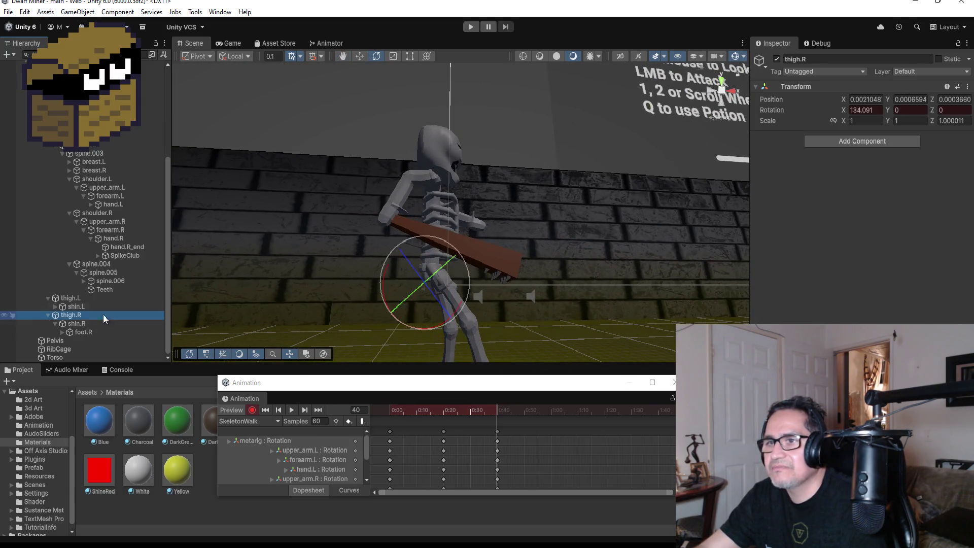
scroll(556, 290, "down", 3)
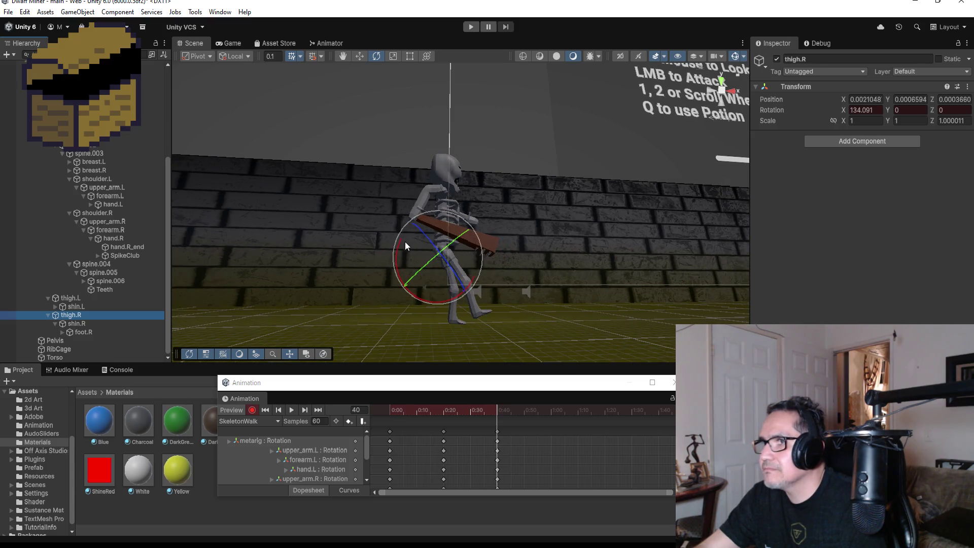
mouse_move(397, 253)
left_mouse_down()
mouse_move(425, 233)
mouse_move(566, 257)
left_mouse_up()
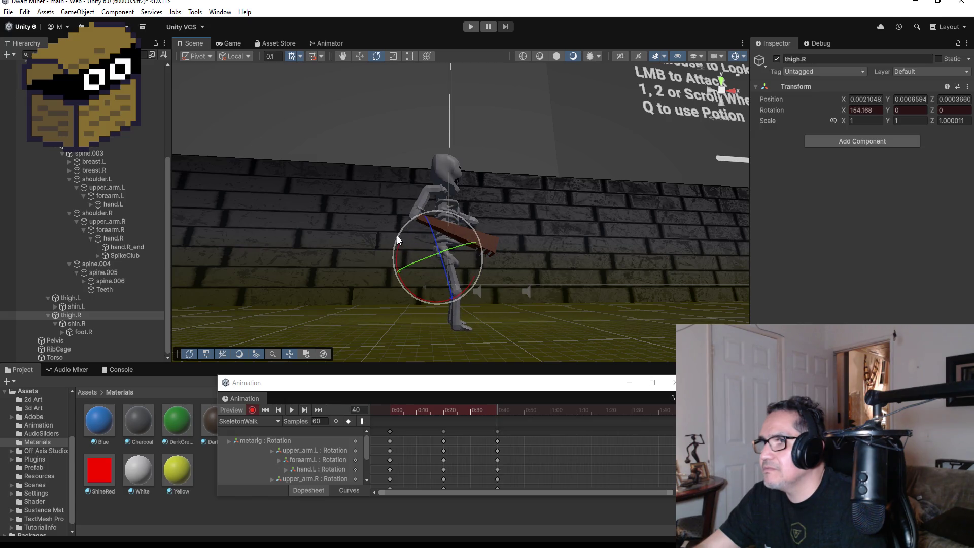
mouse_move(423, 301)
left_mouse_down()
mouse_move(415, 297)
mouse_move(424, 278)
mouse_move(475, 284)
mouse_move(391, 289)
mouse_move(431, 282)
left_mouse_up()
mouse_move(571, 254)
left_mouse_down()
mouse_move(485, 264)
mouse_move(554, 278)
mouse_move(380, 282)
mouse_move(559, 292)
mouse_move(546, 306)
left_mouse_up()
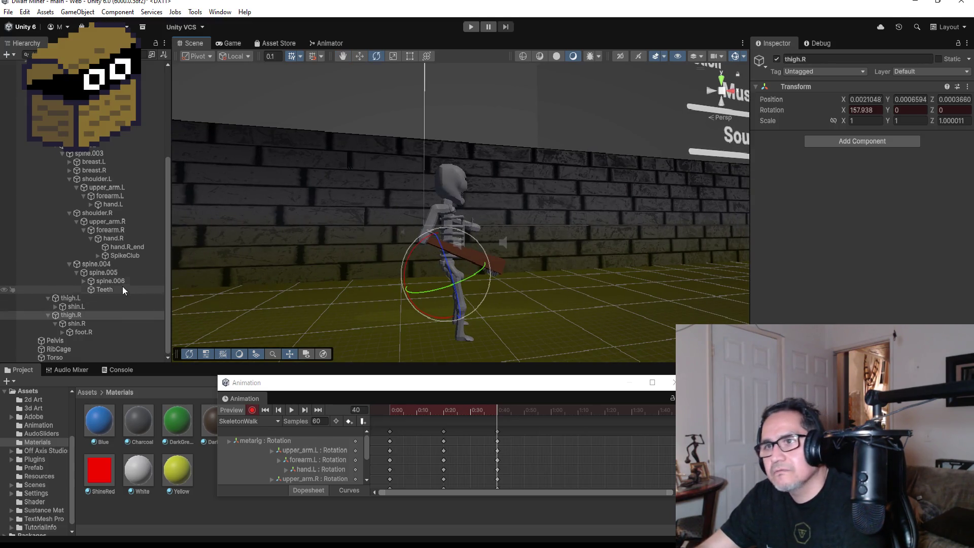
Raise the right upper arm with its club and set upper_arm.L to 55.025, -124.835, 50.827.
left_click(108, 214)
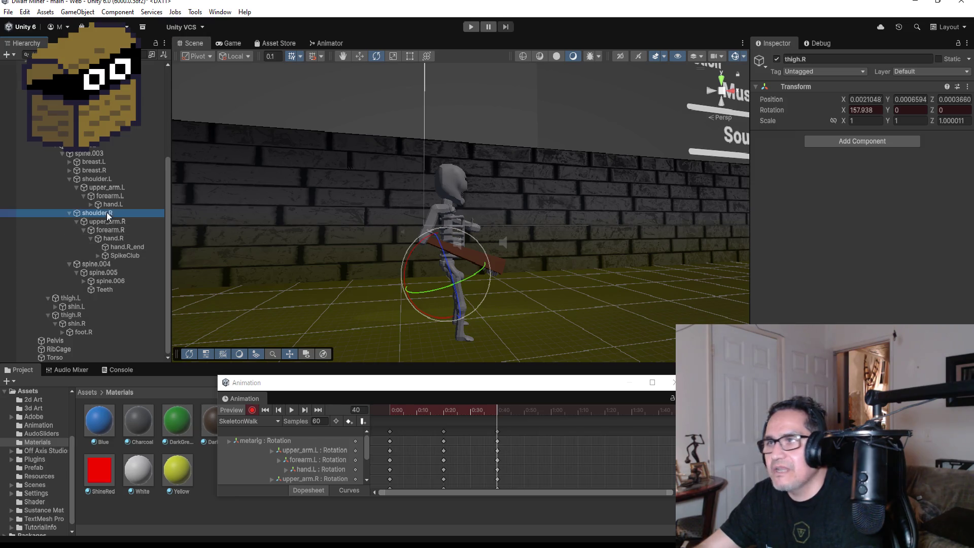
left_click(107, 222)
mouse_move(488, 181)
left_mouse_down()
mouse_move(460, 102)
mouse_move(468, 106)
mouse_move(373, 200)
mouse_move(573, 227)
left_mouse_up()
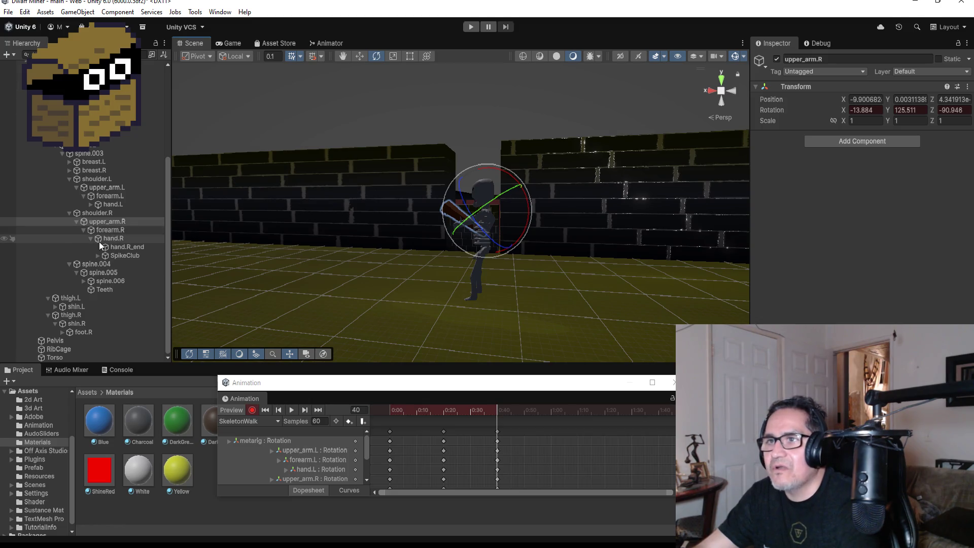
left_click(103, 188)
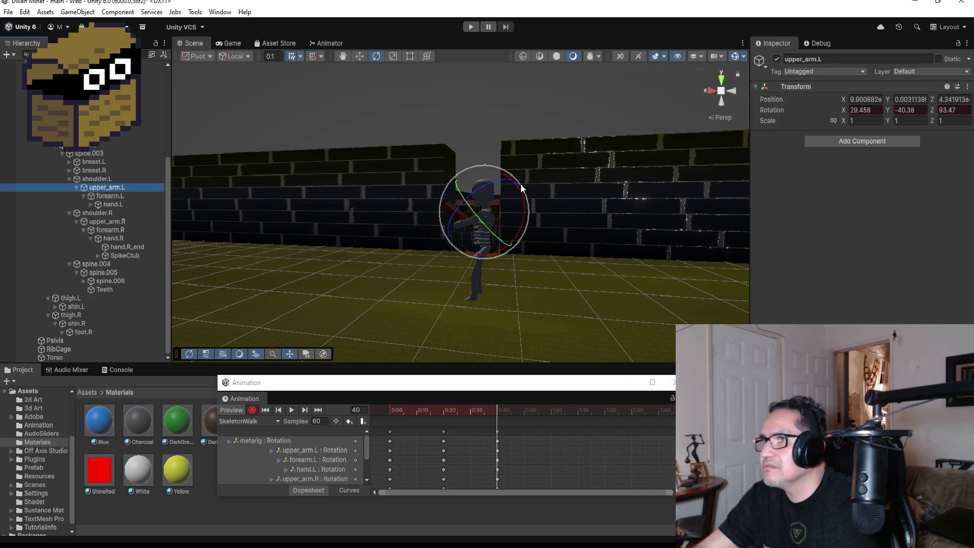
left_click_drag(522, 195, 507, 126)
mouse_move(583, 215)
left_mouse_down()
mouse_move(700, 256)
mouse_move(594, 263)
mouse_move(650, 252)
mouse_move(462, 202)
mouse_move(454, 209)
left_mouse_up()
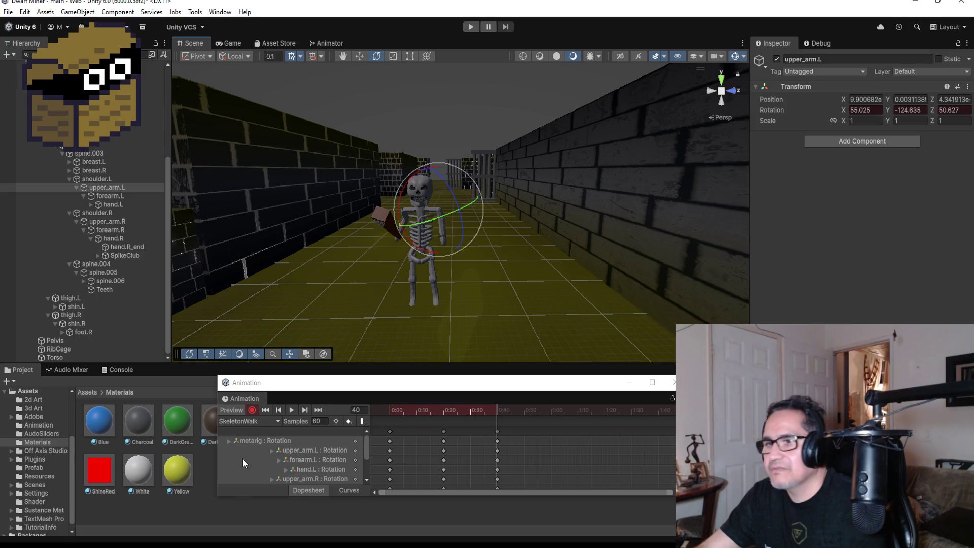
left_click(253, 410)
Preview SkeletonWalk, then copy every bone's frame-40 keys to a new column at frame 60.
left_click(292, 410)
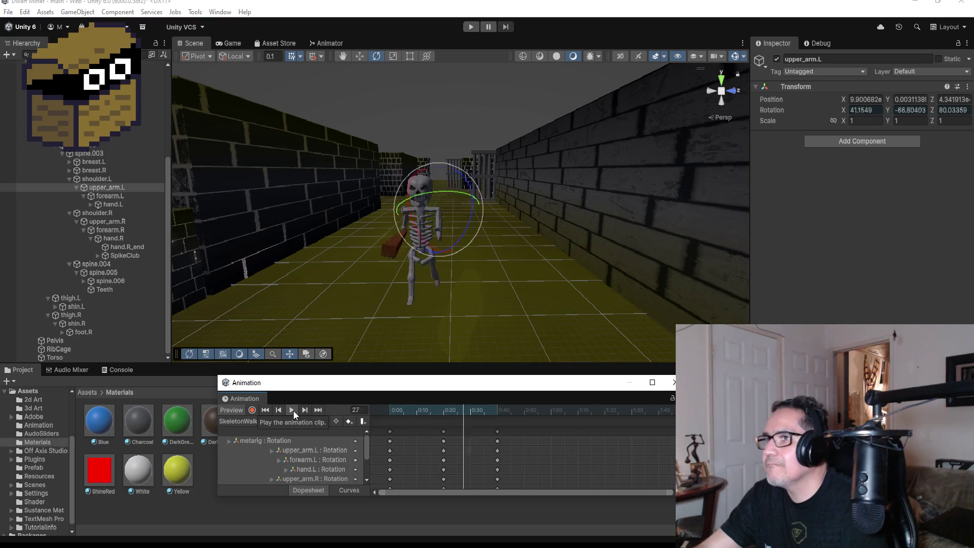
left_click(293, 409)
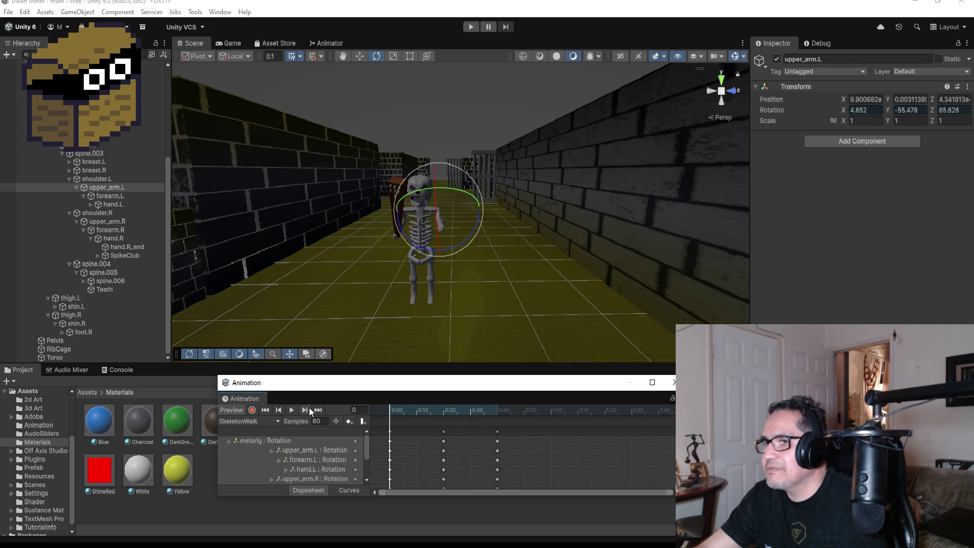
left_click(318, 409)
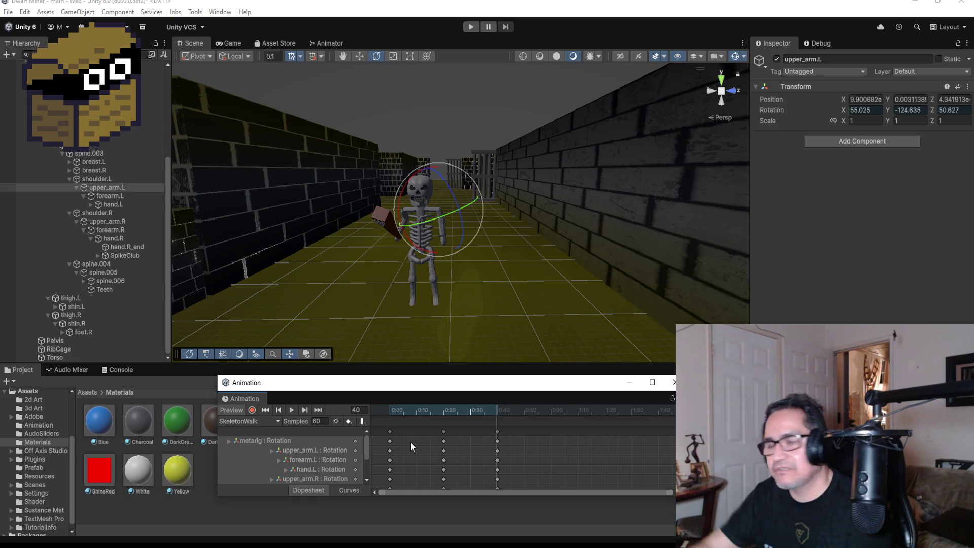
scroll(517, 473, "down", 4)
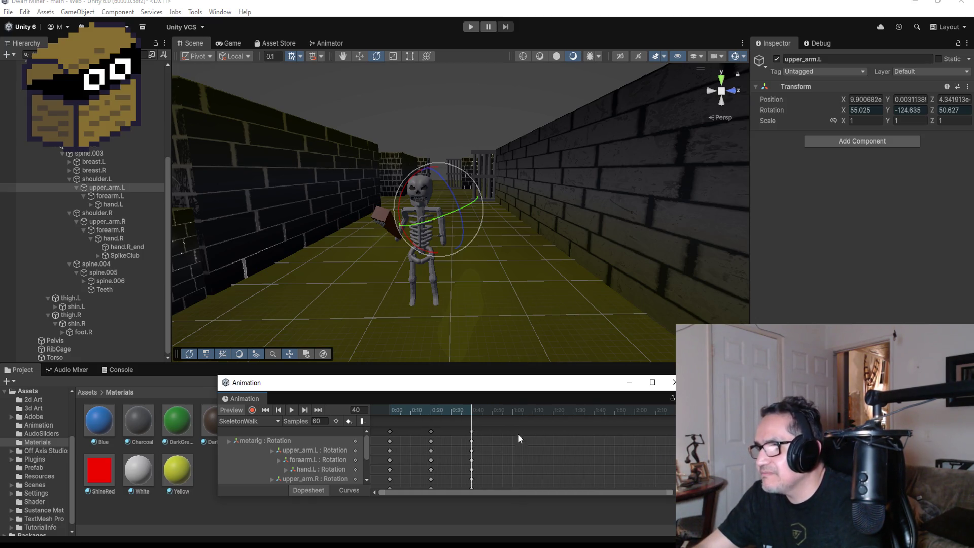
left_click(472, 431)
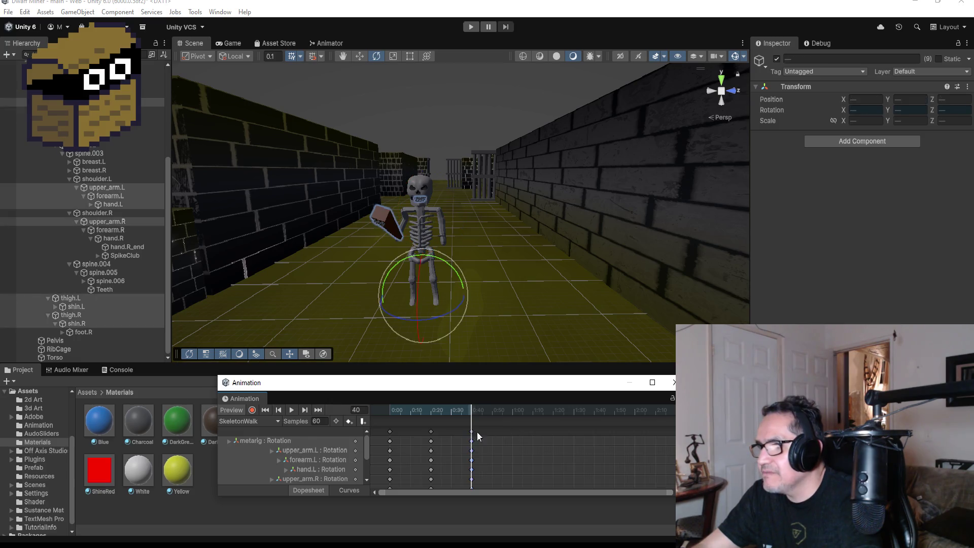
right_click(513, 431)
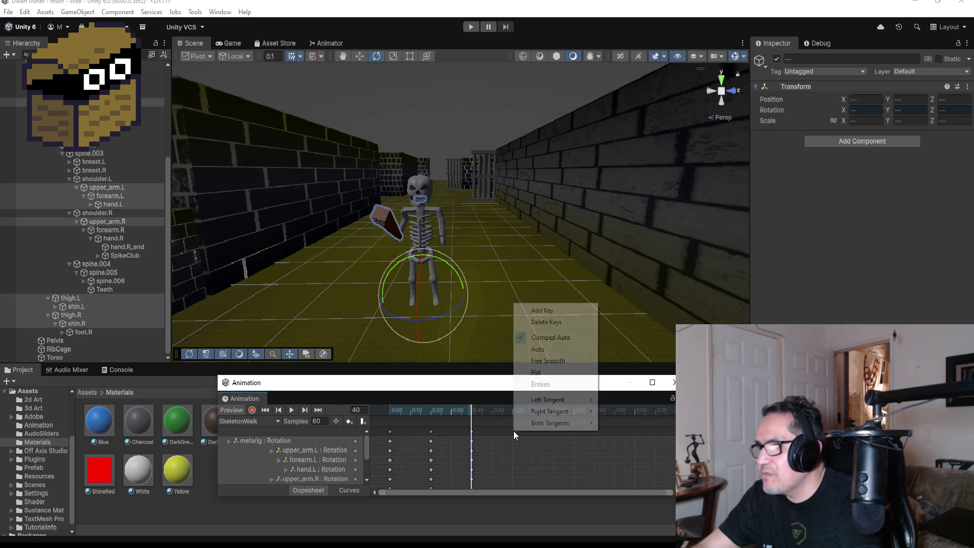
left_click(540, 311)
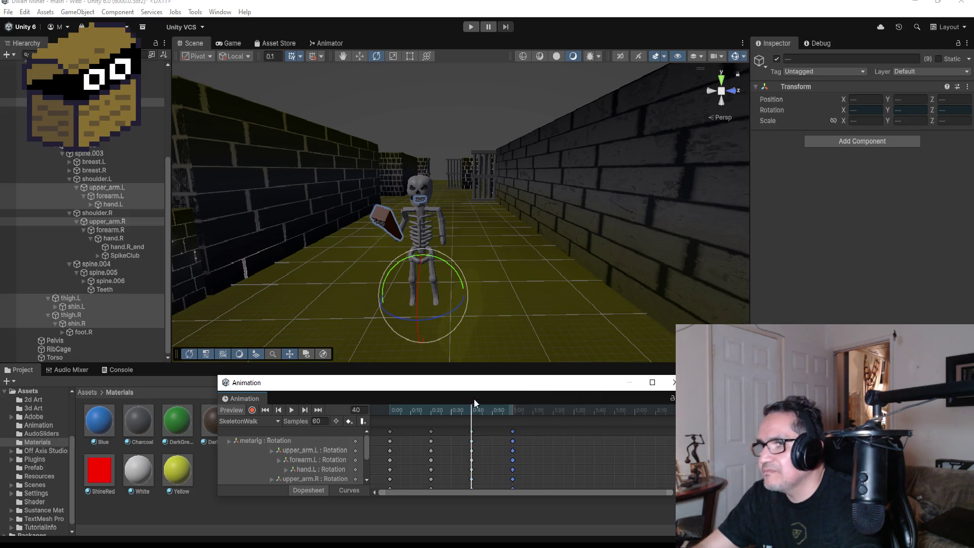
Toggle recording on and off and step back to the frame-20 keyframe.
left_click(252, 410)
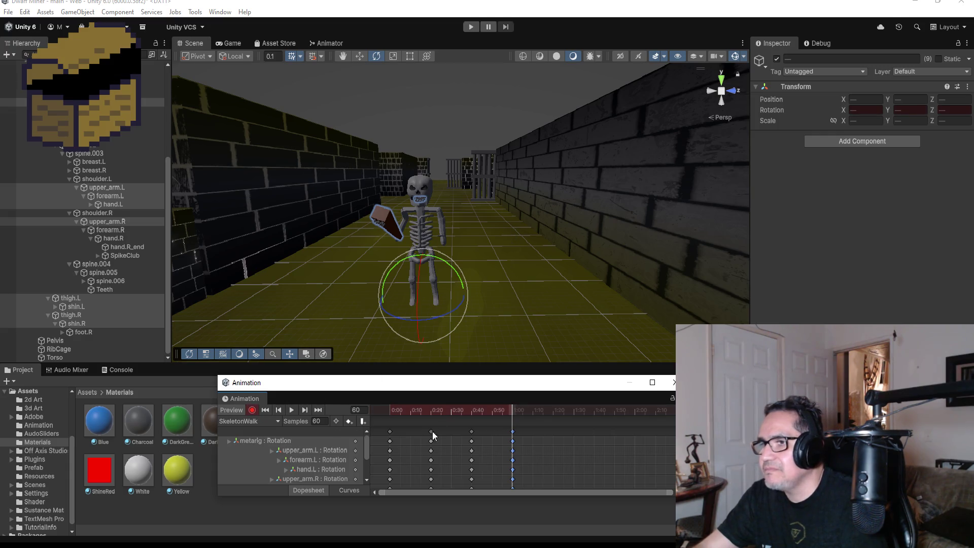
left_click(252, 409)
left_click(279, 410)
left_click(279, 409)
mouse_move(526, 275)
left_mouse_down()
mouse_move(518, 269)
mouse_move(538, 264)
mouse_move(493, 253)
mouse_move(552, 258)
mouse_move(491, 259)
mouse_move(512, 254)
left_mouse_up()
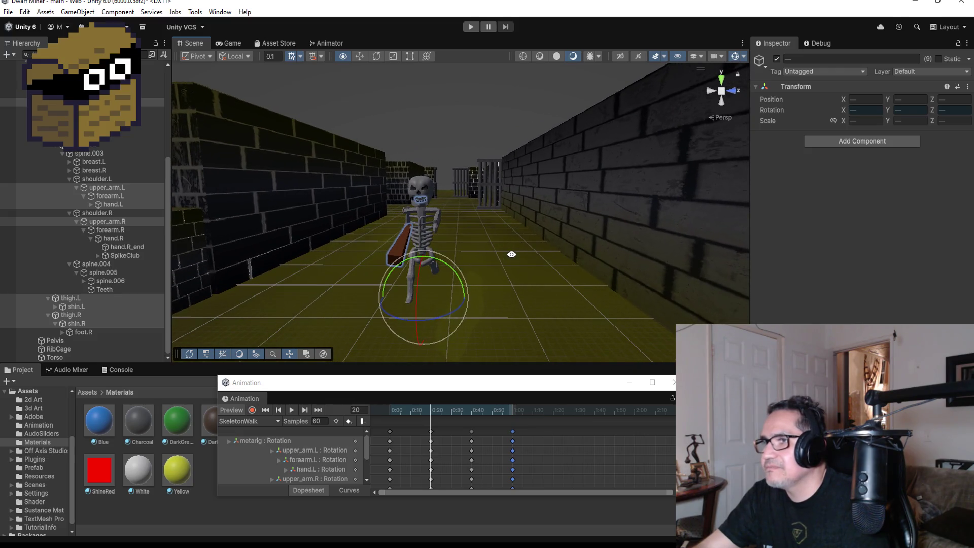
Return to frame 60 with recording on and select the thigh bones.
left_click(317, 410)
left_click(252, 409)
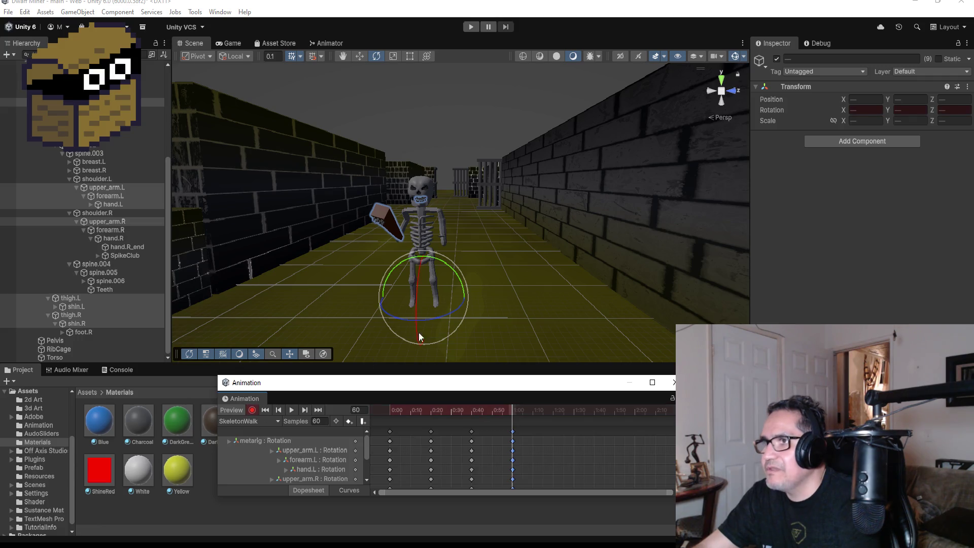
mouse_move(493, 291)
left_mouse_down()
mouse_move(750, 279)
mouse_move(433, 310)
left_mouse_up()
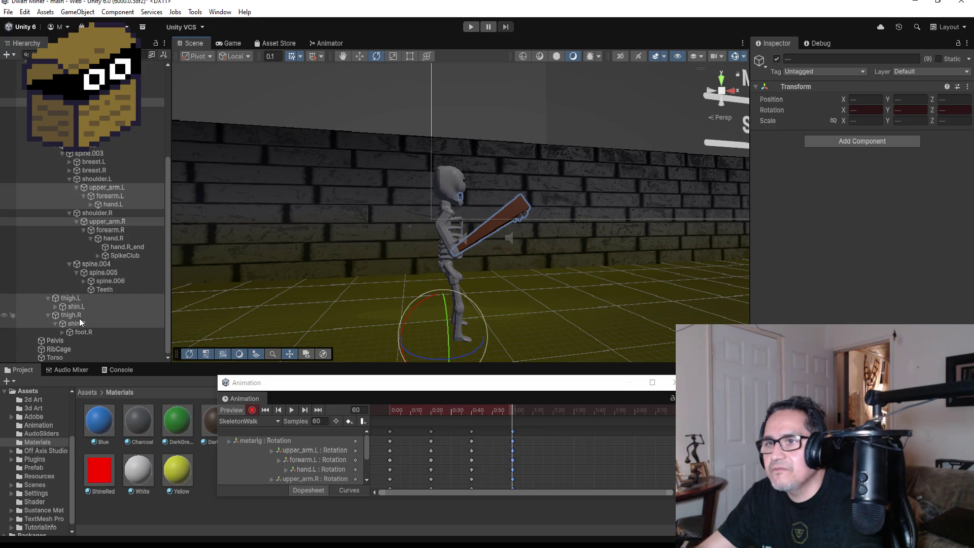
left_click(65, 315)
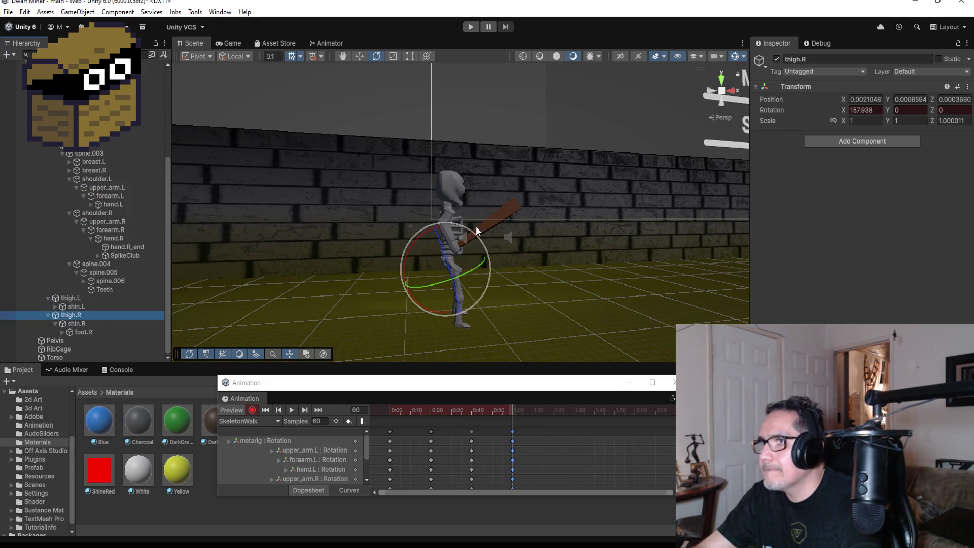
left_click_drag(418, 237, 507, 258)
left_click(456, 284)
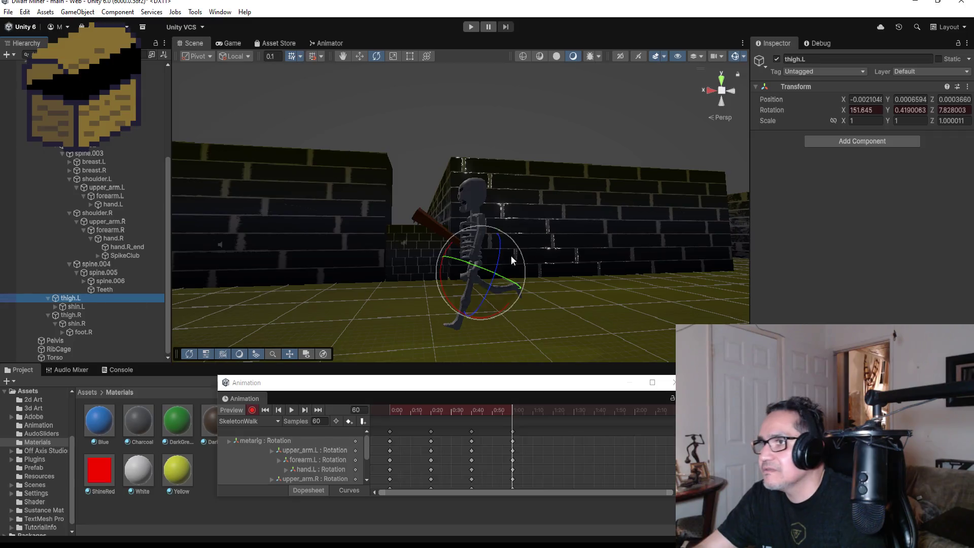
Swing the left thigh forward and bend the left shin to 23.454, 4.18, -4.526.
left_click_drag(446, 291, 433, 249)
mouse_move(561, 282)
left_mouse_down()
mouse_move(864, 268)
mouse_move(554, 277)
mouse_move(647, 267)
mouse_move(561, 264)
mouse_move(453, 278)
mouse_move(486, 297)
mouse_move(422, 280)
left_mouse_up()
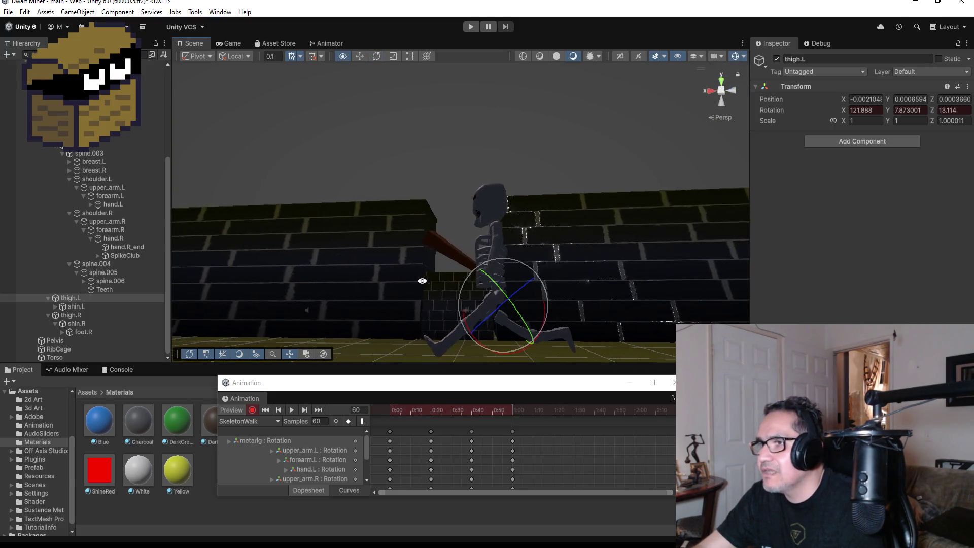
left_click(83, 307)
left_click_drag(436, 349, 459, 361)
mouse_move(555, 297)
left_mouse_down()
mouse_move(746, 294)
mouse_move(913, 312)
mouse_move(550, 285)
mouse_move(922, 321)
mouse_move(486, 282)
mouse_move(630, 278)
mouse_move(549, 300)
mouse_move(583, 260)
mouse_move(507, 283)
mouse_move(445, 279)
mouse_move(539, 281)
mouse_move(545, 290)
left_mouse_up()
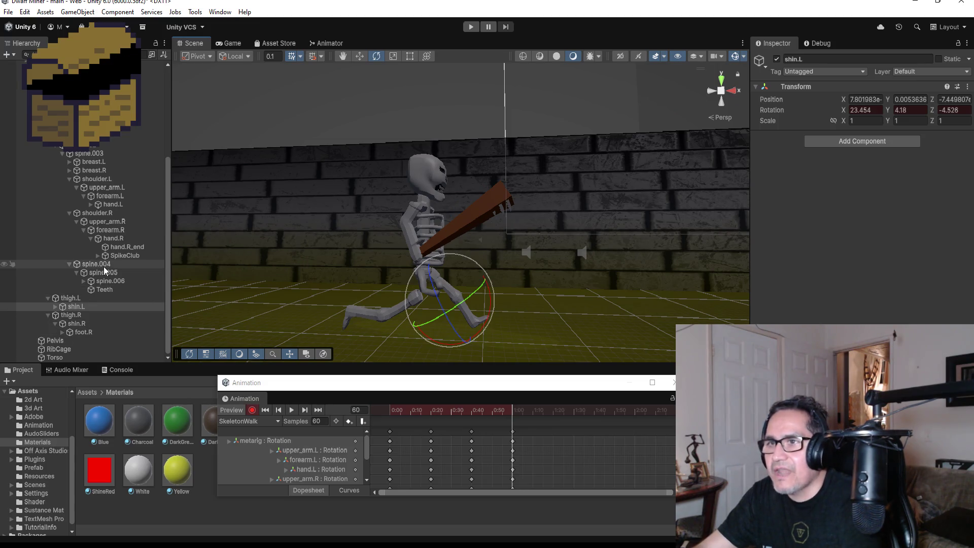
left_click(115, 221)
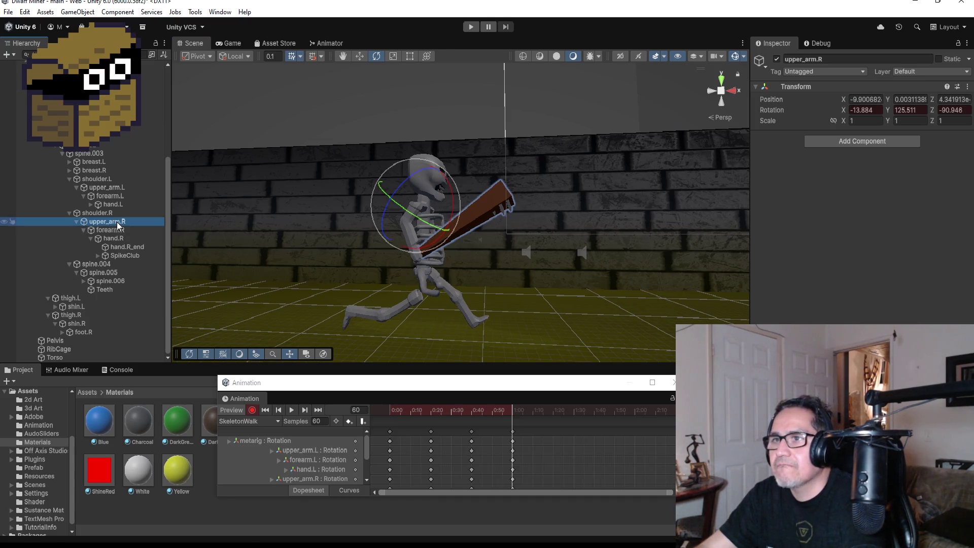
Rotate the right upper arm to raise the club, then select the left upper arm in front view.
mouse_move(440, 180)
left_mouse_down()
mouse_move(437, 111)
mouse_move(415, 73)
left_mouse_up()
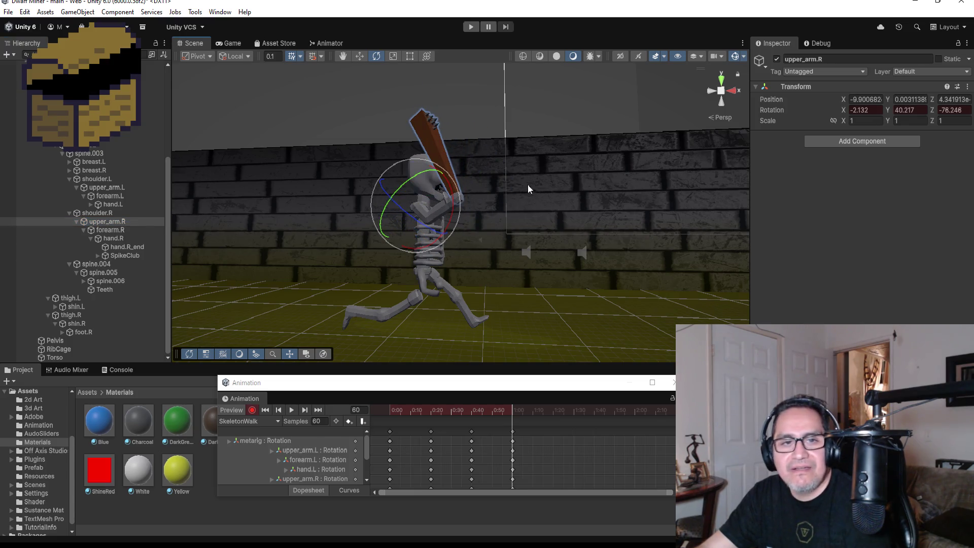
left_click_drag(525, 202, 156, 204)
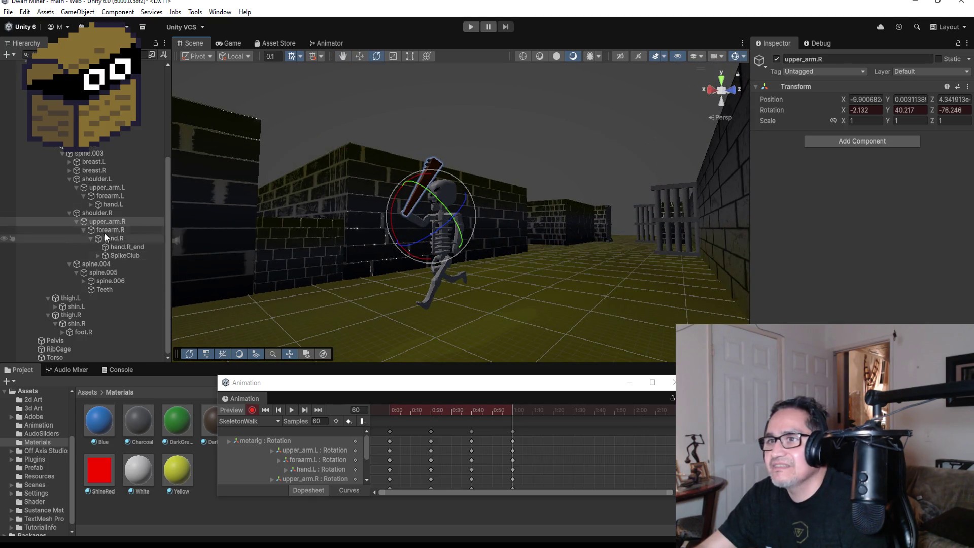
left_click(105, 187)
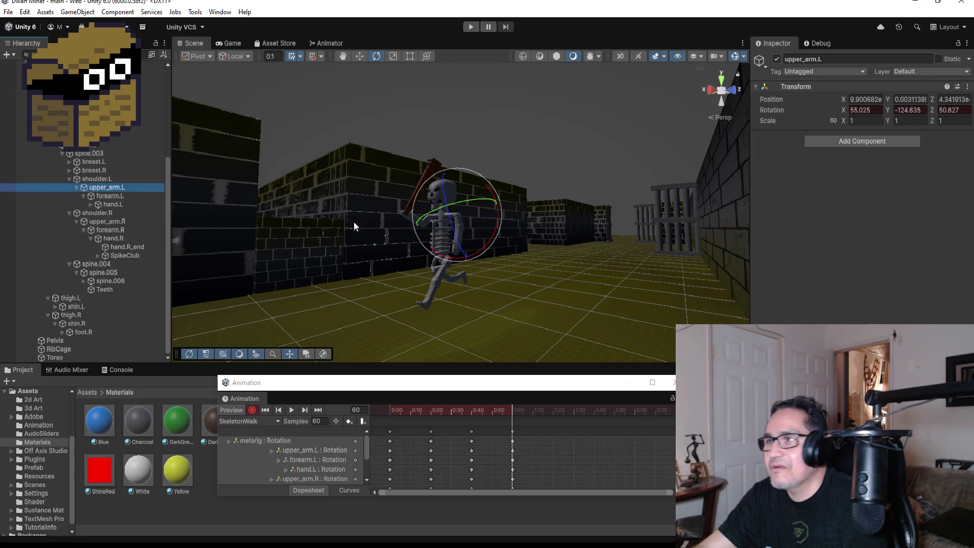
mouse_move(558, 215)
left_mouse_down()
mouse_move(359, 219)
mouse_move(529, 218)
mouse_move(591, 257)
mouse_move(520, 259)
left_mouse_up()
mouse_move(559, 210)
left_mouse_down()
mouse_move(588, 223)
mouse_move(613, 190)
left_mouse_up()
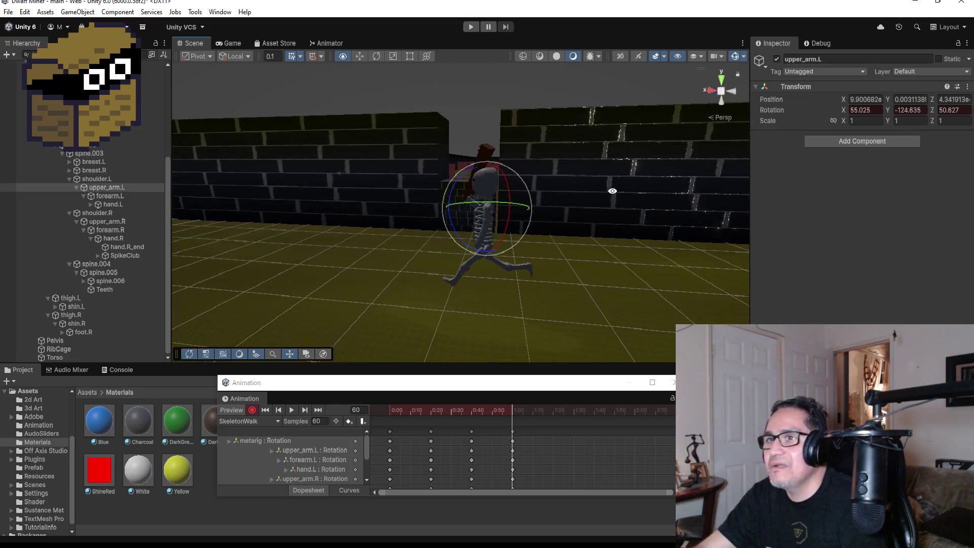
mouse_move(204, 218)
left_mouse_down()
mouse_move(595, 182)
mouse_move(643, 209)
mouse_move(591, 229)
left_mouse_up()
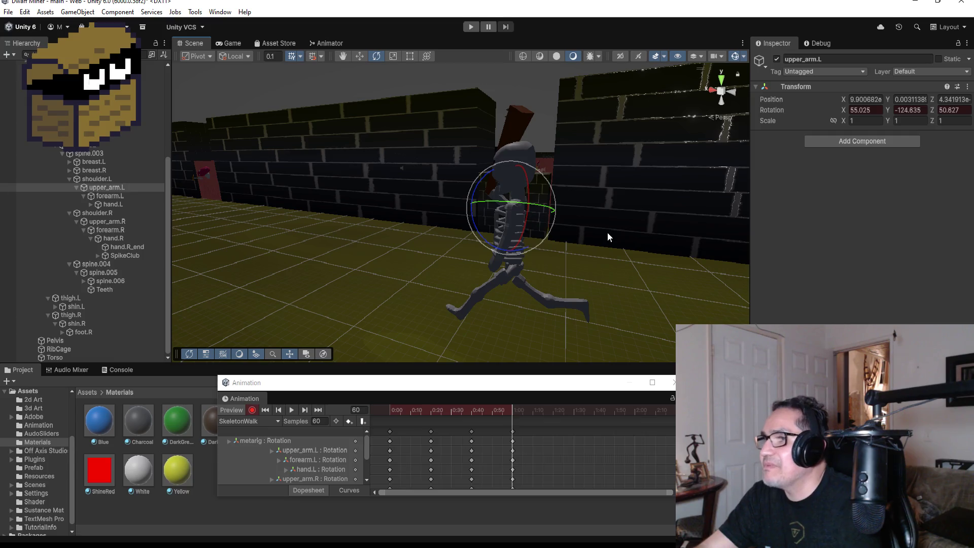
left_click(711, 91)
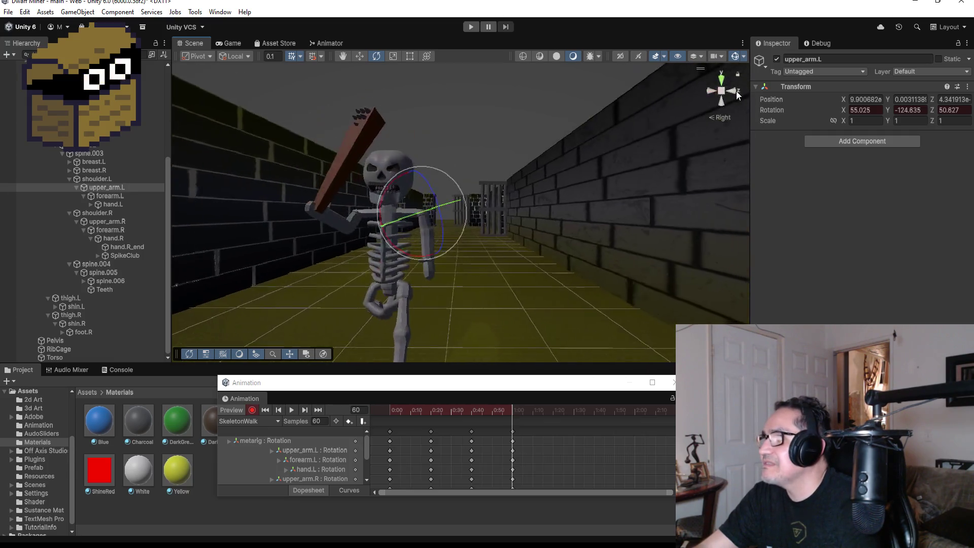
left_click(735, 91)
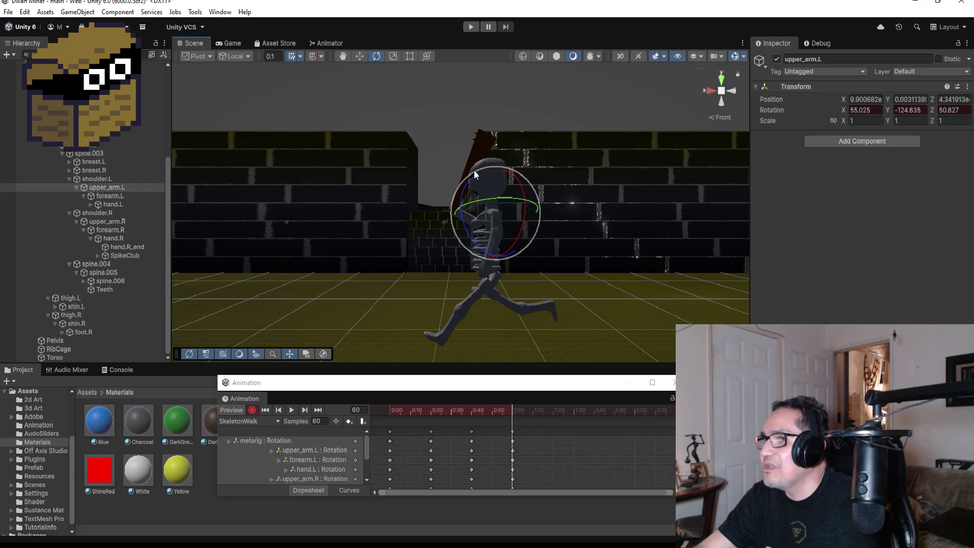
Try several left upper arm rotations and a typed Y value of 45, undoing each.
left_click_drag(467, 235, 542, 263)
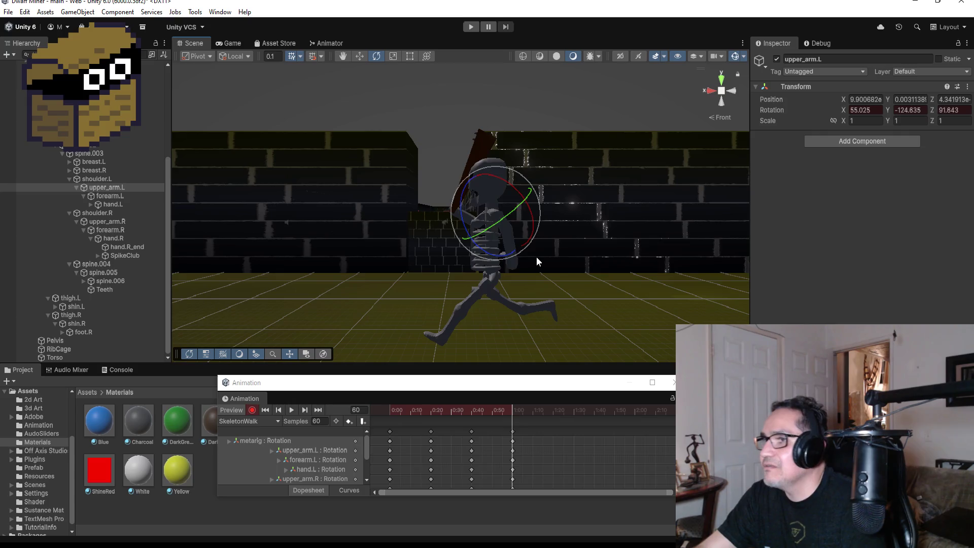
key("ctrl+z")
left_click_drag(676, 244, 556, 176)
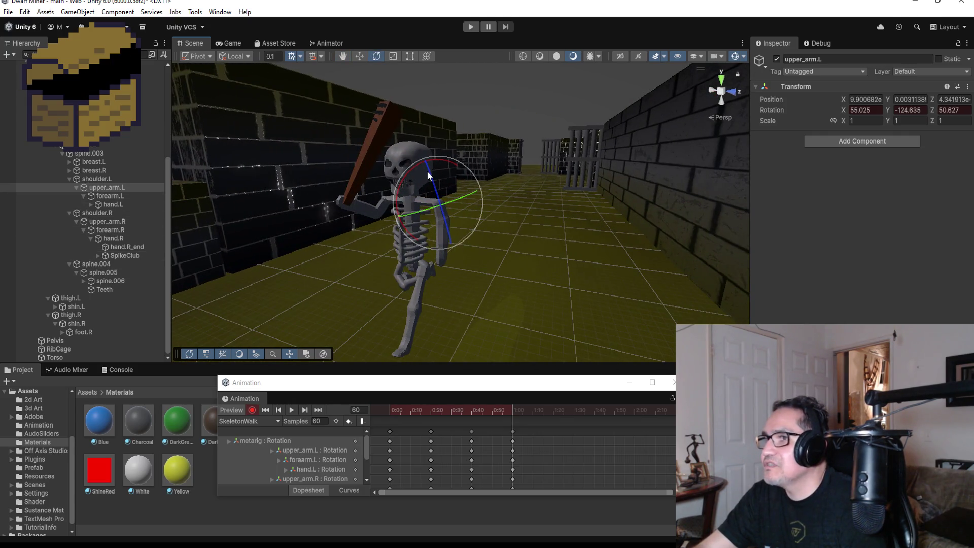
left_click_drag(432, 172, 466, 209)
key("ctrl+z")
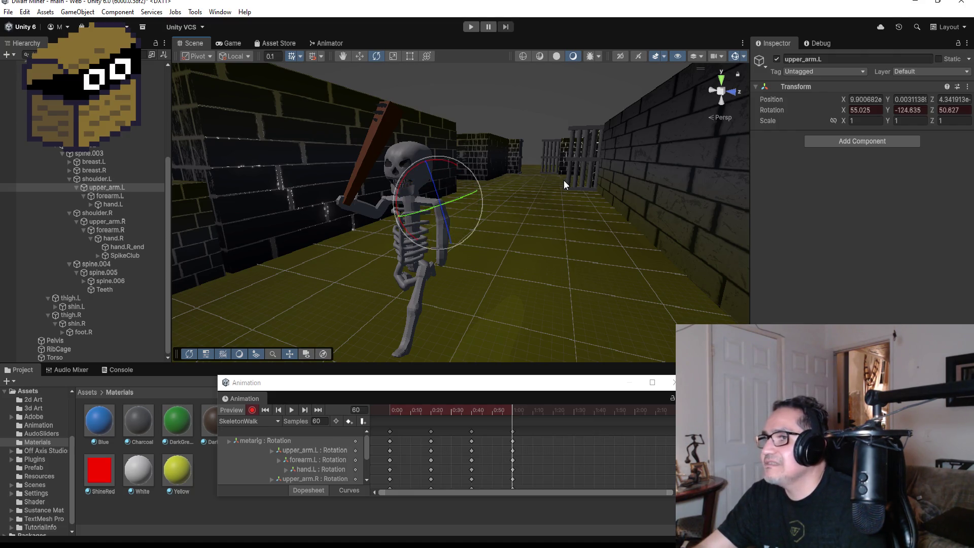
mouse_move(403, 176)
left_mouse_down()
mouse_move(391, 215)
mouse_move(321, 189)
mouse_move(366, 191)
left_mouse_up()
key("ctrl+z")
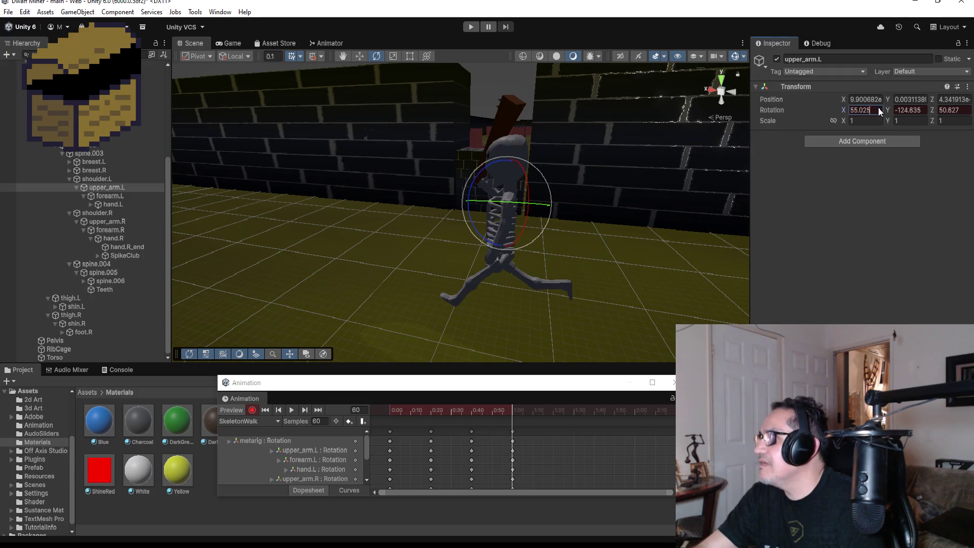
left_click(919, 110)
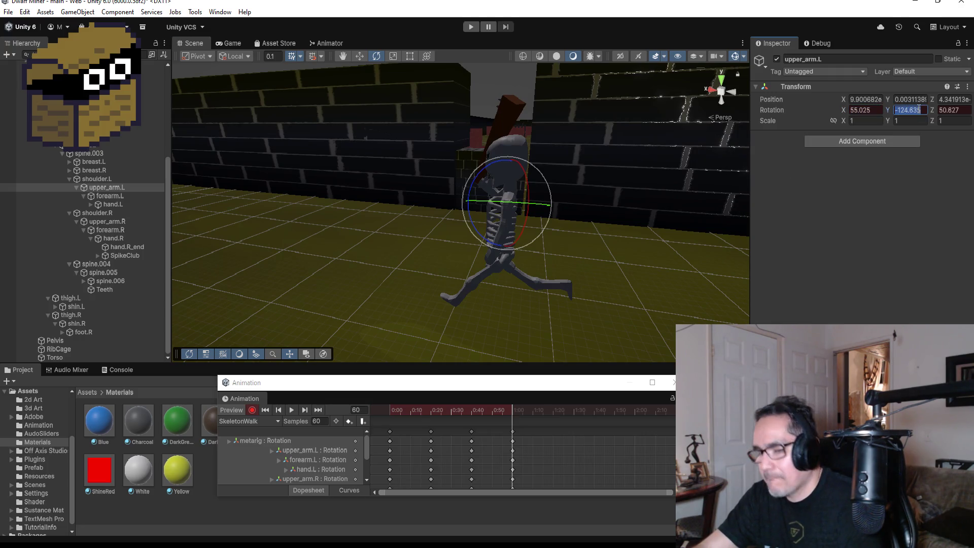
type("45")
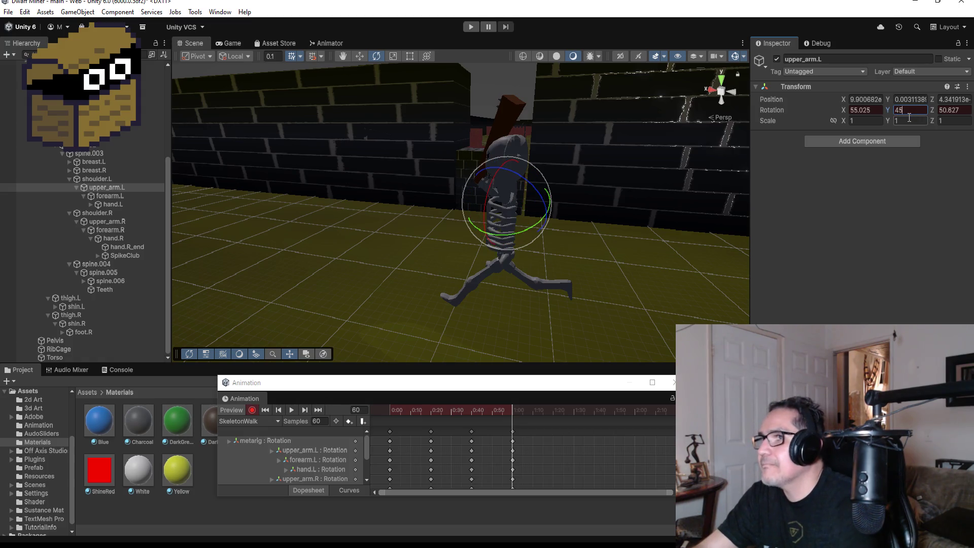
key("Escape")
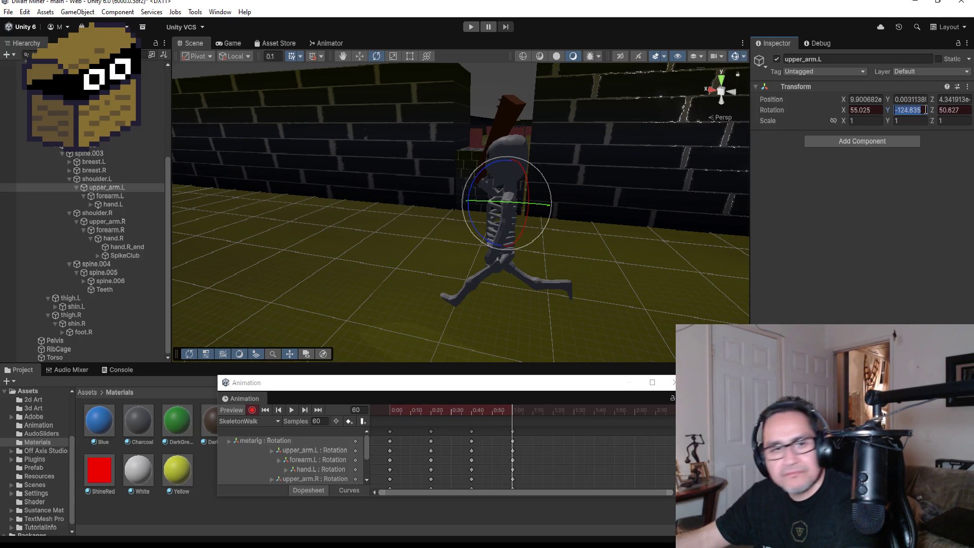
Rotate the left upper arm to -9.178, -142.026, 67.349 at frame 60.
scroll(612, 206, "up", 3)
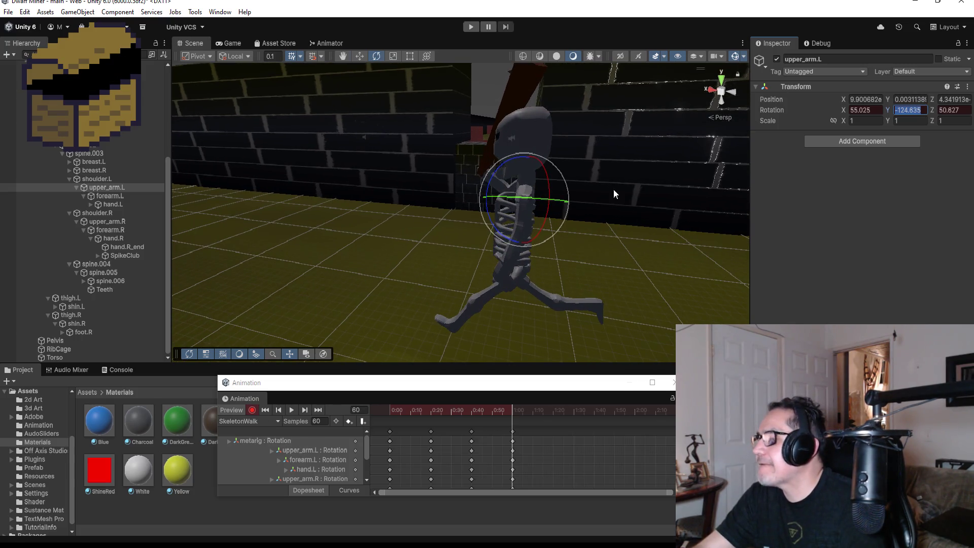
left_click_drag(613, 189, 697, 196)
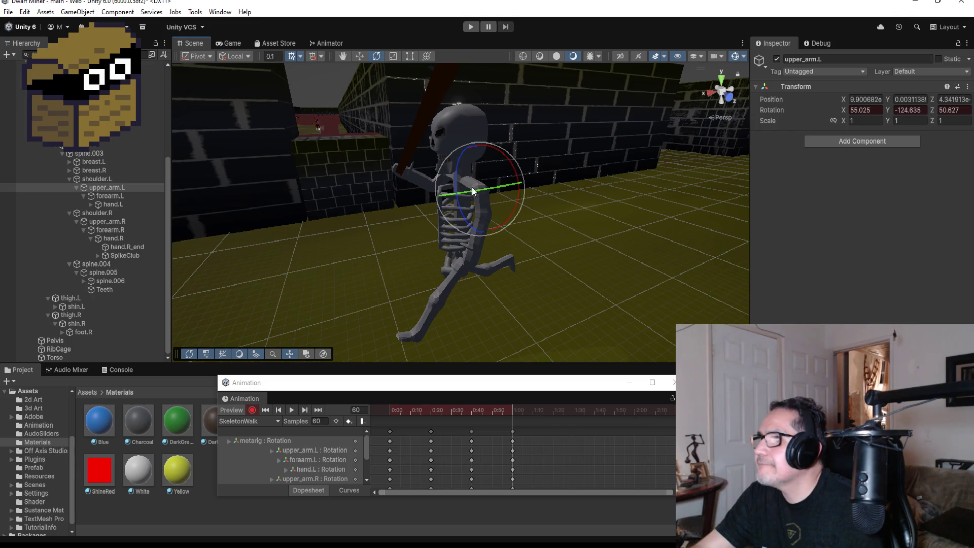
left_click_drag(481, 191, 457, 194)
mouse_move(446, 197)
left_mouse_down()
mouse_move(455, 196)
mouse_move(431, 195)
mouse_move(558, 199)
mouse_move(528, 155)
mouse_move(468, 139)
mouse_move(813, 189)
mouse_move(847, 179)
left_mouse_up()
mouse_move(550, 245)
left_mouse_down()
mouse_move(533, 232)
mouse_move(513, 239)
left_mouse_up()
Turn recording off, play the walk cycle, then stop it and return to frame 0.
left_click(253, 409)
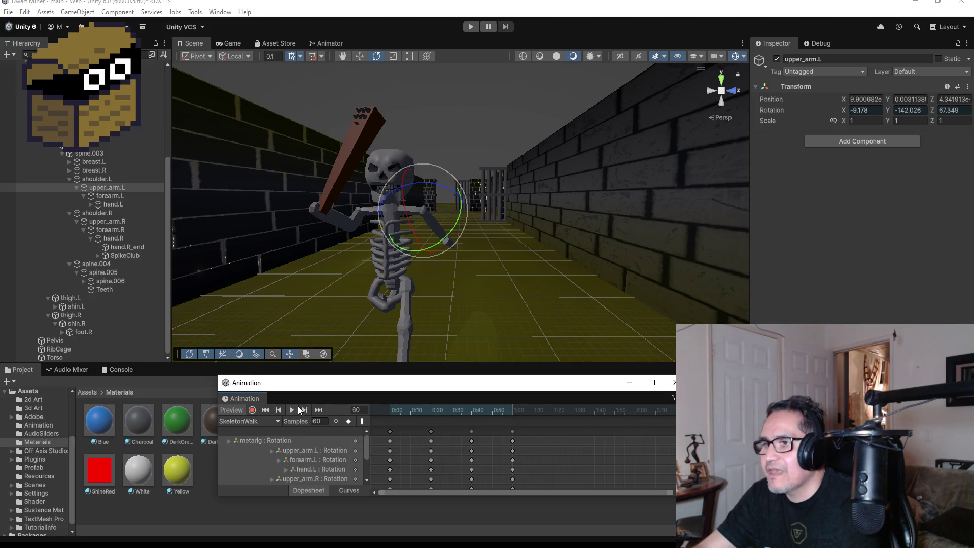
left_click(292, 409)
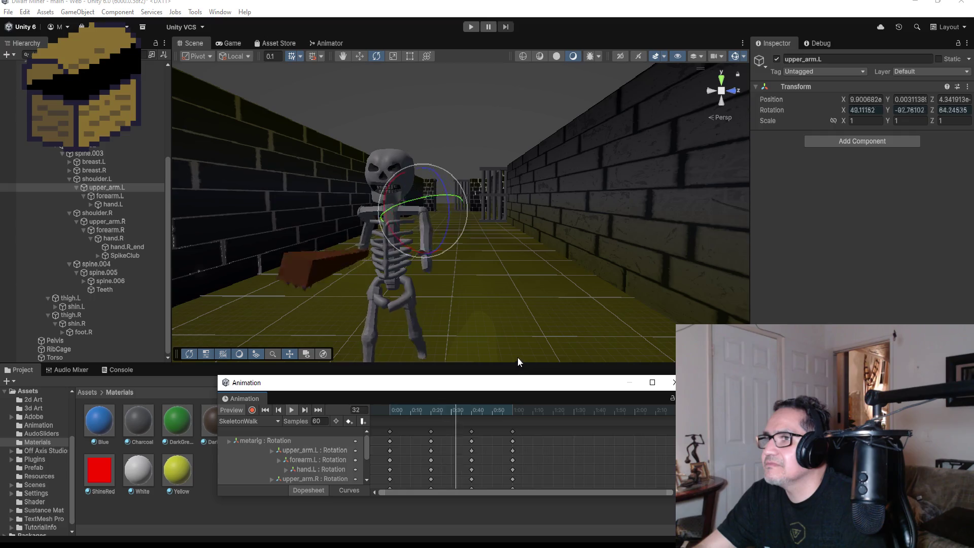
mouse_move(504, 319)
left_mouse_down()
mouse_move(532, 308)
mouse_move(497, 313)
left_mouse_up()
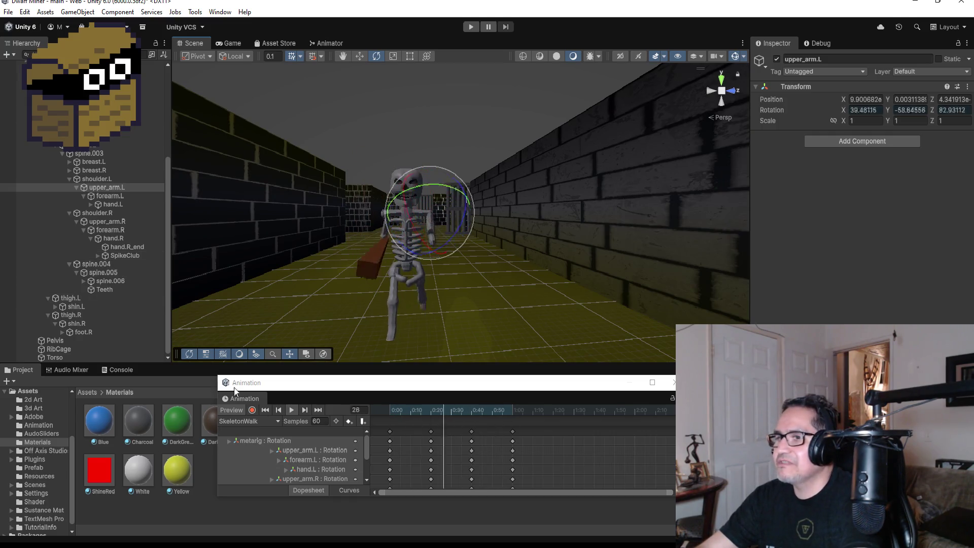
left_click(292, 410)
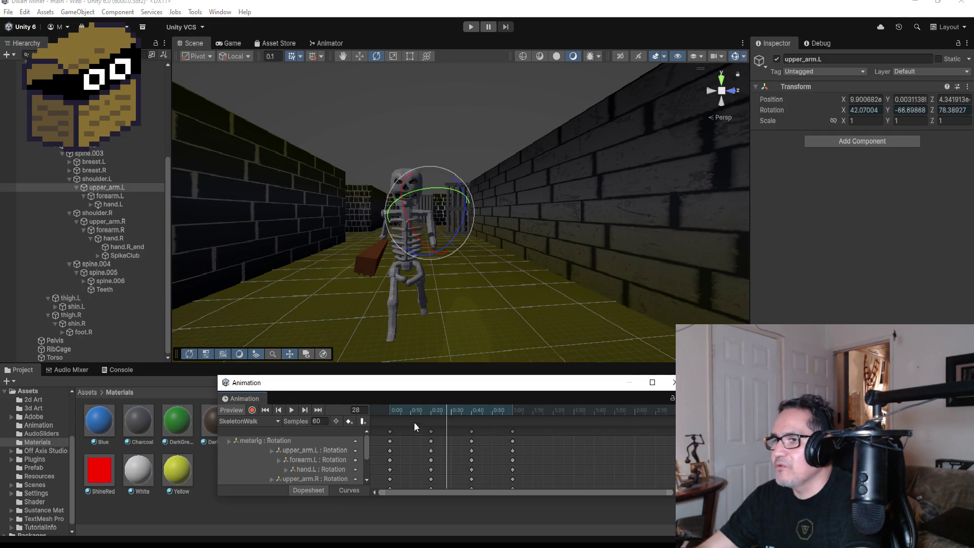
left_click(282, 409)
left_click(281, 409)
scroll(591, 434, "down", 3)
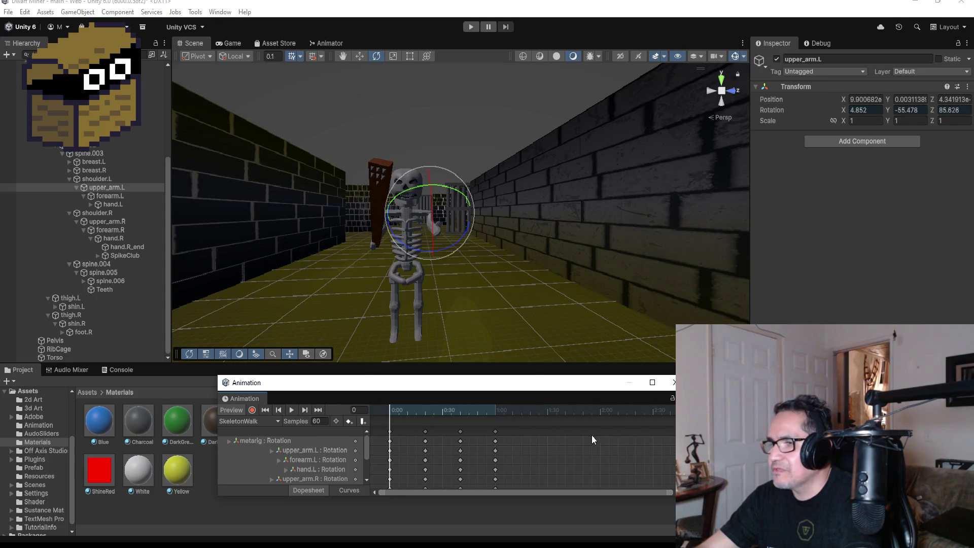
Copy the frame-0 bone keys to a new column at 1:09 and play the looping clip.
left_click(389, 431)
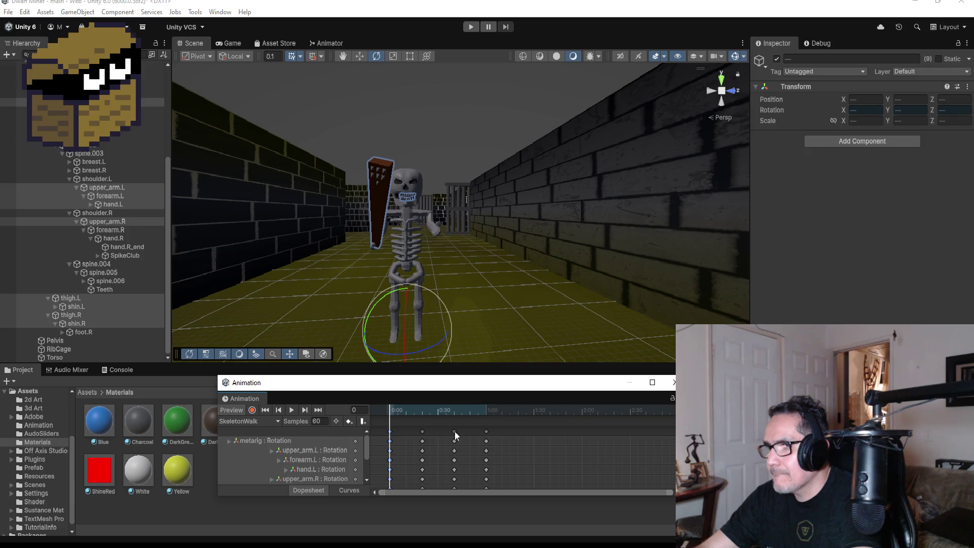
right_click(505, 431)
left_click(533, 311)
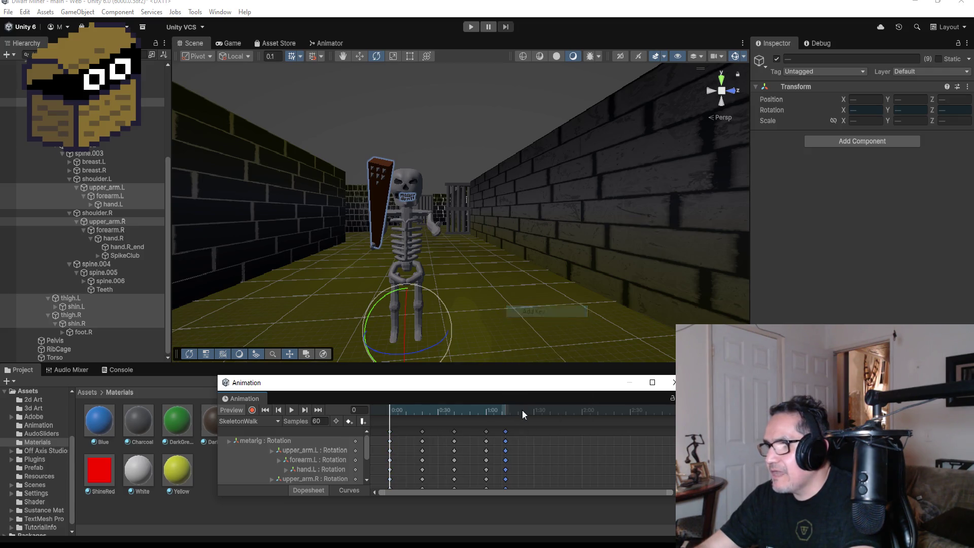
left_click_drag(505, 433, 500, 433)
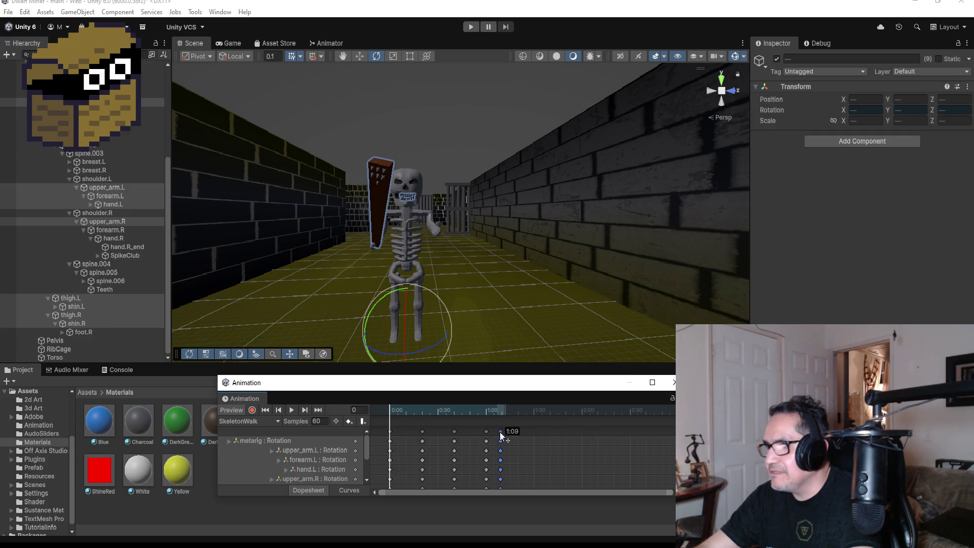
left_click(291, 410)
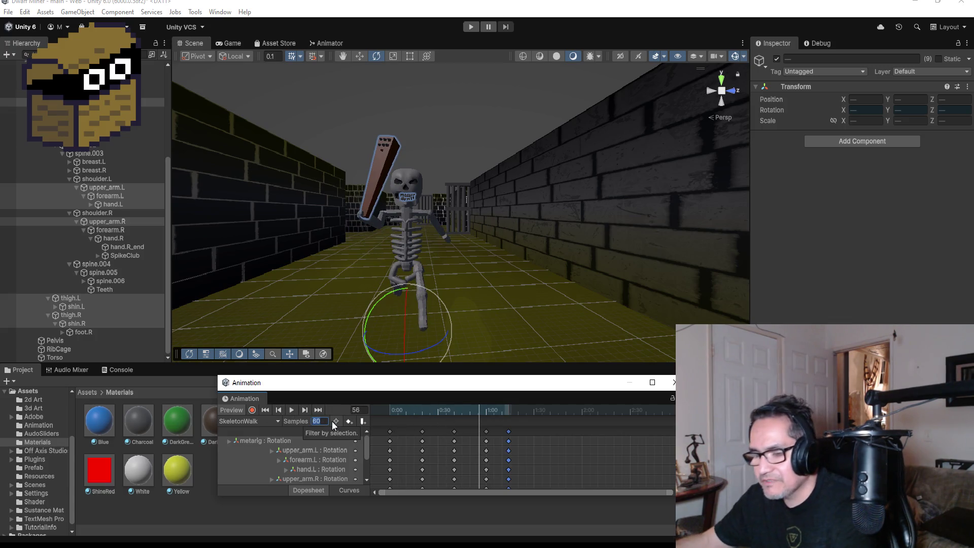
type("45")
Set the clip's sample rate to 45 and preview the playback.
key("Return")
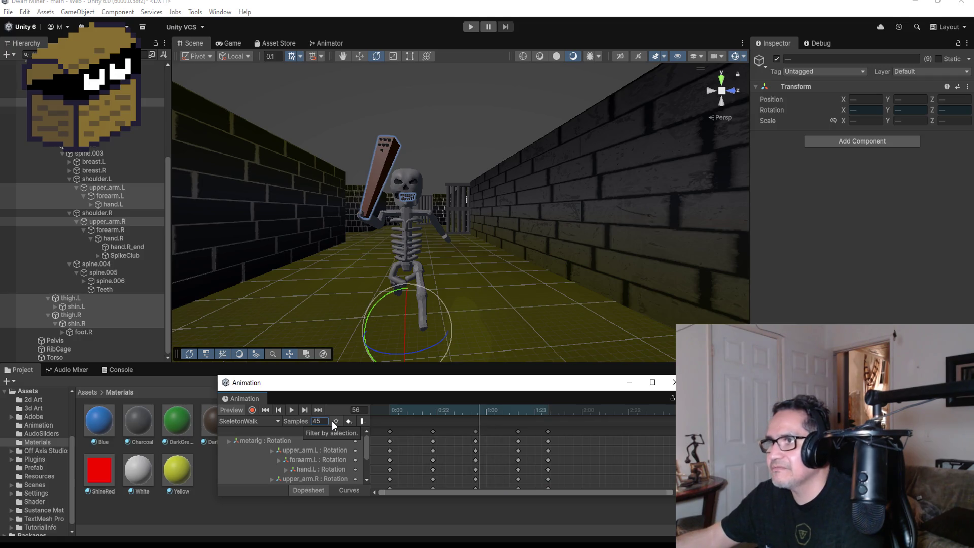
left_click(291, 409)
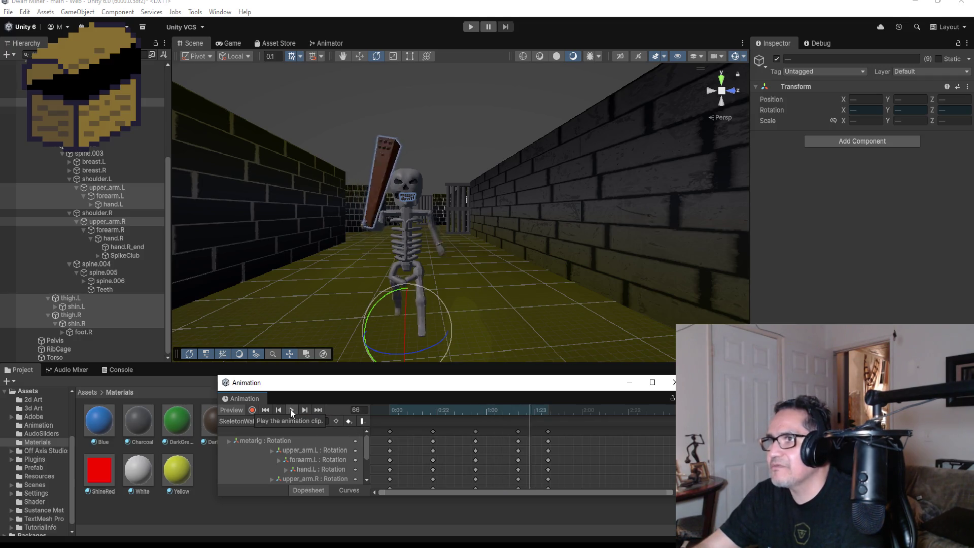
left_click(292, 409)
Change the sample rate to 70, preview it, then open the Animator window.
left_click(318, 422)
type("70")
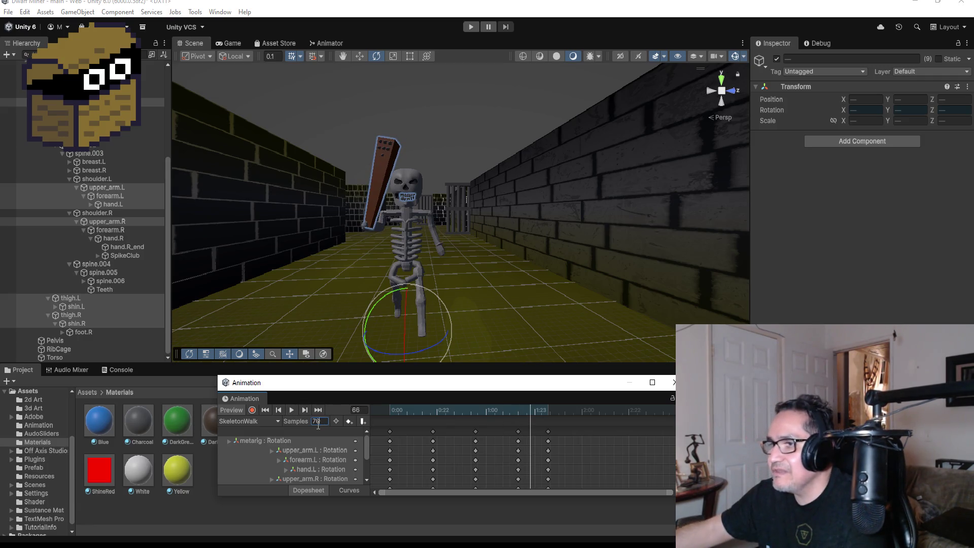
key("Return")
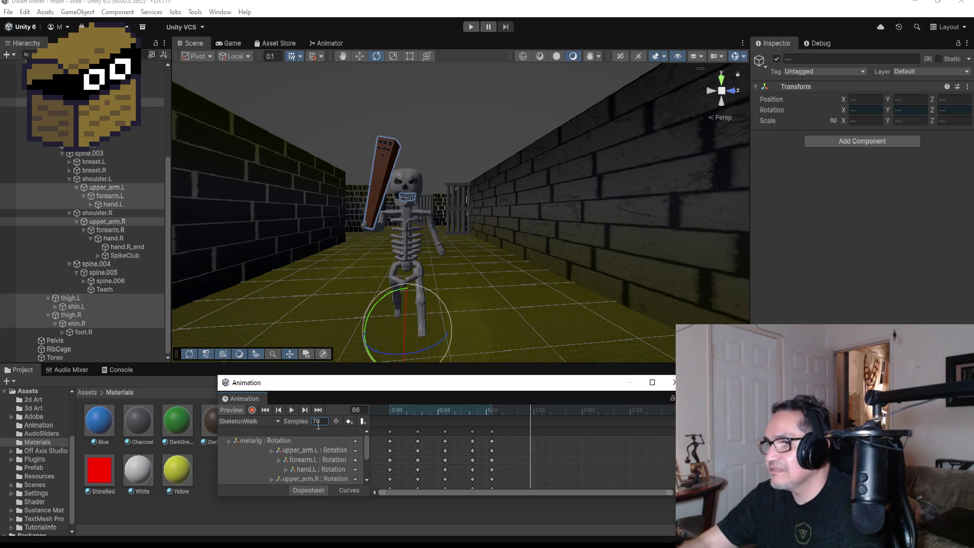
left_click(291, 410)
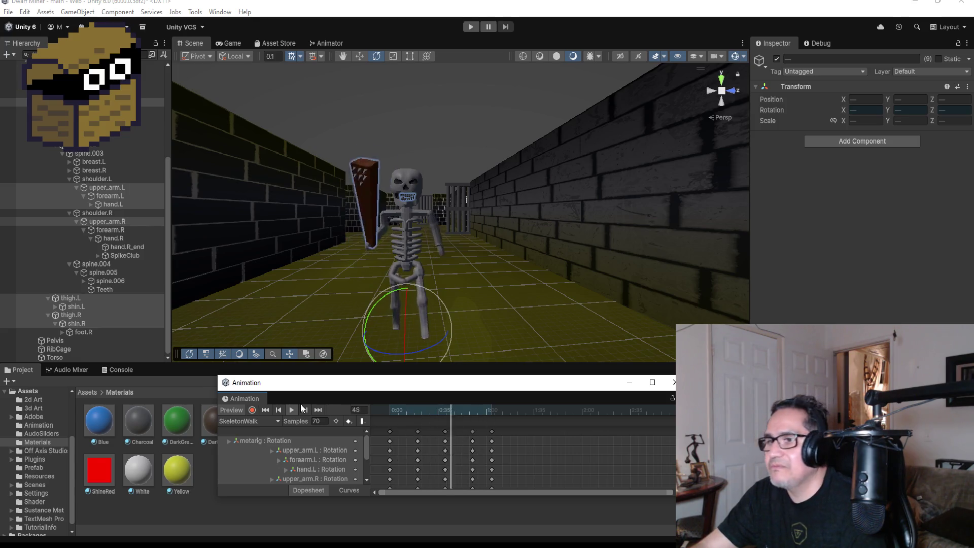
left_click(291, 409)
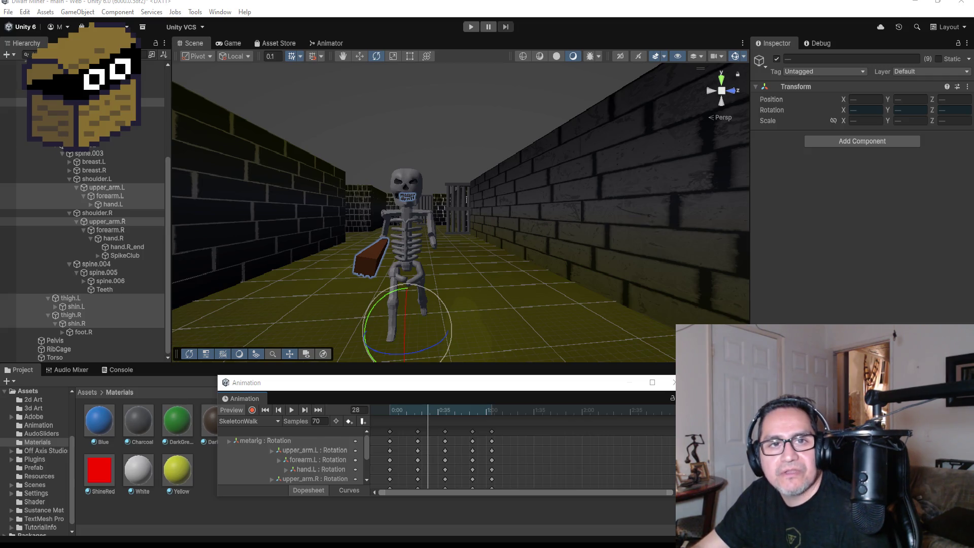
scroll(485, 218, "down", 4)
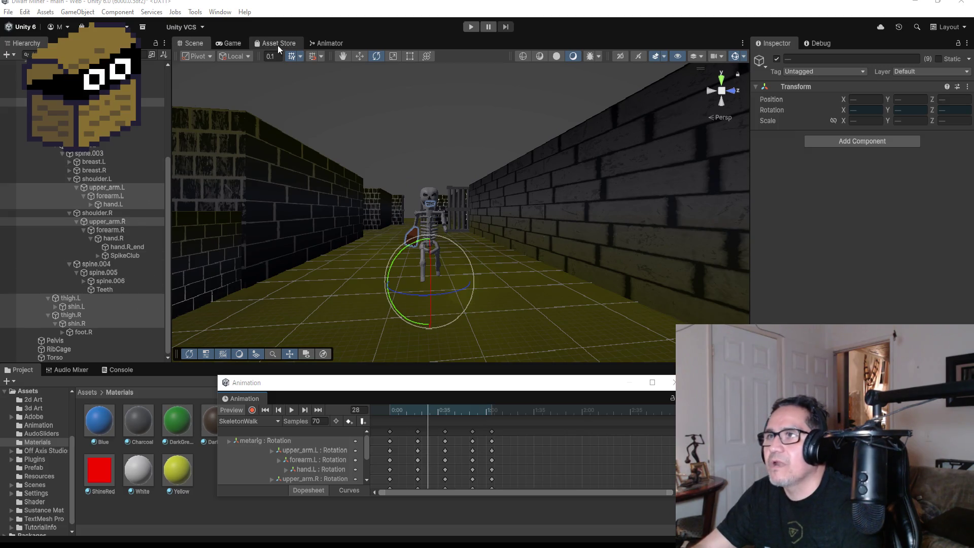
left_click(321, 45)
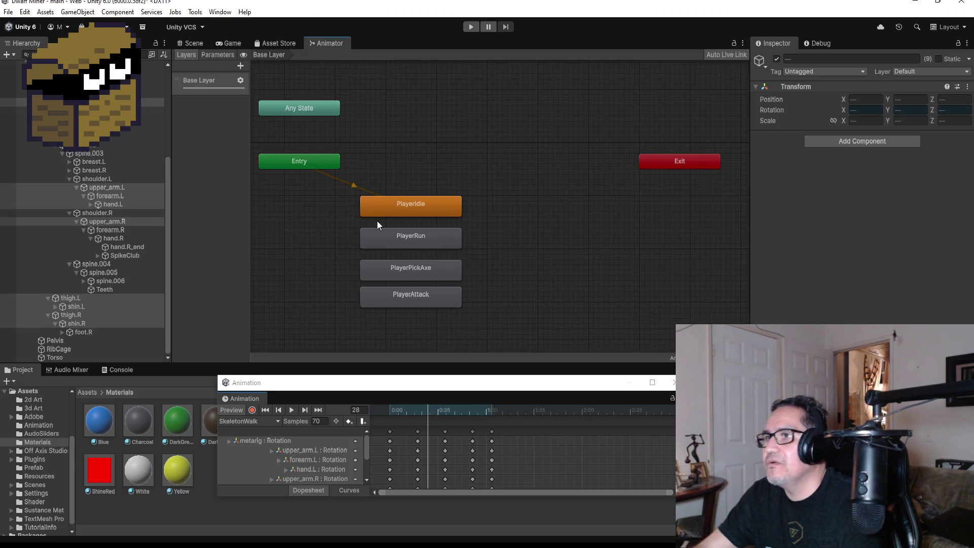
Place SkeletonWalk just below SkeletonIdle in the Skeleton's Animator, then view DwarfMiner's states.
scroll(76, 107, "up", 3)
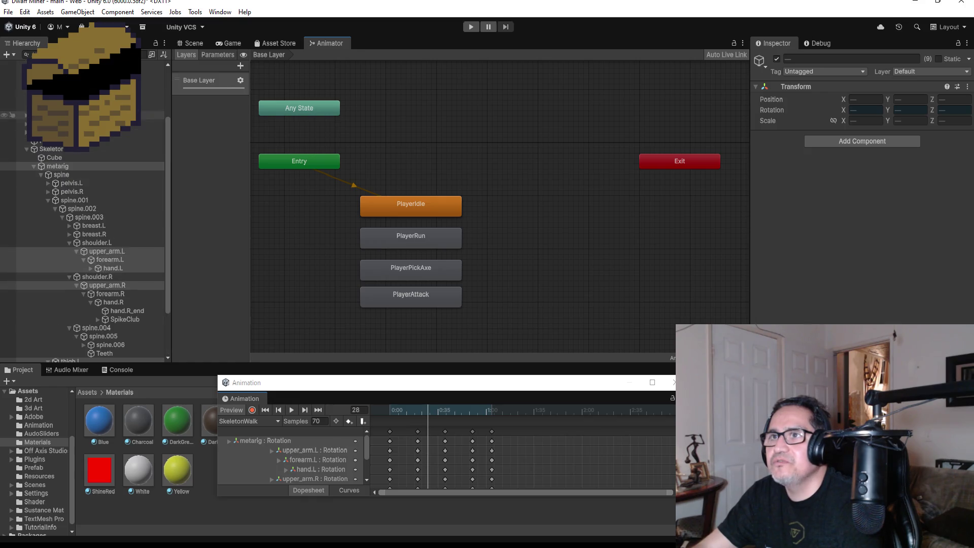
left_click(59, 150)
mouse_move(406, 174)
left_mouse_down()
mouse_move(440, 270)
mouse_move(427, 282)
left_mouse_up()
left_click_drag(421, 201, 431, 313)
left_click_drag(419, 279, 418, 263)
left_click_drag(428, 318, 423, 298)
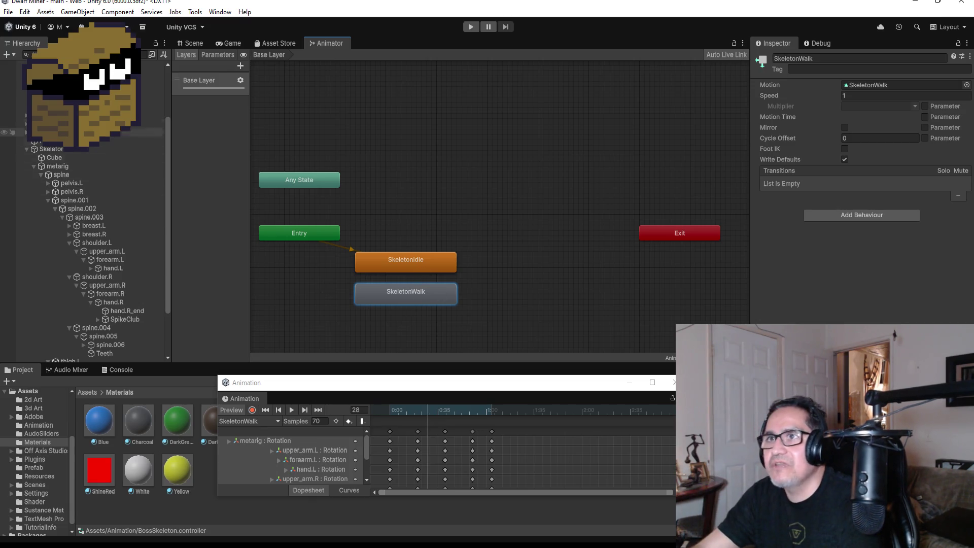
scroll(87, 180, "up", 3)
left_click(76, 89)
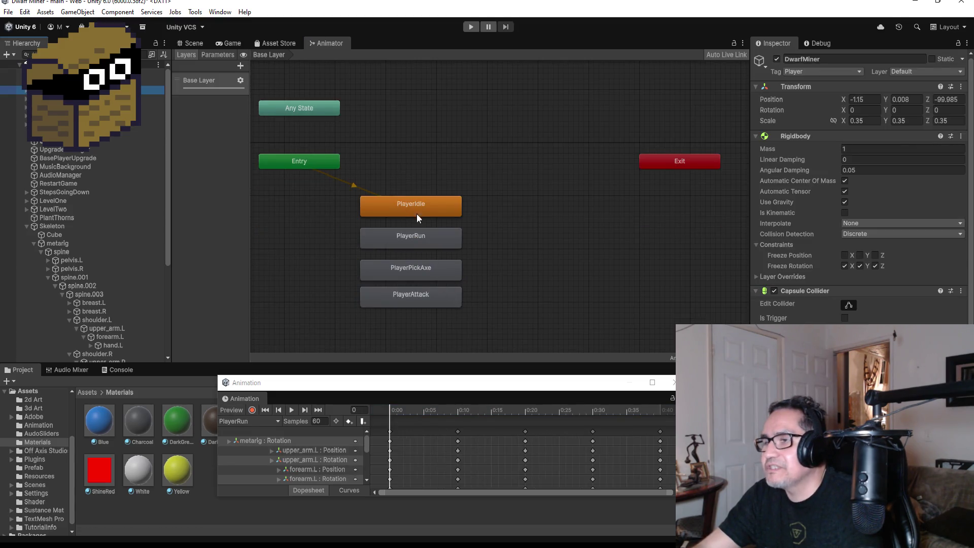
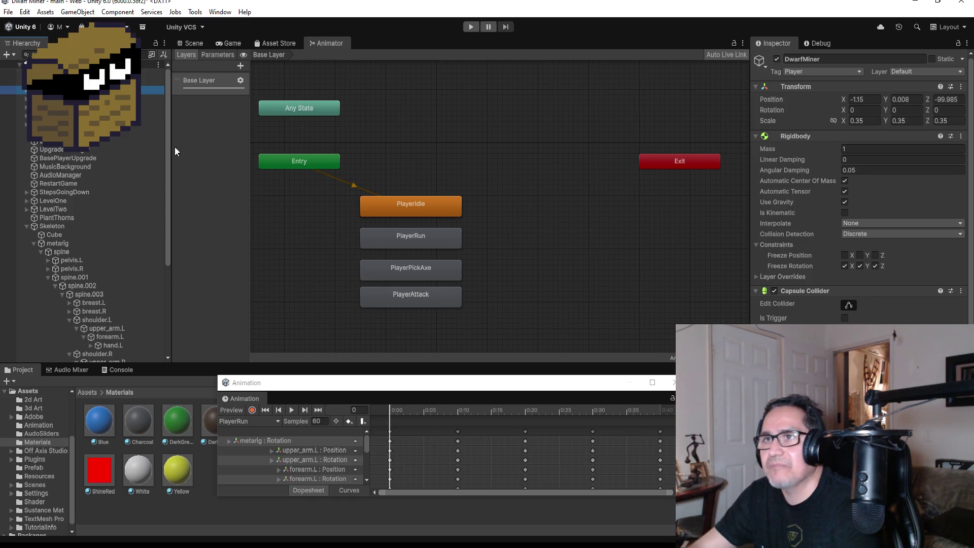
Select the Skeleton, review its SkeletonIdle and SkeletonWalk animator states, then return to the Scene view.
left_click(69, 226)
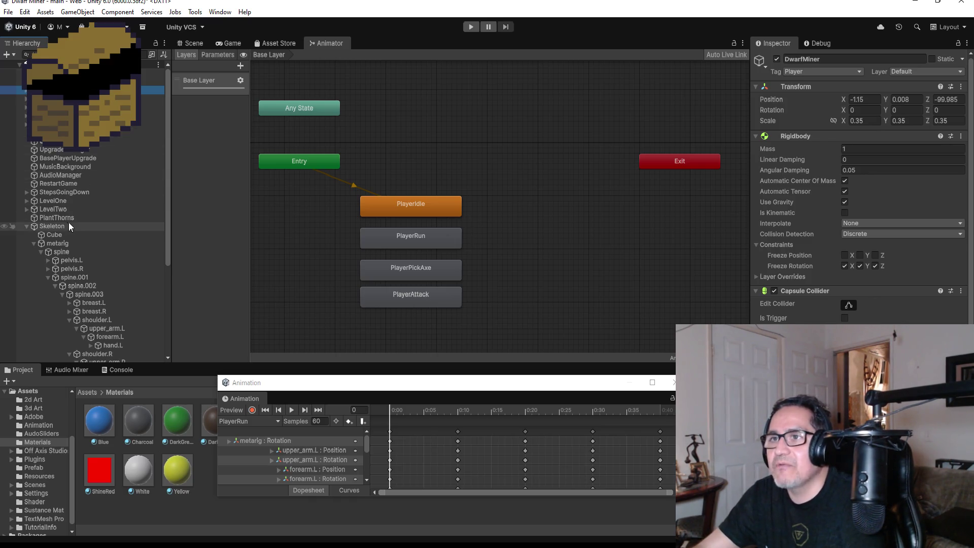
scroll(401, 315, "up", 2)
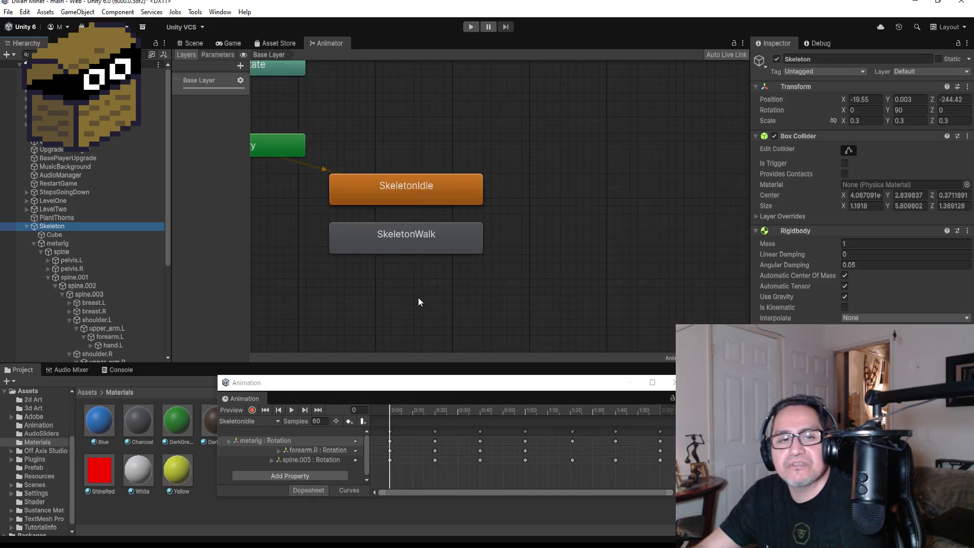
left_click(471, 269)
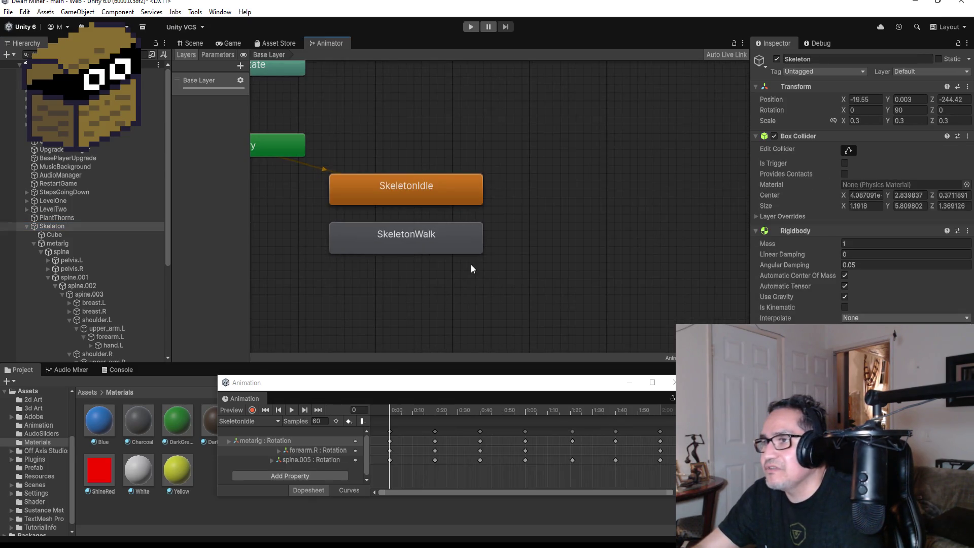
left_click_drag(433, 283, 457, 263)
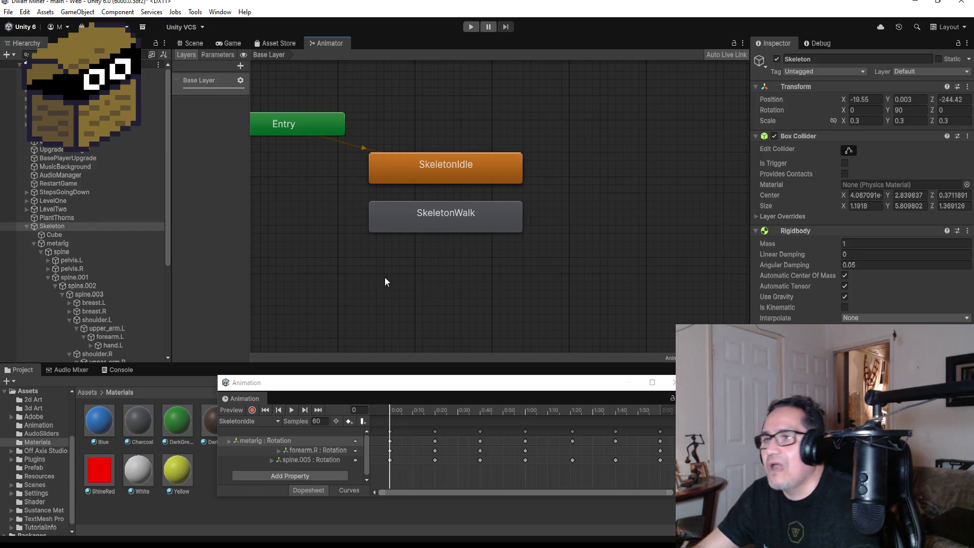
left_click(189, 43)
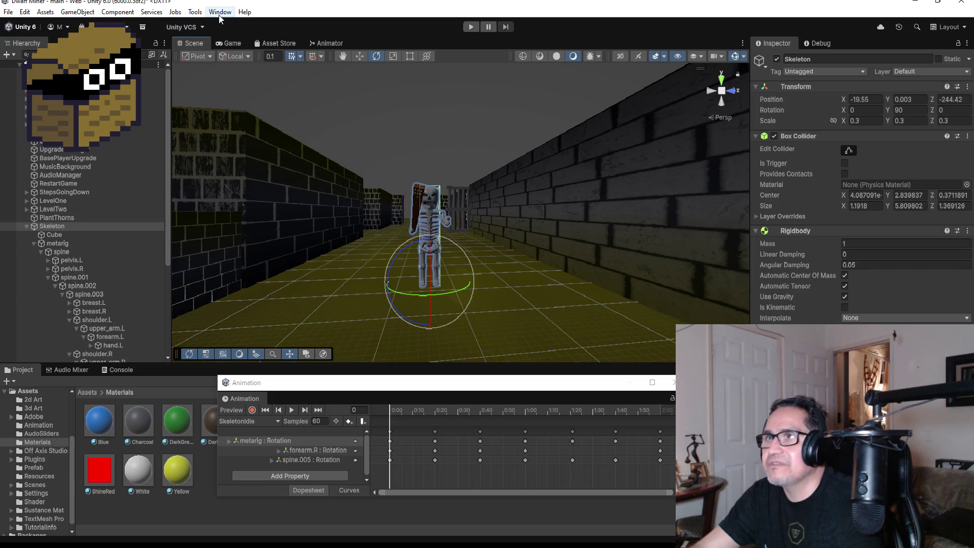
Create a new animation clip named SkeletonAttack in Assets/Animation.
left_click(252, 421)
left_click(273, 460)
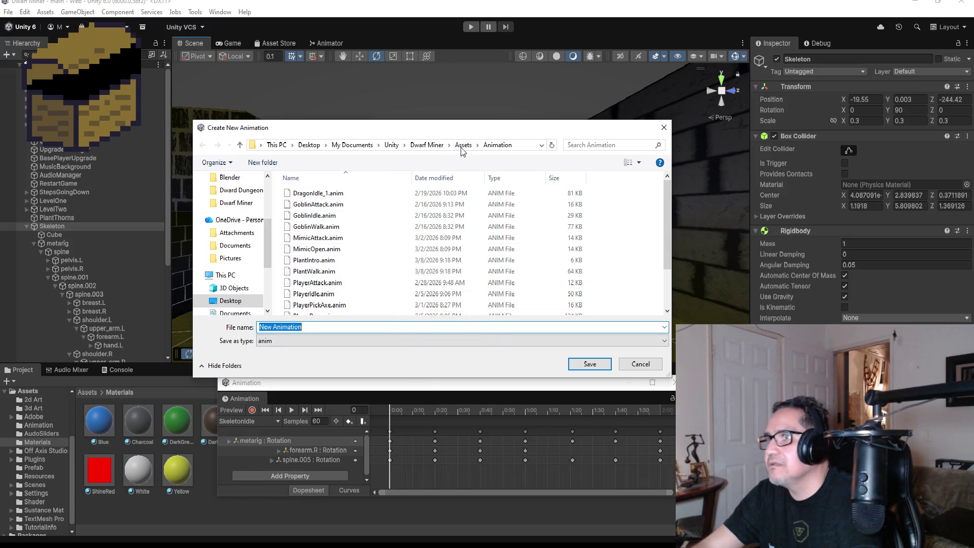
type("Skel")
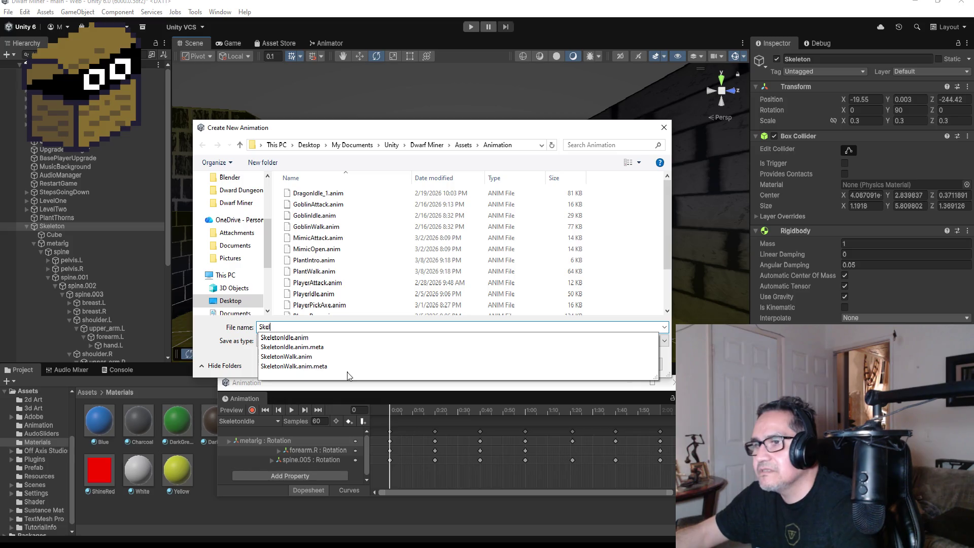
type("etonAttack")
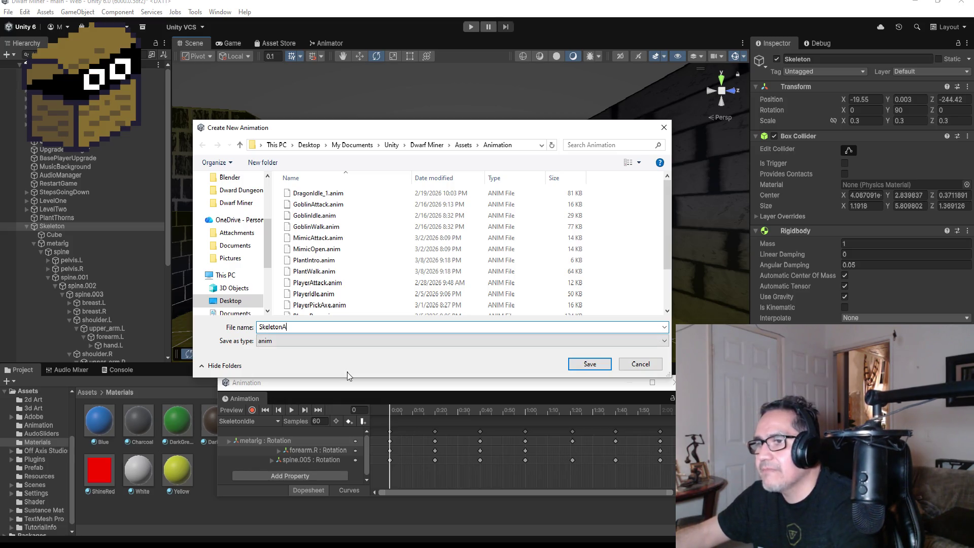
key("Return")
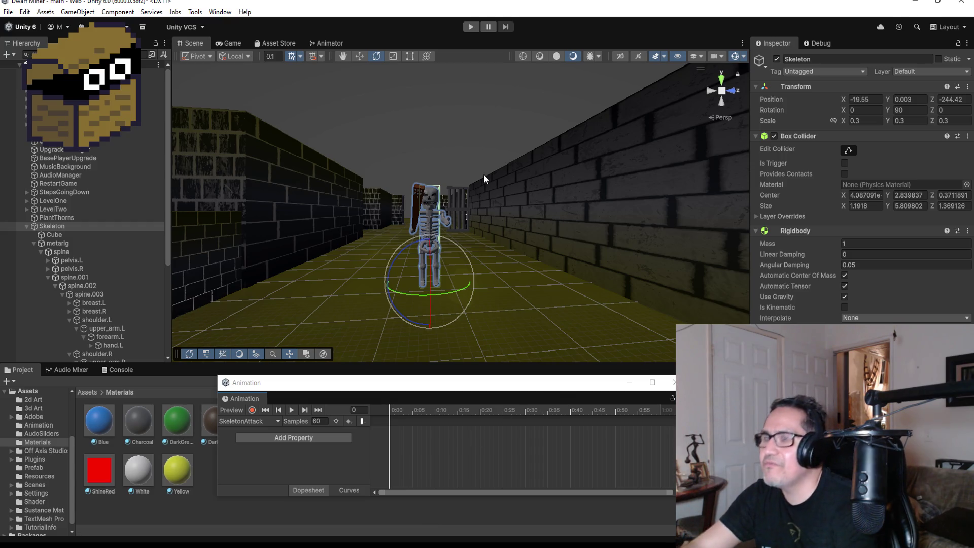
Add a metarig Transform Rotation track to the SkeletonAttack clip.
scroll(477, 191, "up", 5)
left_click_drag(480, 257, 546, 401)
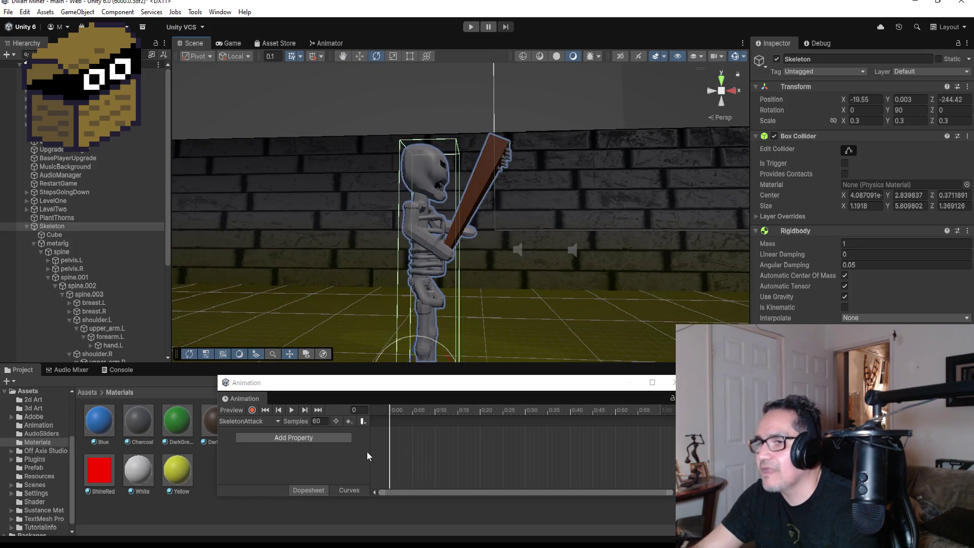
left_click(290, 436)
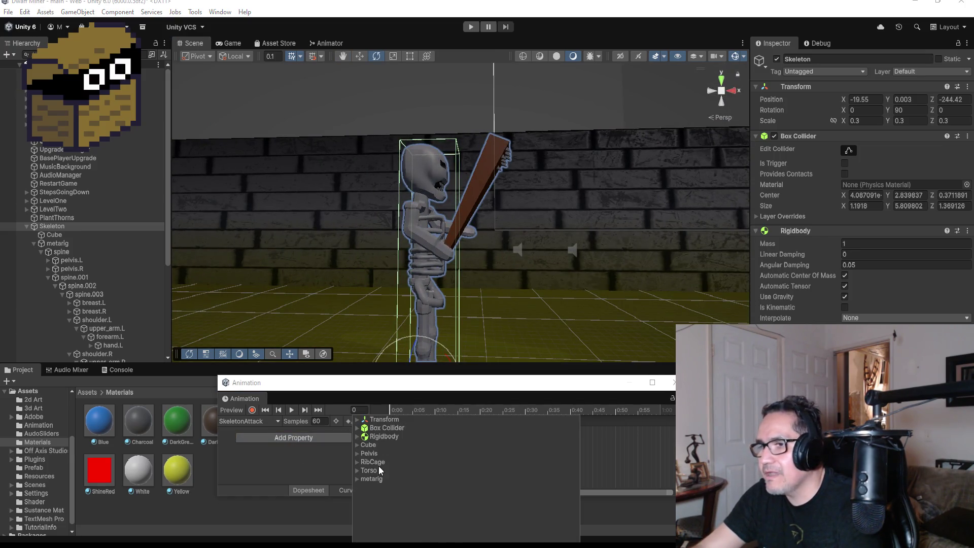
left_click(358, 477)
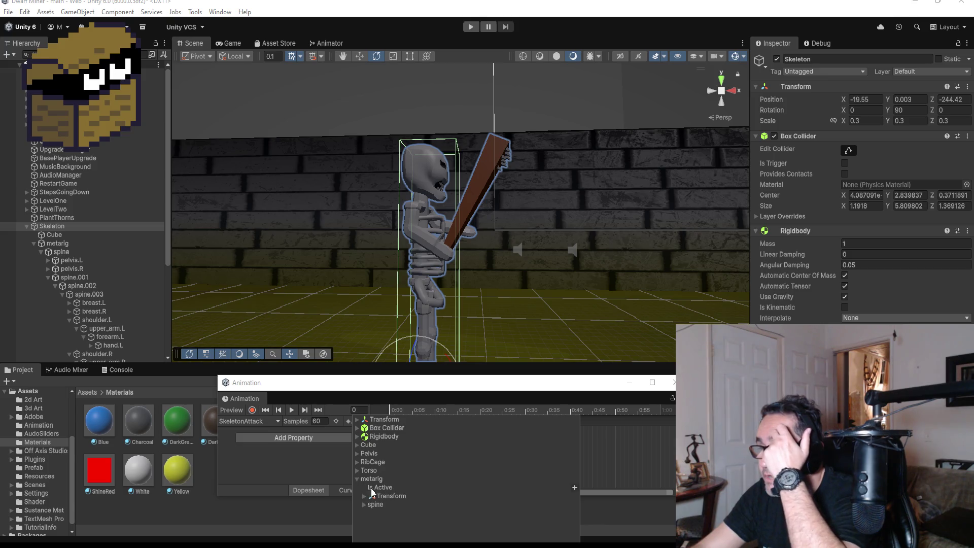
left_click(364, 497)
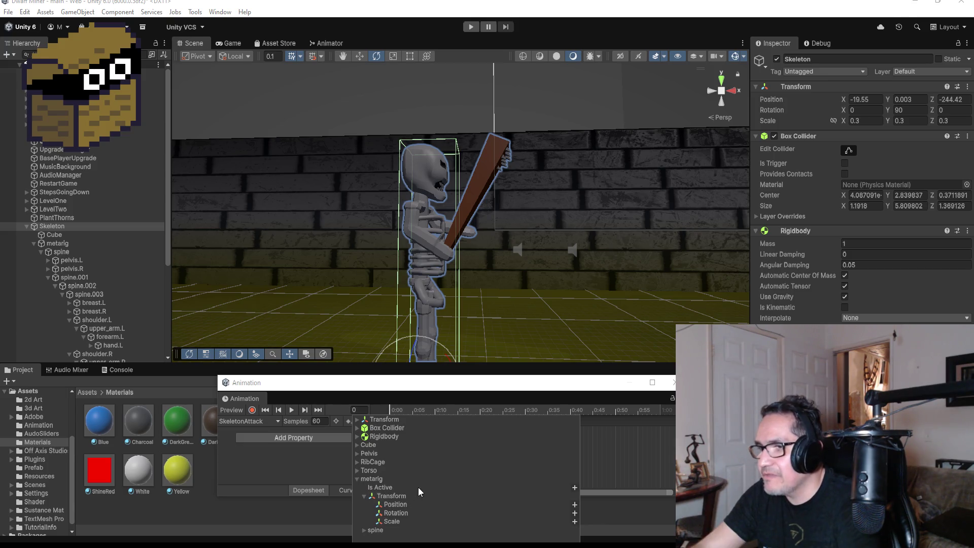
left_click(391, 507)
left_click(420, 514)
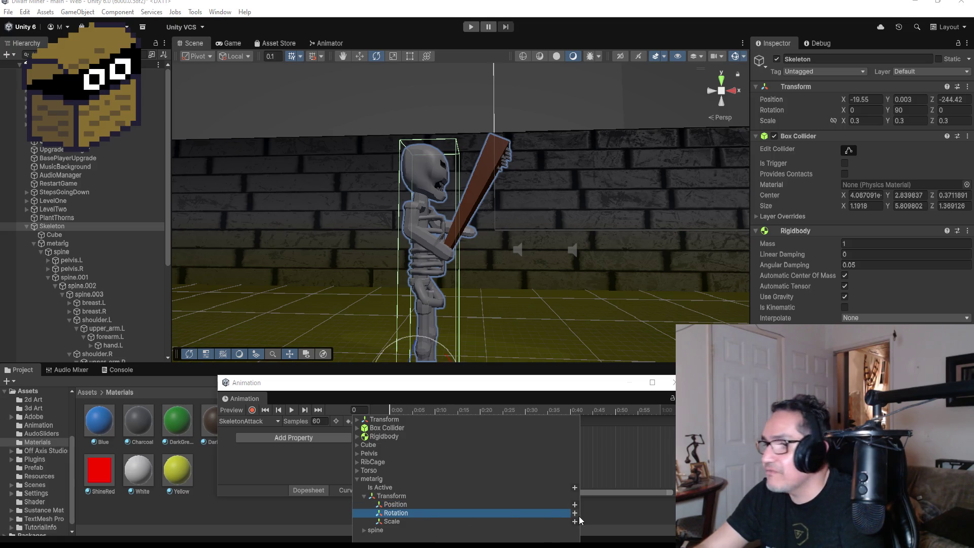
left_click(574, 514)
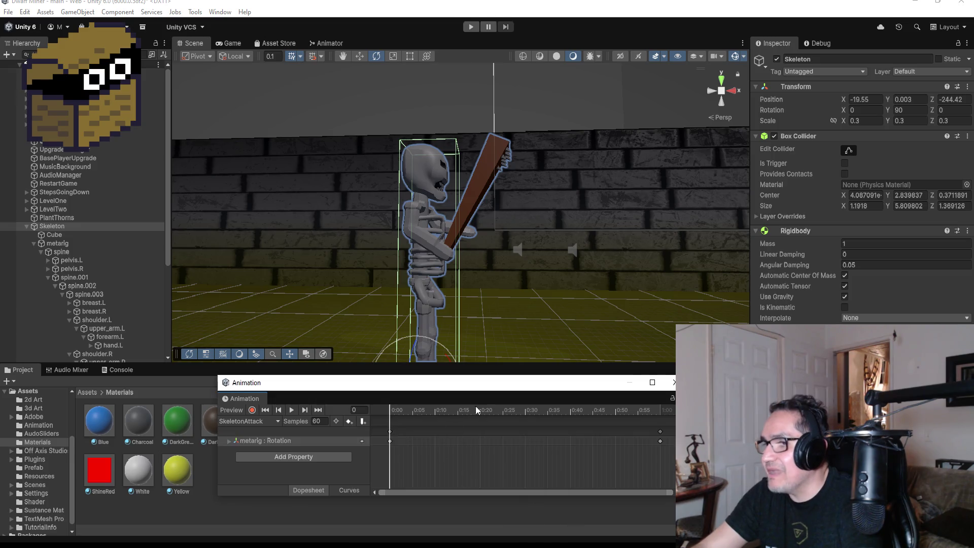
Shorten the clip to end at frame 15, move to that frame and enable recording.
left_click_drag(657, 432, 652, 432)
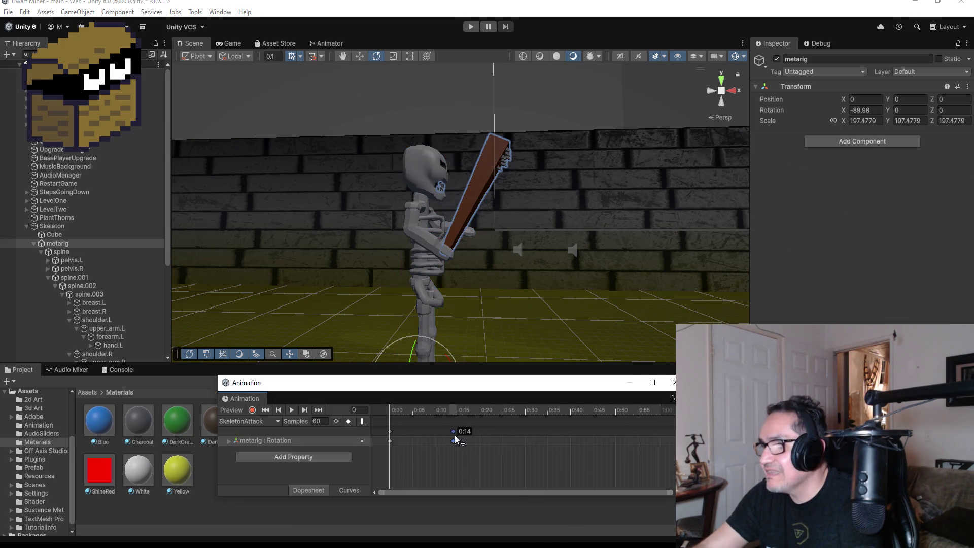
left_click_drag(455, 433, 456, 433)
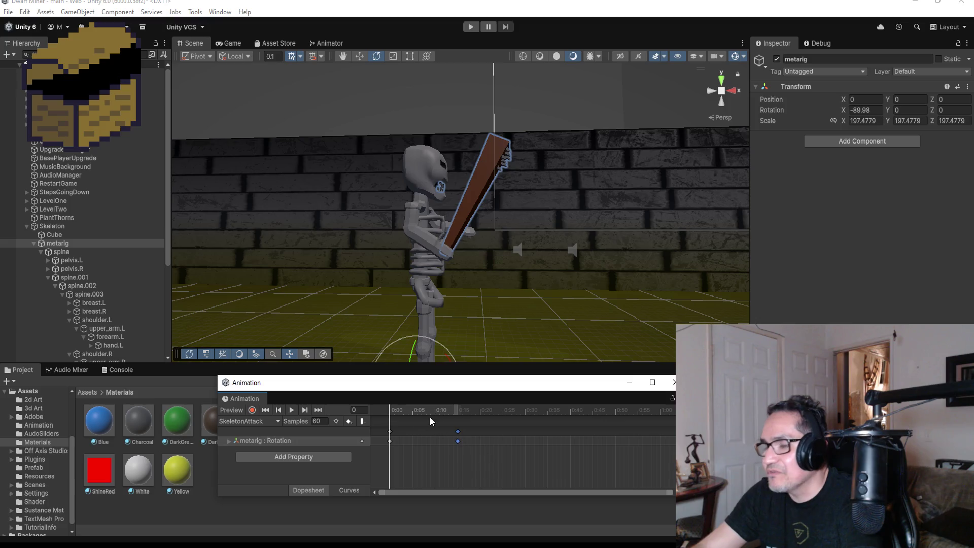
left_click(320, 409)
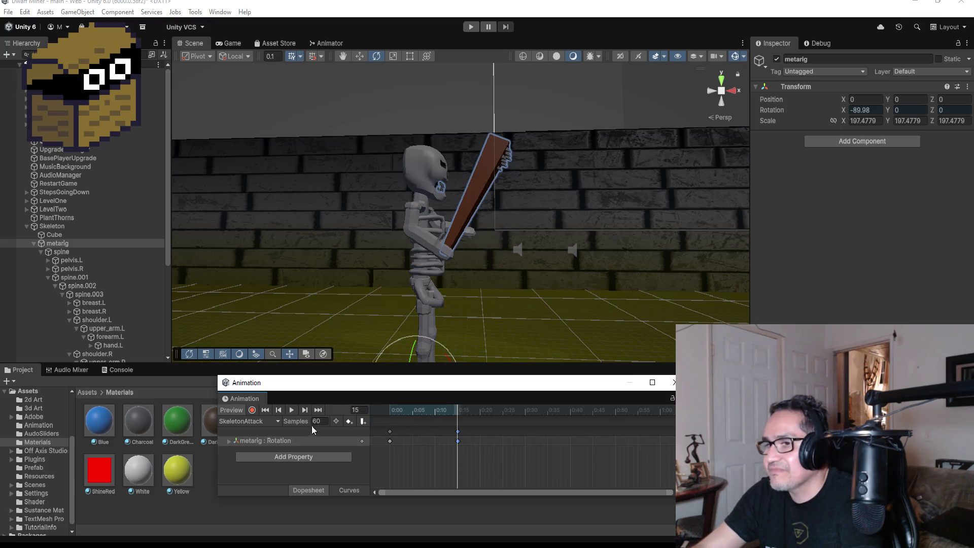
left_click(253, 411)
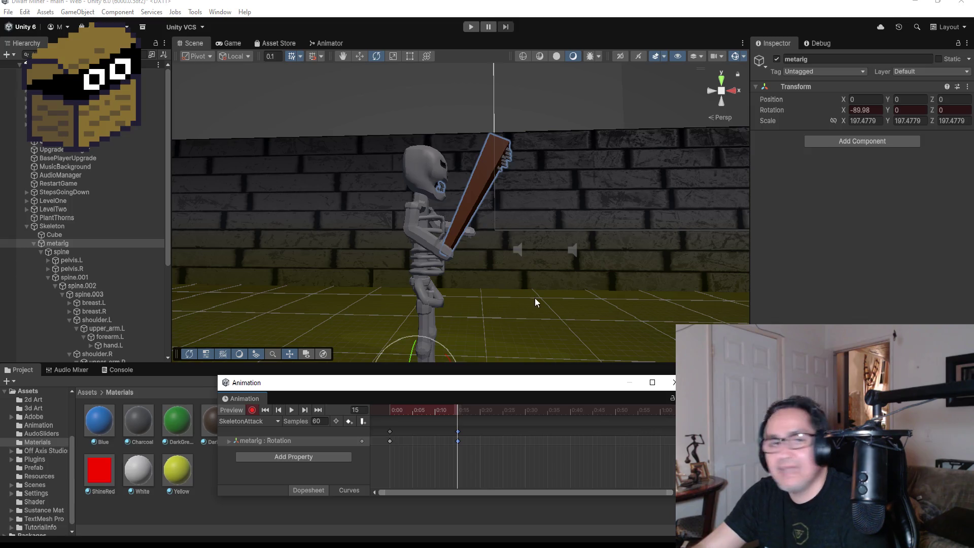
mouse_move(553, 320)
left_mouse_down()
mouse_move(446, 297)
mouse_move(606, 319)
mouse_move(567, 313)
left_mouse_up()
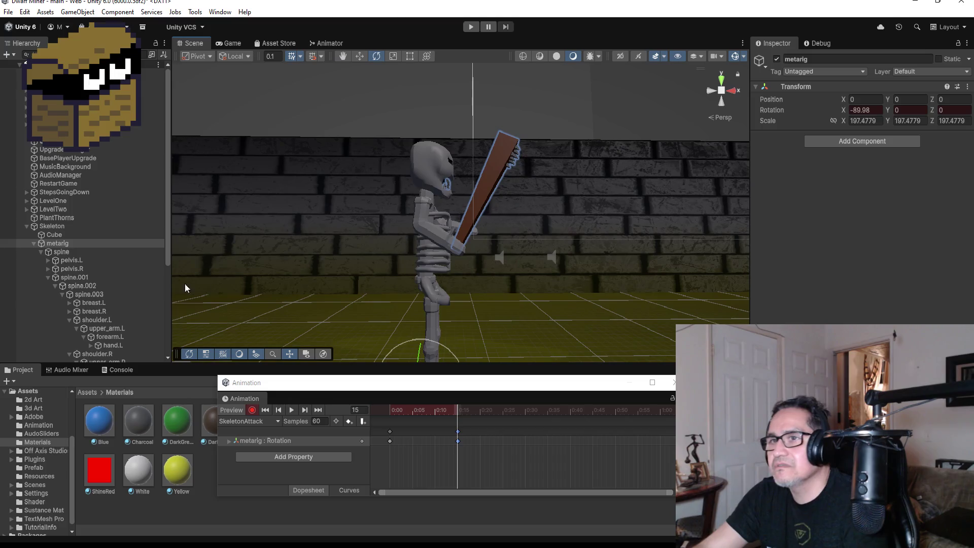
scroll(119, 305, "down", 5)
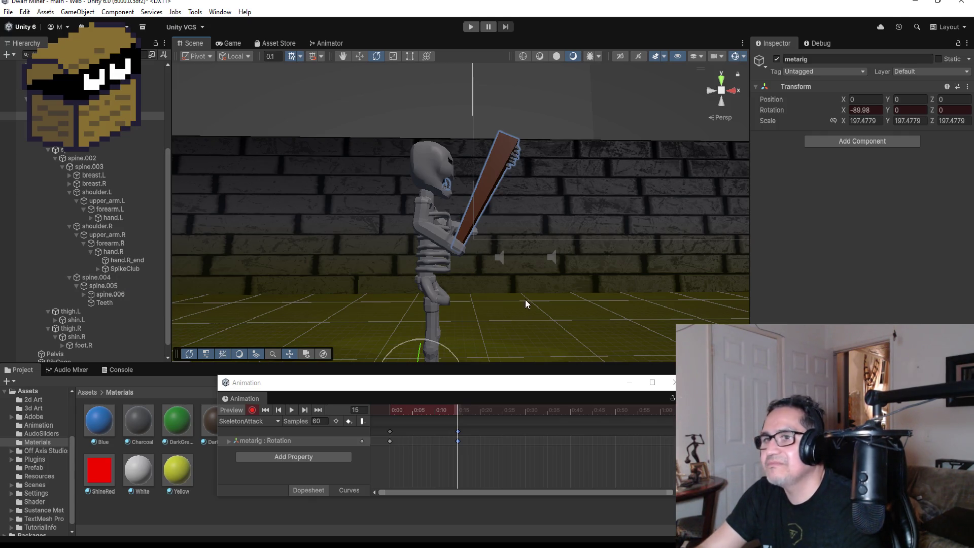
Rotate upper_arm.R at frame 15 to raise the club arm.
scroll(528, 297, "down", 3)
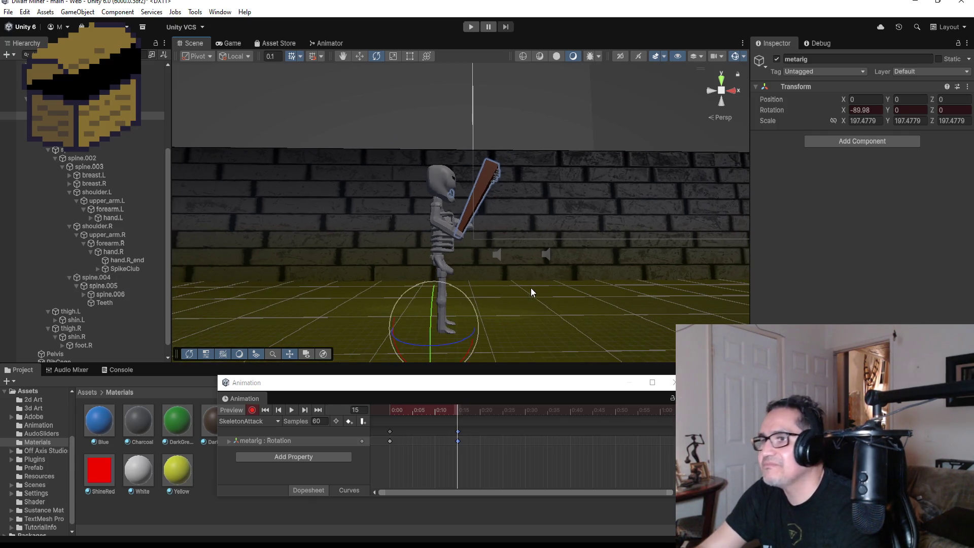
left_click(107, 243)
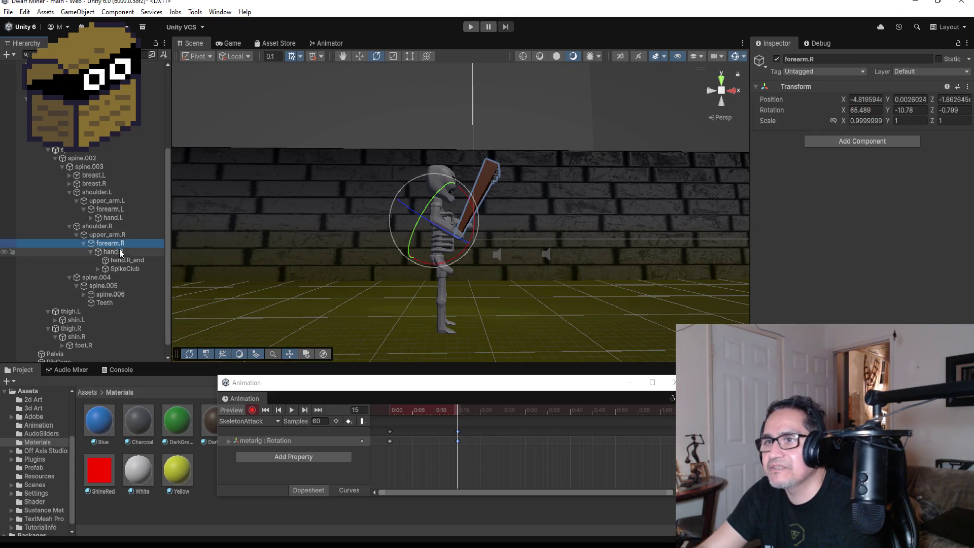
left_click(109, 235)
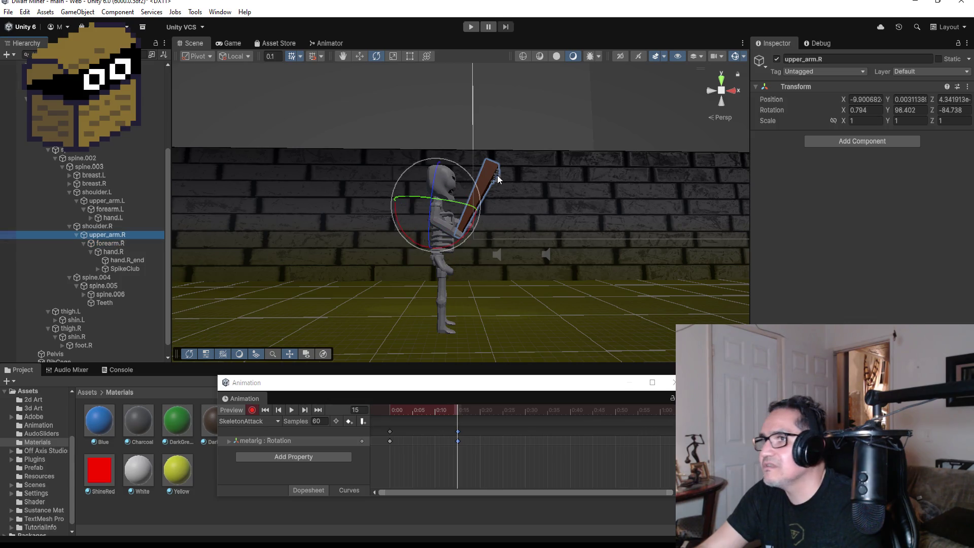
mouse_move(456, 166)
left_mouse_down()
mouse_move(388, 93)
mouse_move(351, 80)
left_mouse_up()
mouse_move(549, 148)
left_mouse_down()
mouse_move(405, 193)
mouse_move(336, 199)
mouse_move(369, 193)
mouse_move(531, 235)
mouse_move(544, 229)
mouse_move(394, 222)
mouse_move(416, 230)
mouse_move(415, 215)
mouse_move(391, 225)
mouse_move(413, 222)
left_mouse_up()
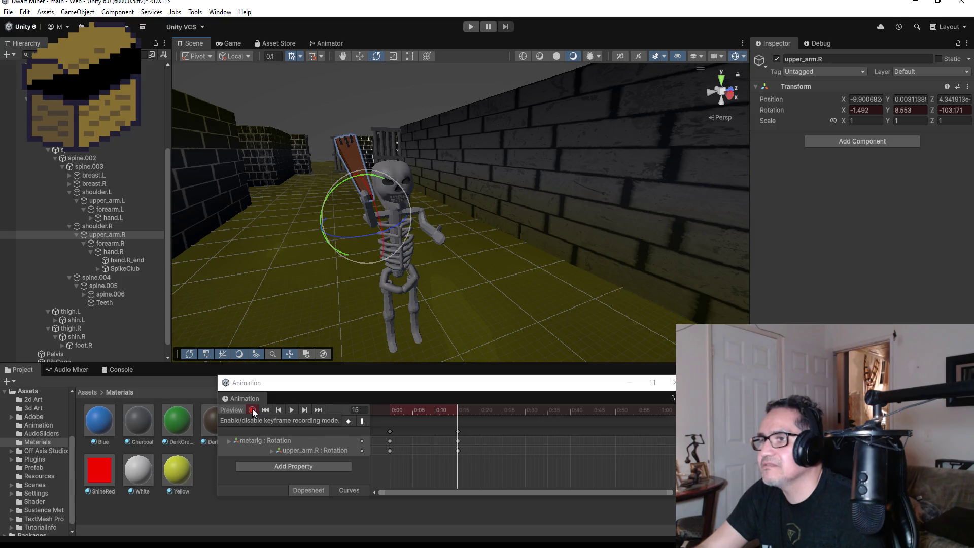
mouse_move(456, 284)
left_mouse_down()
mouse_move(508, 162)
mouse_move(223, 167)
left_mouse_up()
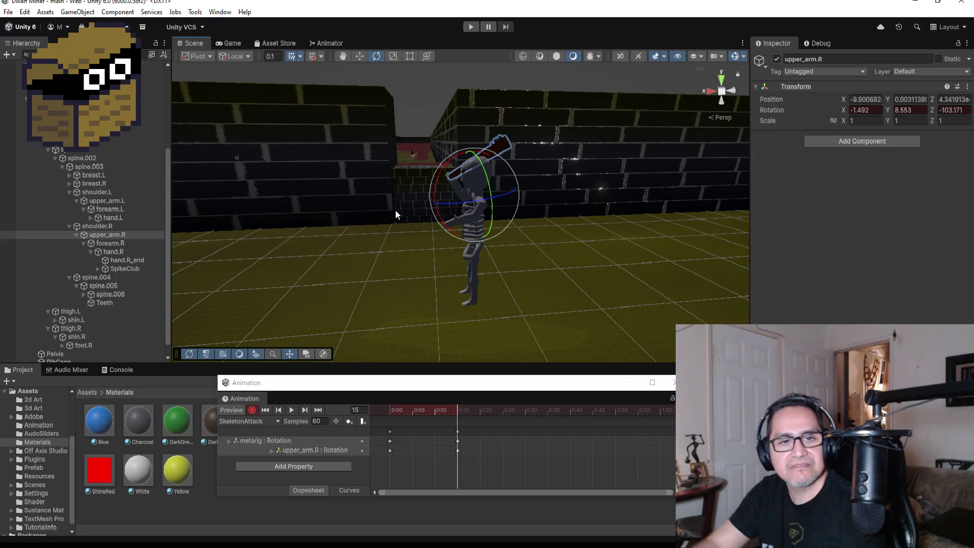
mouse_move(528, 209)
left_mouse_down()
mouse_move(528, 229)
mouse_move(647, 223)
mouse_move(652, 211)
mouse_move(757, 201)
mouse_move(367, 187)
left_mouse_up()
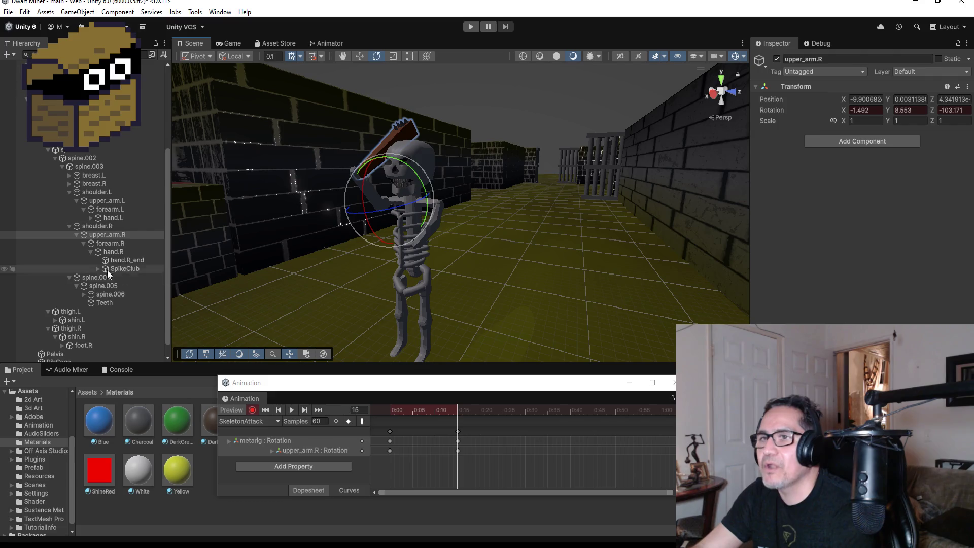
Rotate forearm.L and hand.L so the free left hand rises.
left_click(102, 200)
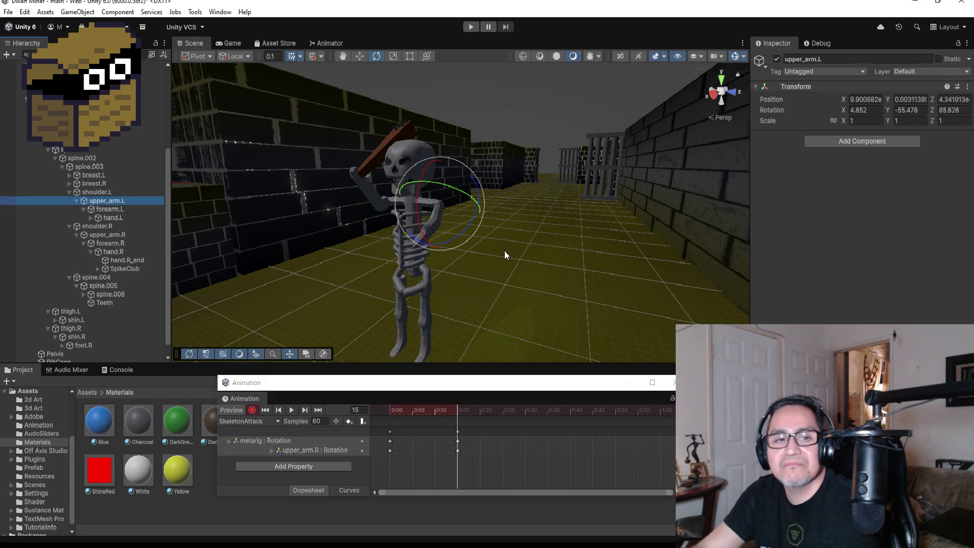
left_click(96, 209)
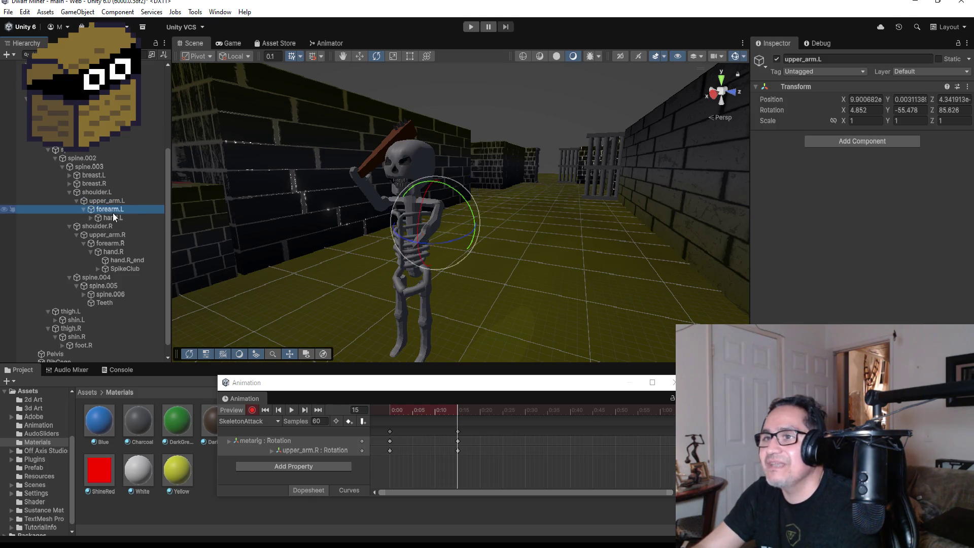
mouse_move(447, 240)
left_mouse_down()
mouse_move(491, 239)
mouse_move(443, 239)
mouse_move(478, 220)
mouse_move(418, 123)
mouse_move(370, 94)
left_mouse_up()
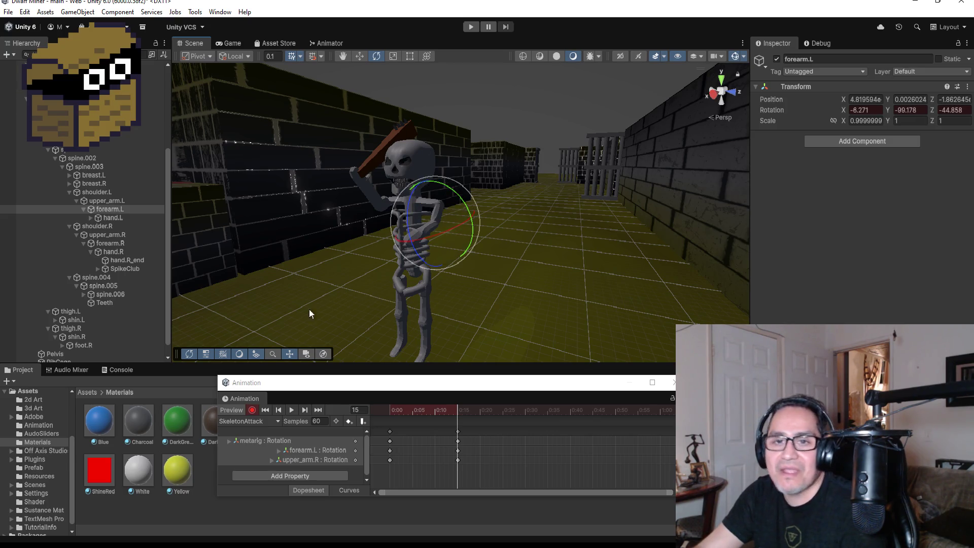
left_click(113, 218)
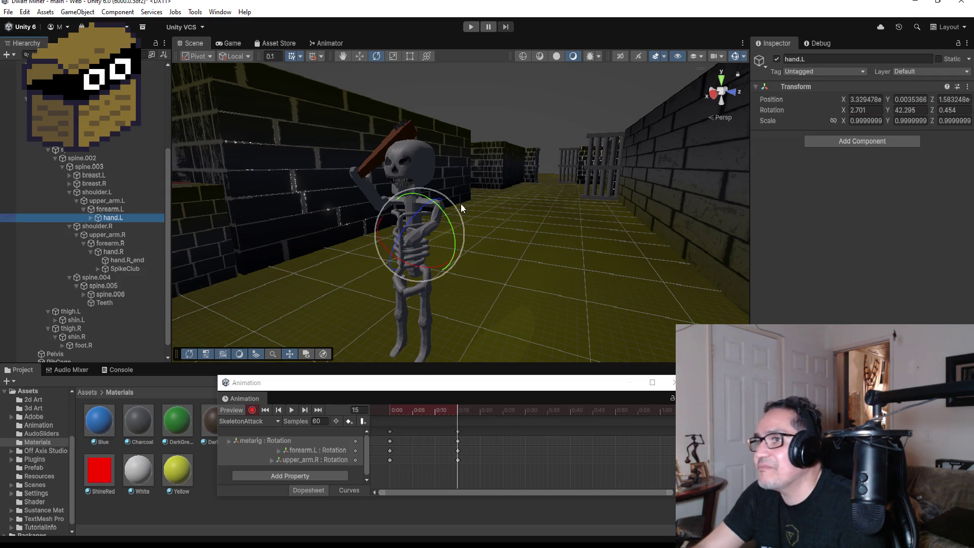
mouse_move(442, 196)
left_mouse_down()
mouse_move(470, 169)
mouse_move(304, 185)
mouse_move(663, 211)
mouse_move(828, 198)
mouse_move(481, 219)
mouse_move(459, 195)
mouse_move(439, 193)
mouse_move(494, 196)
left_mouse_up()
left_click_drag(455, 248, 456, 209)
left_click_drag(456, 209, 789, 212)
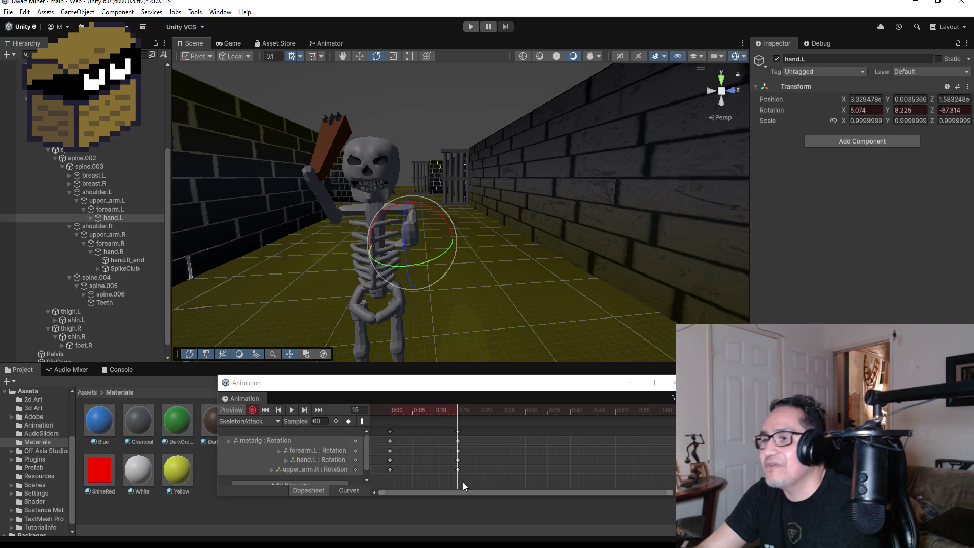
Stop recording, preview the clip, and add keys on all tracks at frame 30.
left_click(256, 411)
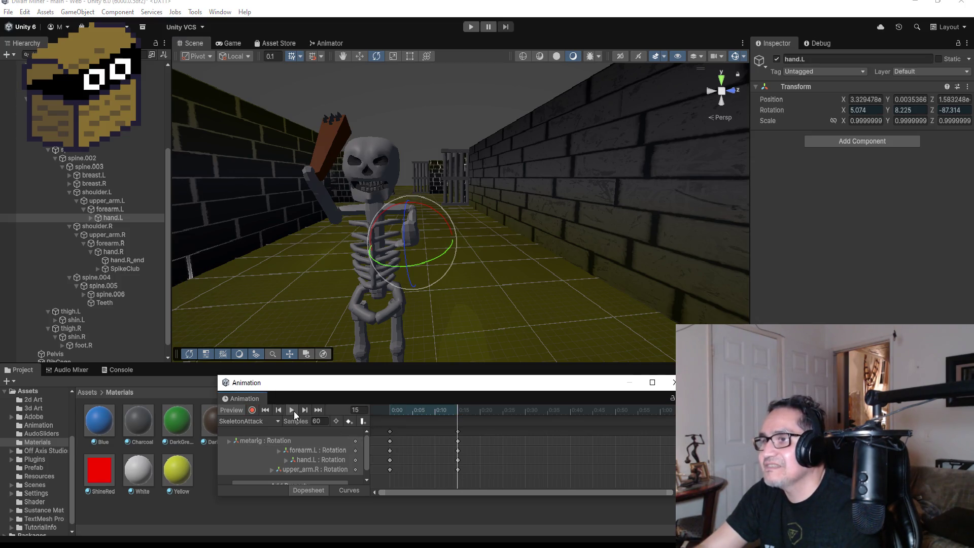
left_click(294, 411)
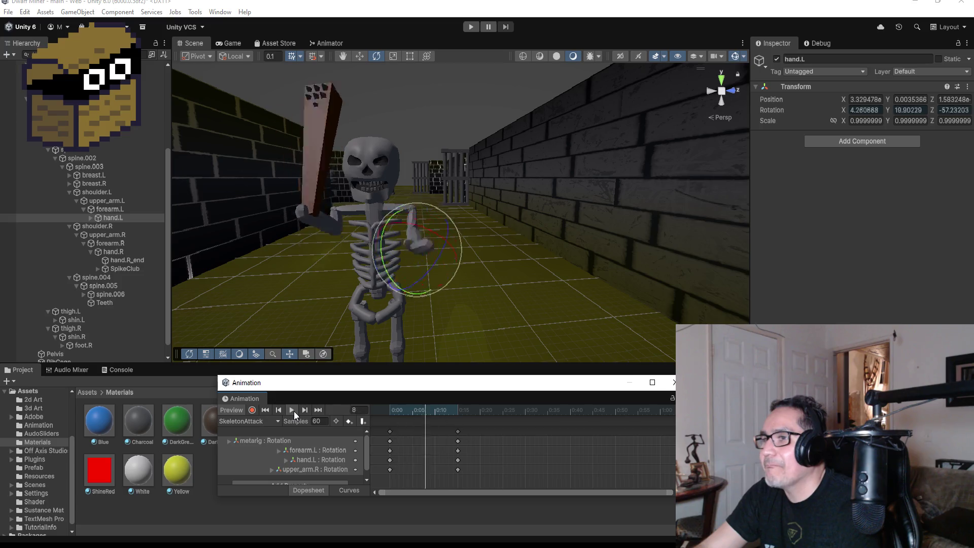
left_click(319, 410)
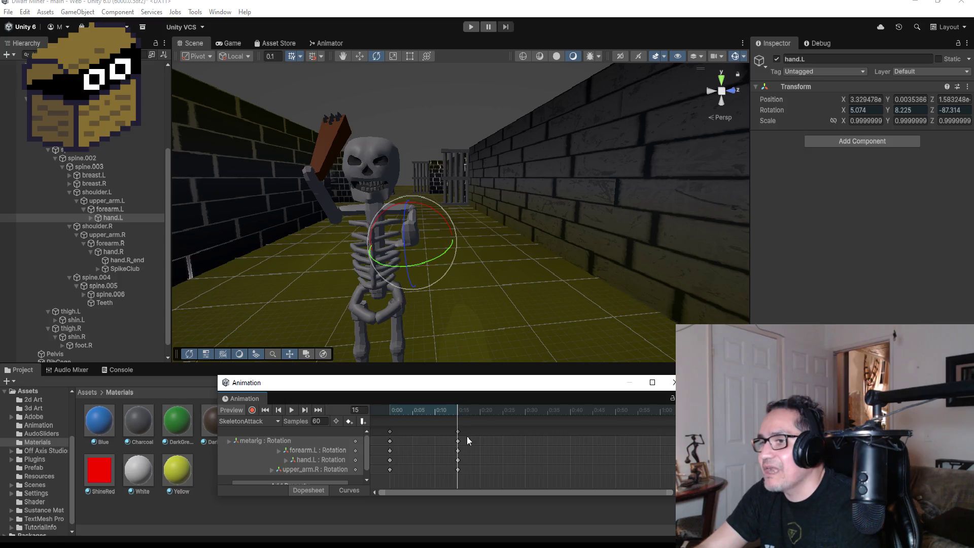
scroll(497, 437, "down", 2)
right_click(508, 432)
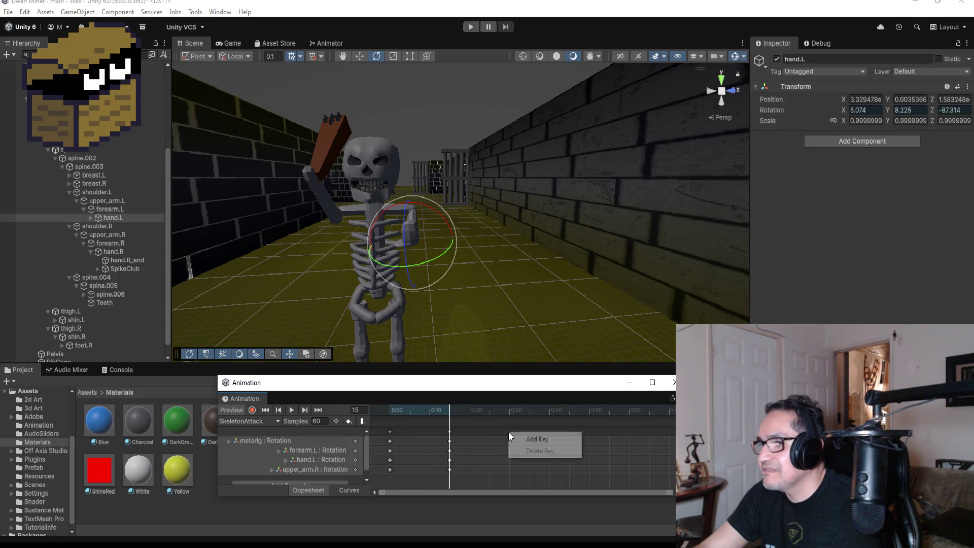
left_click(517, 439)
left_click_drag(509, 432, 518, 432)
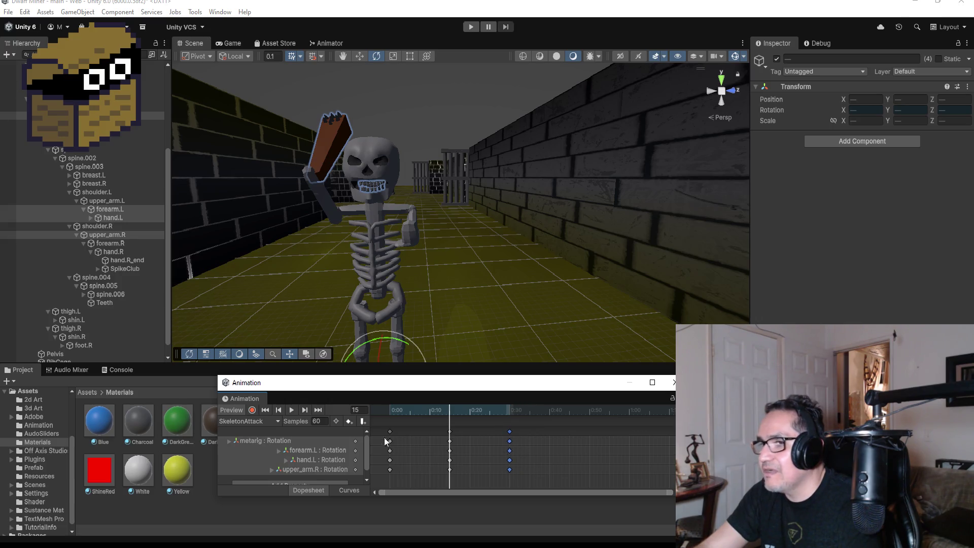
left_click(318, 410)
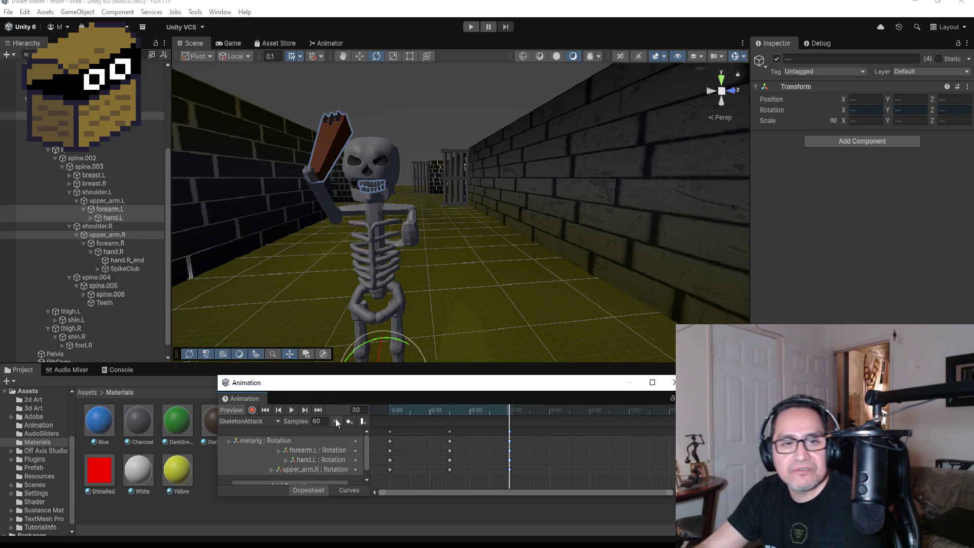
While recording at frame 30, swing upper_arm.R and the club down and forward.
left_click(252, 410)
mouse_move(415, 260)
left_mouse_down()
mouse_move(720, 235)
mouse_move(625, 213)
mouse_move(617, 224)
left_mouse_up()
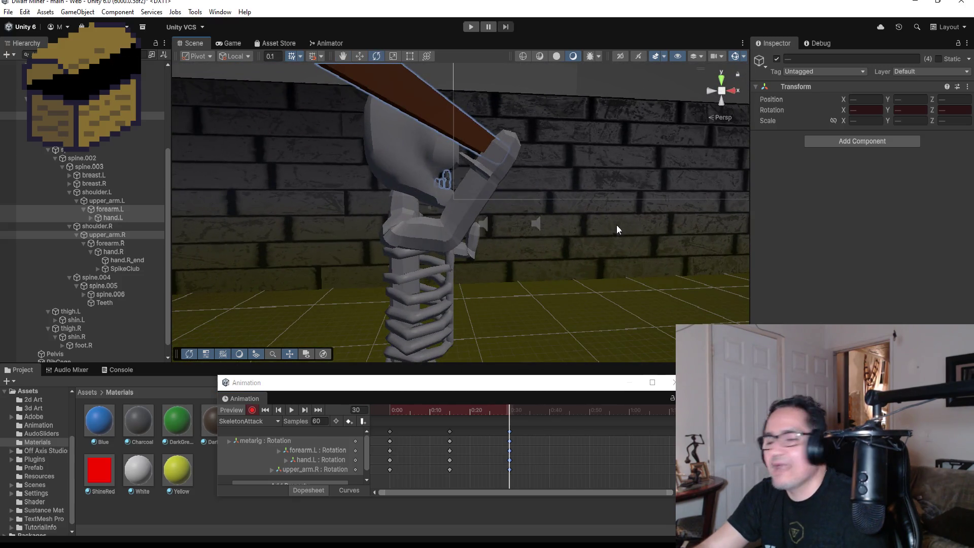
scroll(606, 254, "down", 2)
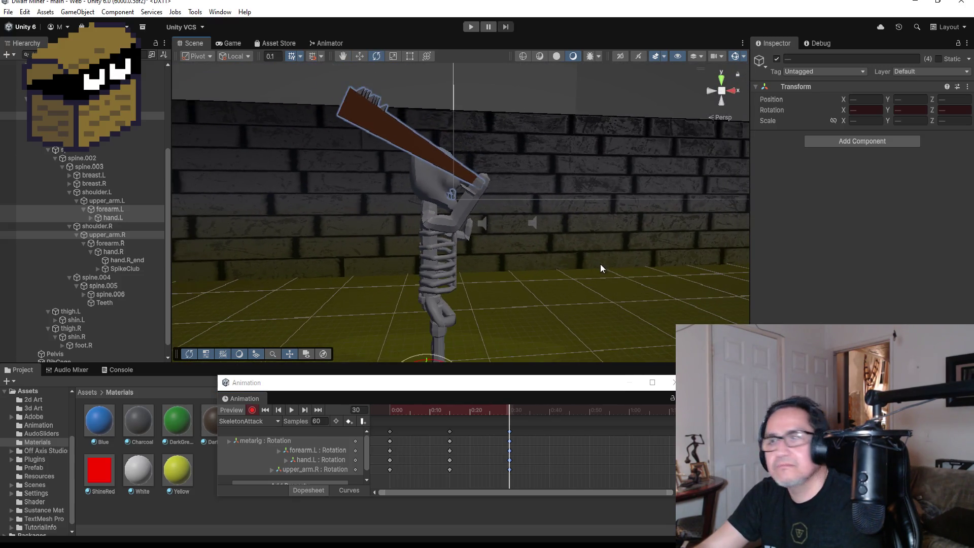
left_click(113, 237)
left_click(113, 237)
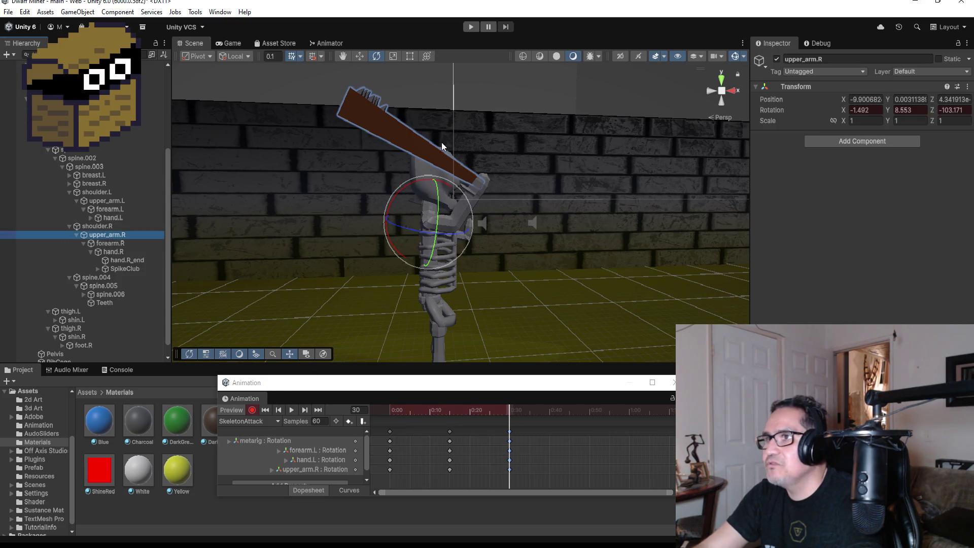
mouse_move(425, 185)
left_mouse_down()
mouse_move(576, 215)
mouse_move(599, 248)
left_mouse_up()
mouse_move(674, 215)
left_mouse_down()
mouse_move(492, 198)
mouse_move(461, 211)
mouse_move(611, 203)
left_mouse_up()
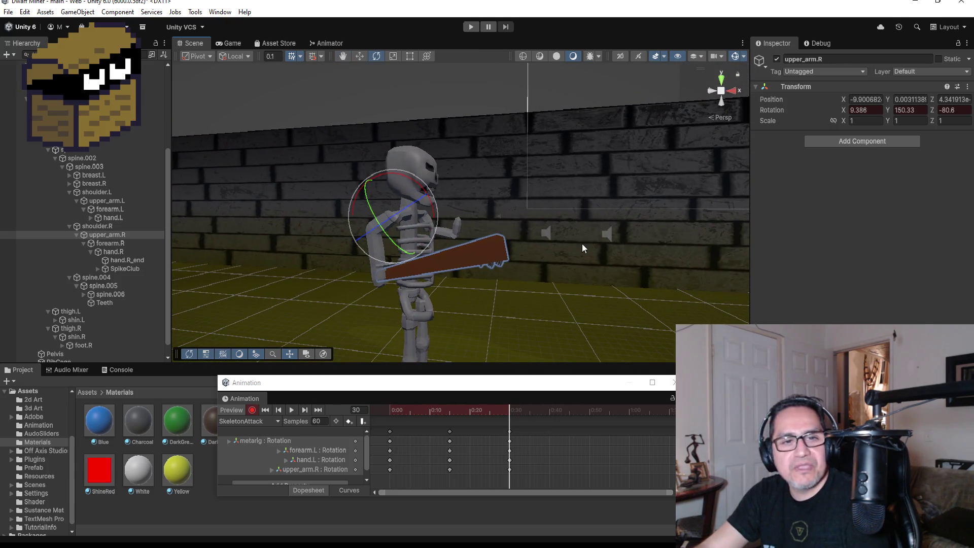
key("ctrl+z")
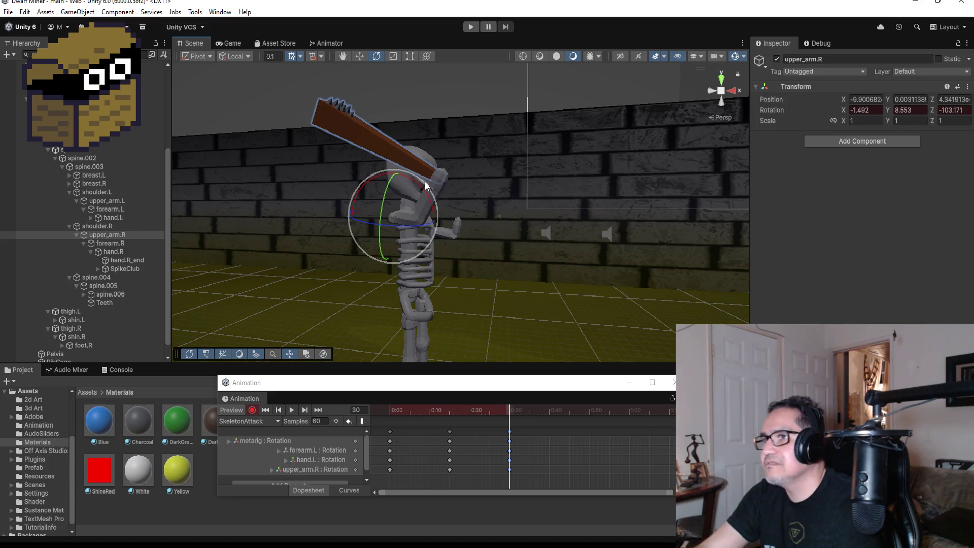
mouse_move(423, 189)
left_mouse_down()
mouse_move(473, 205)
mouse_move(567, 282)
left_mouse_up()
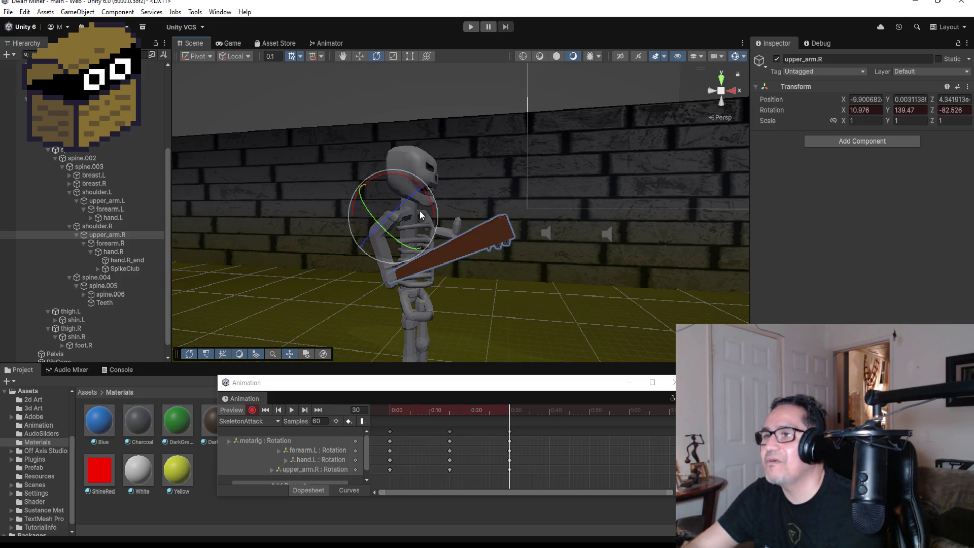
Lower forearm.R so the club is level.
mouse_move(525, 272)
left_mouse_down("alt")
mouse_move(583, 276)
mouse_move(557, 267)
left_mouse_up("alt")
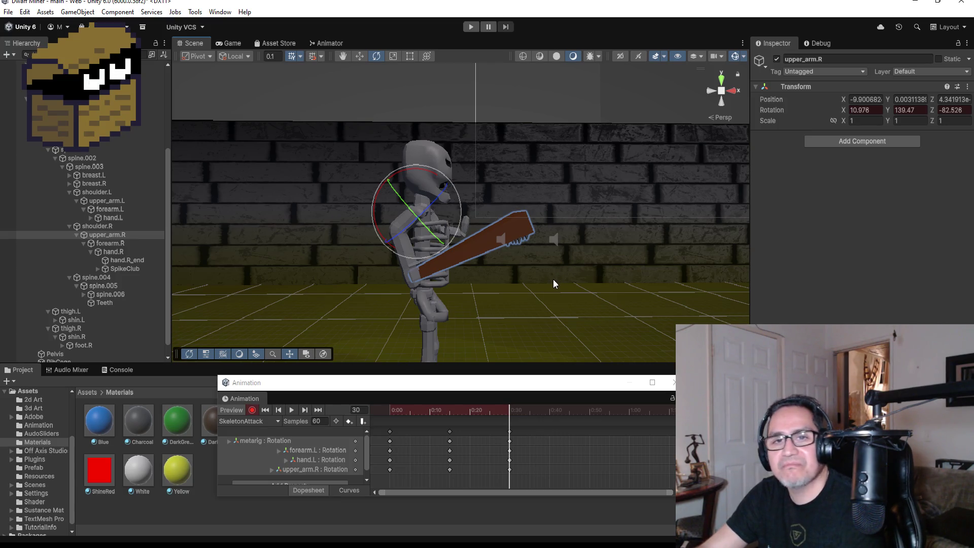
left_click(115, 244)
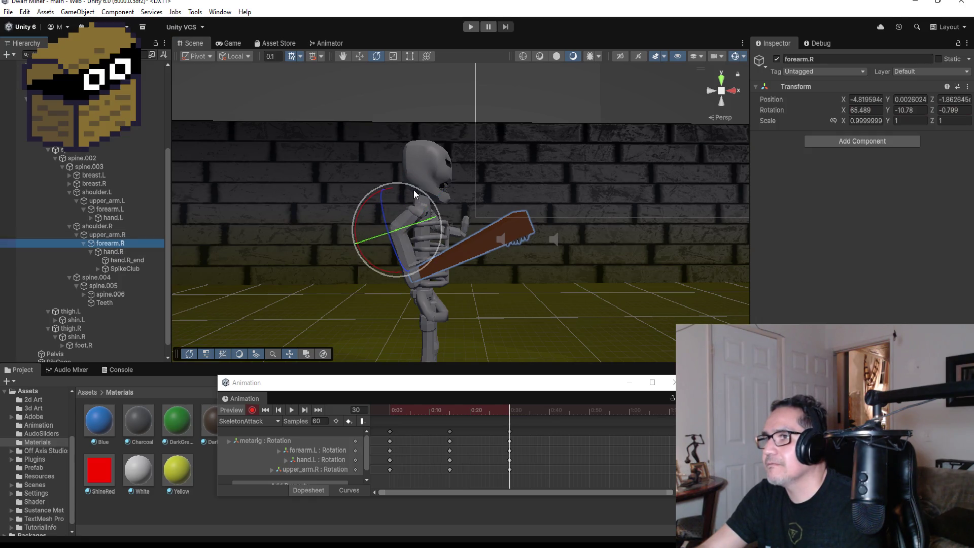
left_click_drag(371, 197, 407, 190)
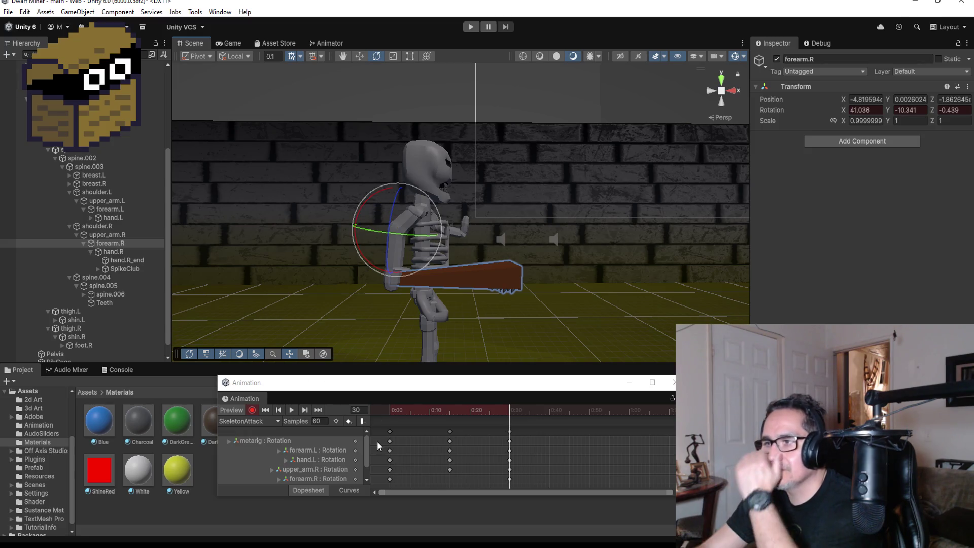
Stop recording, preview the swing, and return to the frame 30 keys.
left_click(254, 411)
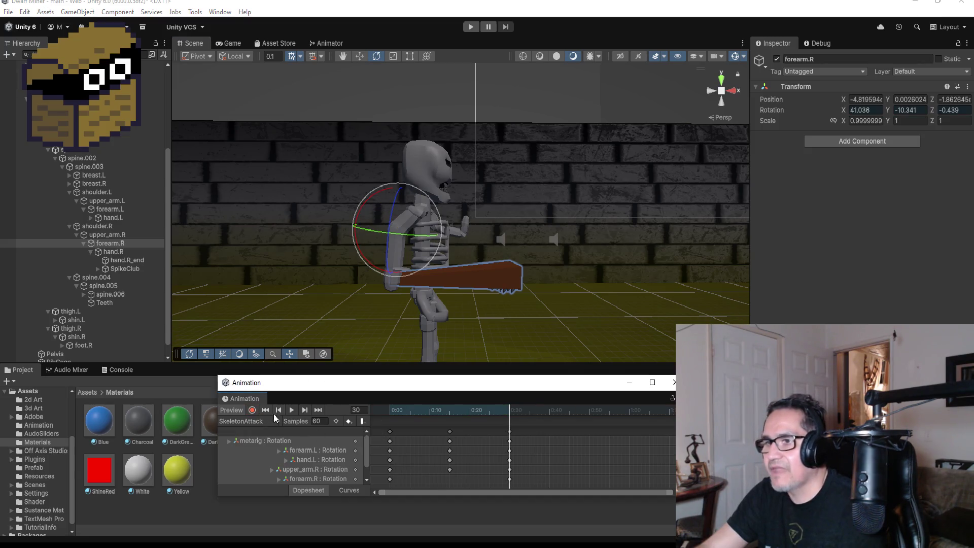
left_click(290, 412)
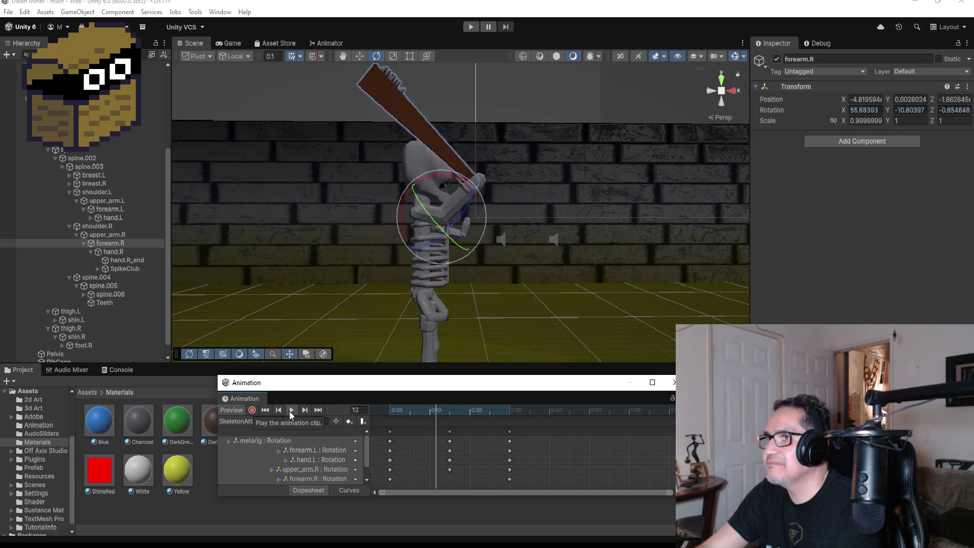
mouse_move(613, 253)
left_mouse_down()
mouse_move(365, 278)
mouse_move(432, 254)
left_mouse_up()
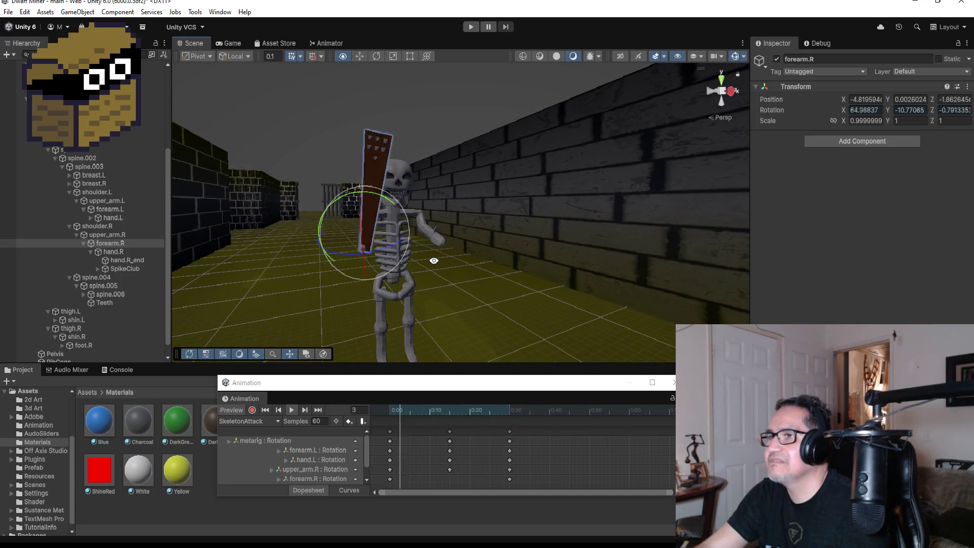
left_click_drag(433, 260, 612, 265)
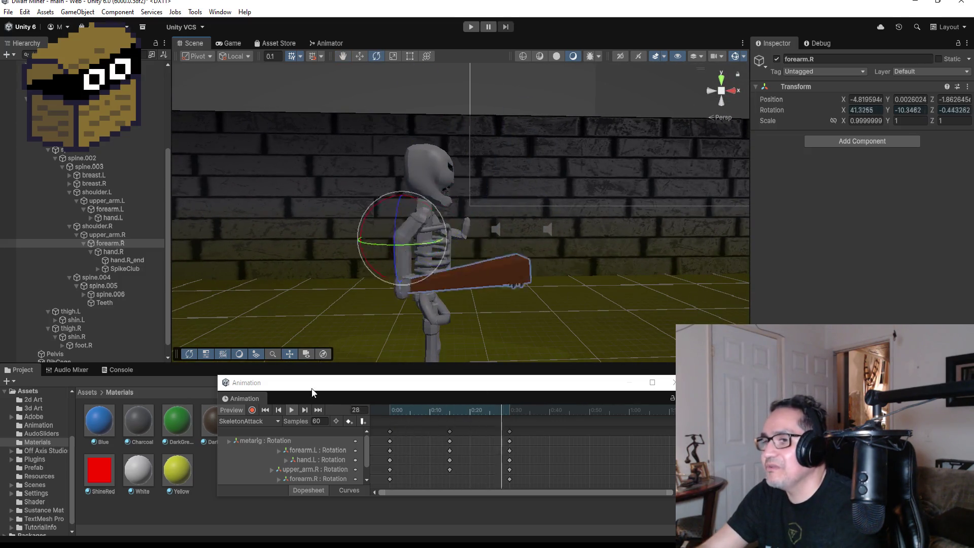
left_click(293, 409)
left_click(317, 409)
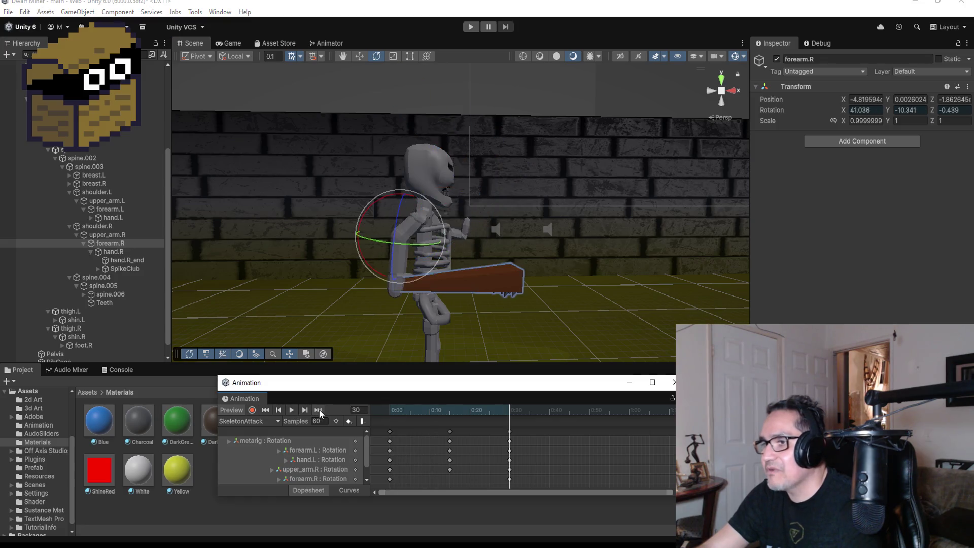
scroll(551, 438, "down", 1)
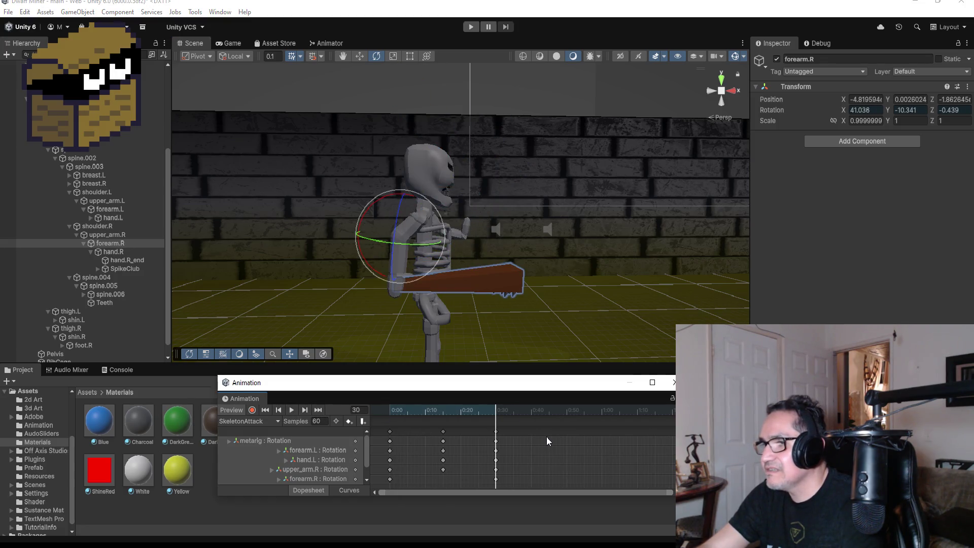
right_click(552, 434)
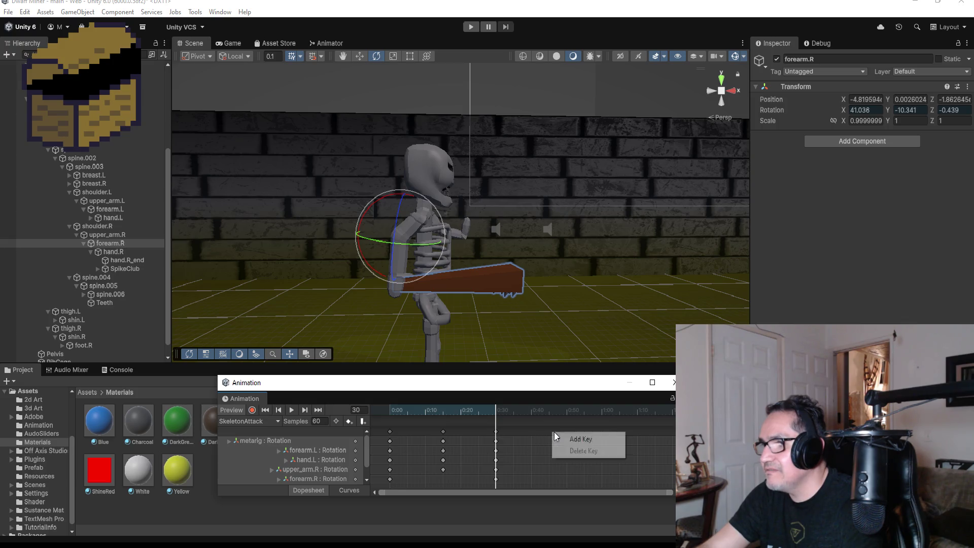
Add keys for all bones at frame 45, move there and enable recording.
left_click(560, 436)
left_click(552, 434)
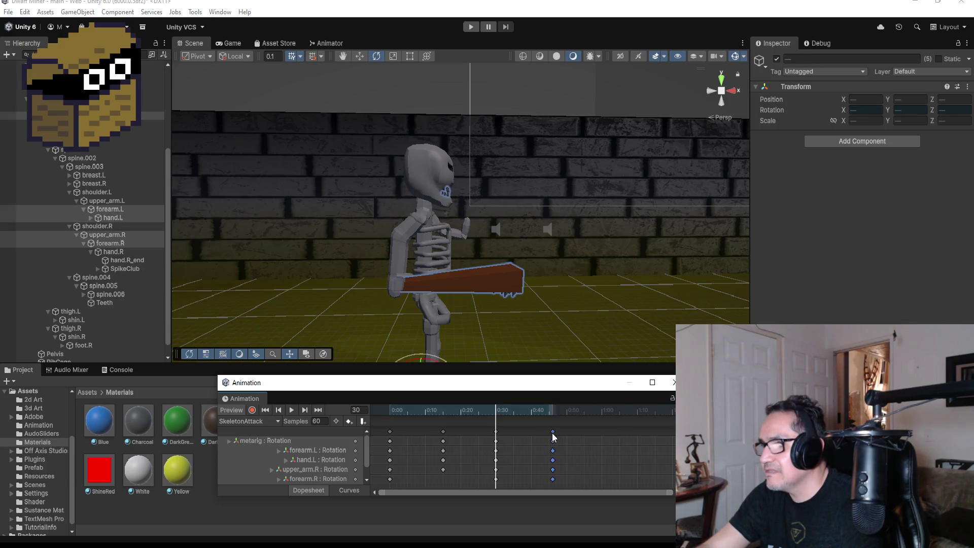
left_click(316, 409)
scroll(495, 306, "down", 2)
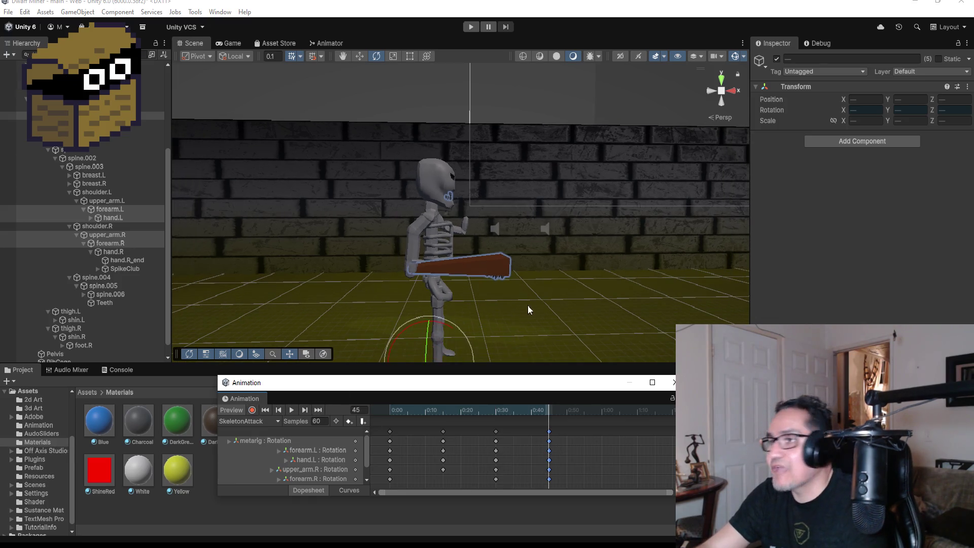
left_click(252, 409)
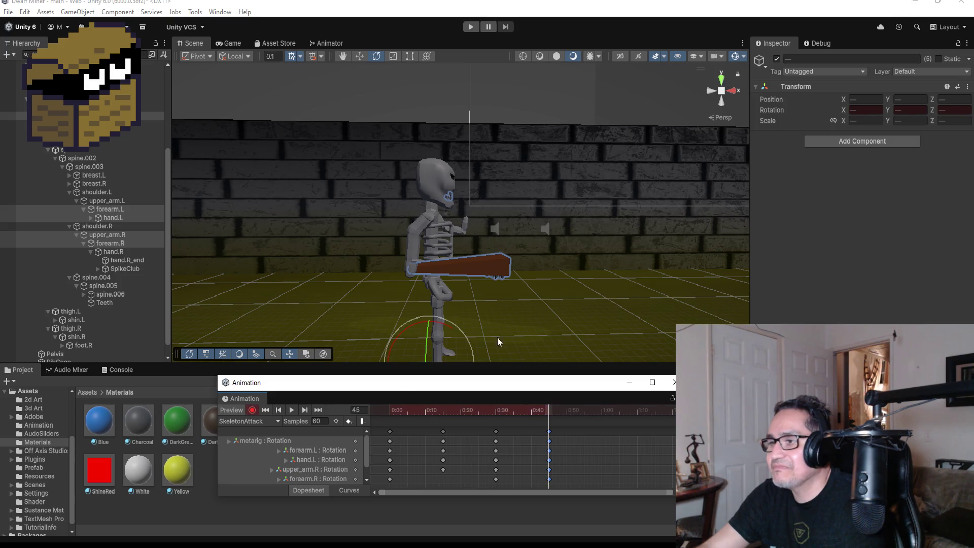
scroll(571, 335, "down", 1)
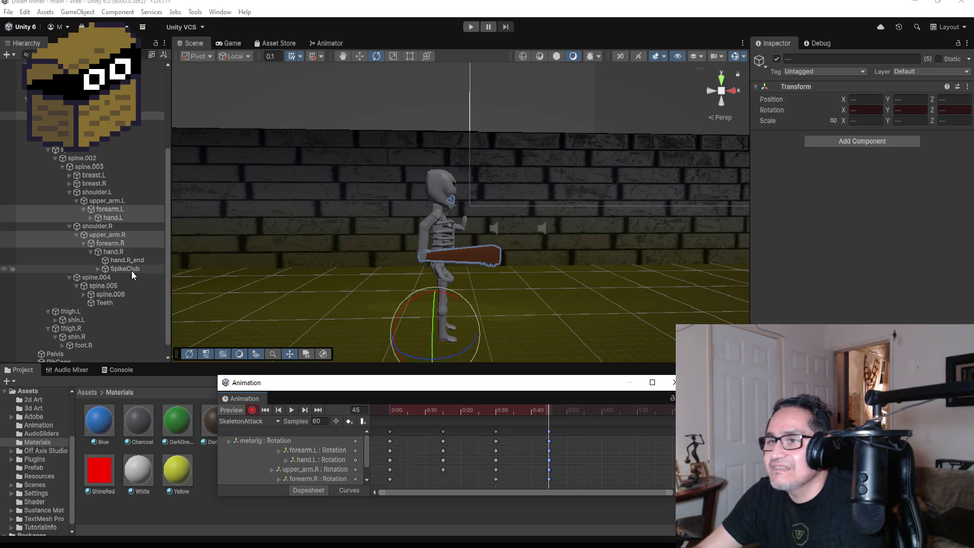
Raise upper_arm.R so the club stands upright, then swing forearm.R forward to horizontal.
left_click(112, 246)
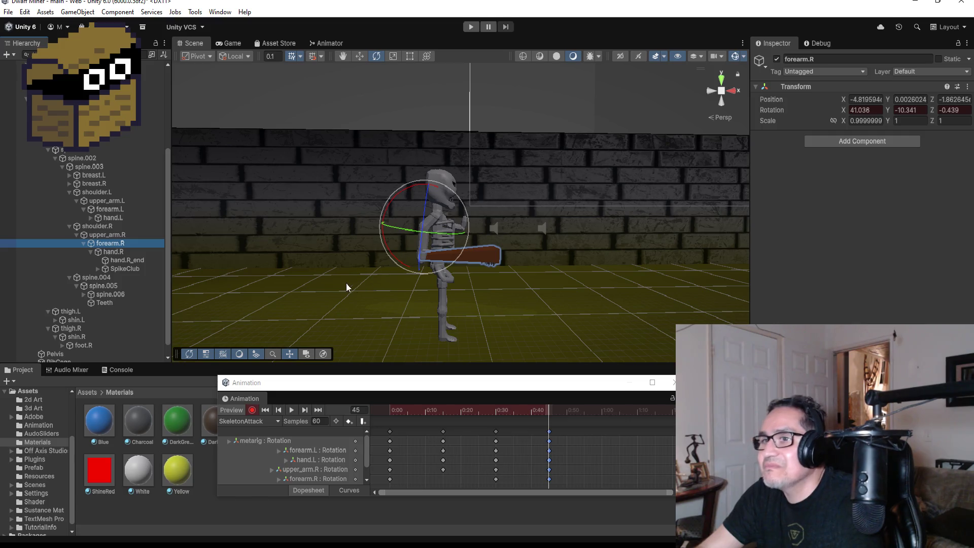
left_click_drag(448, 195, 412, 184)
key("ctrl+z")
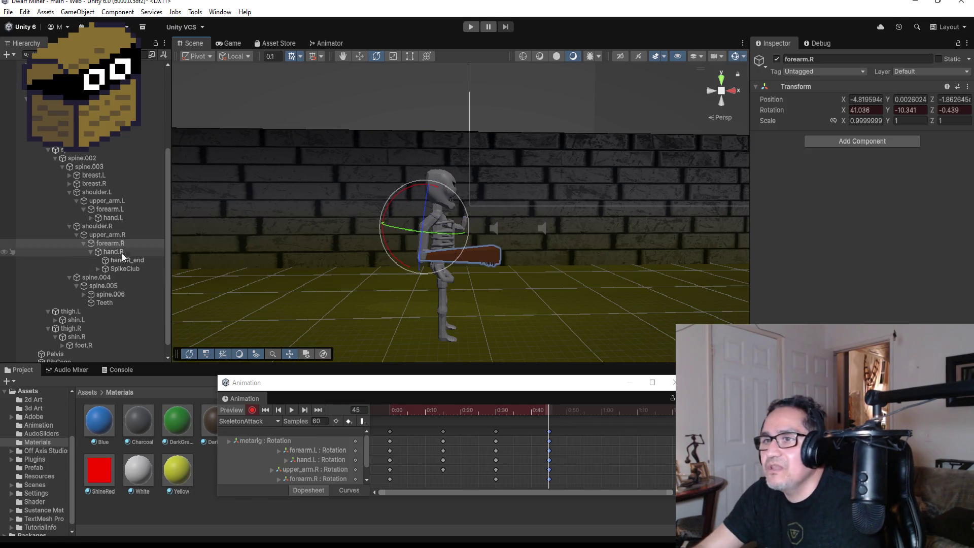
left_click(116, 249)
left_click(106, 236)
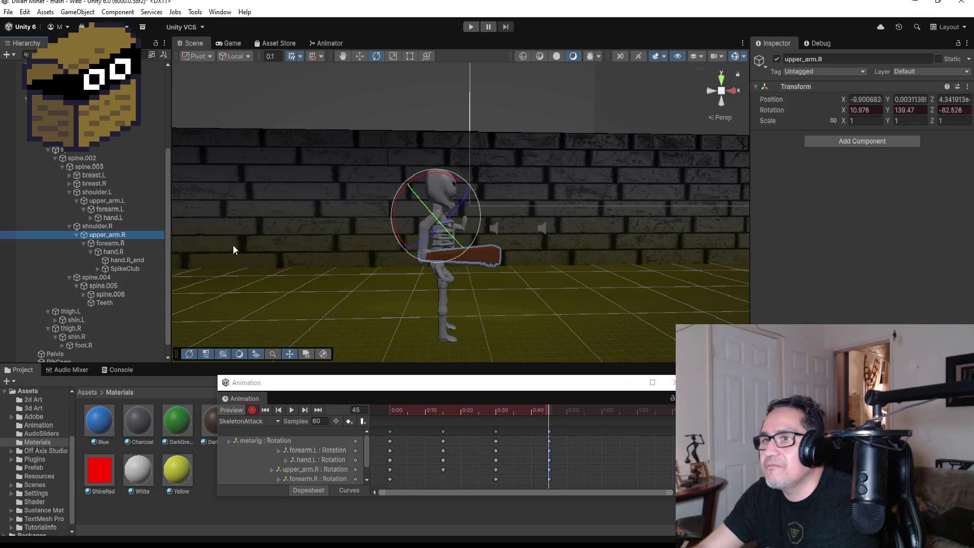
left_click_drag(442, 180, 340, 157)
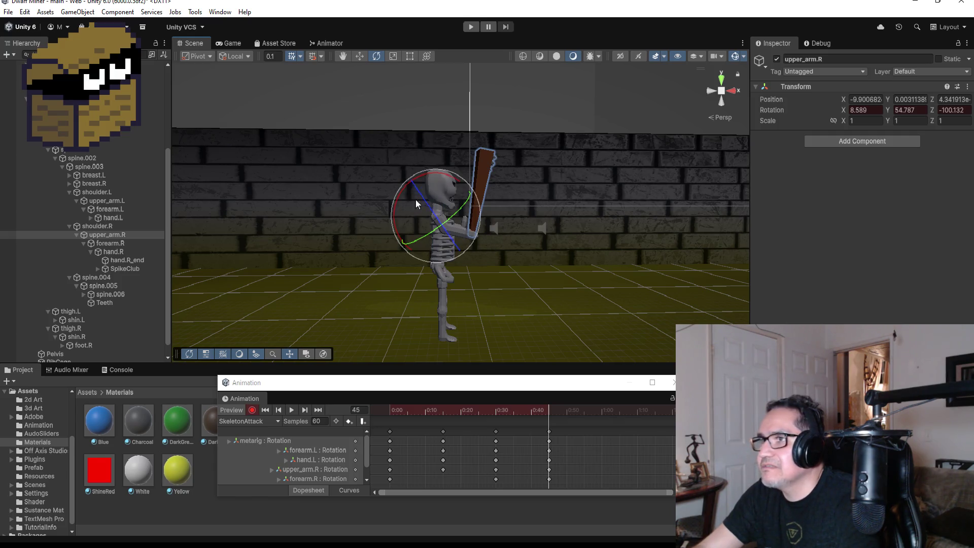
left_click(109, 243)
left_click_drag(466, 198, 544, 209)
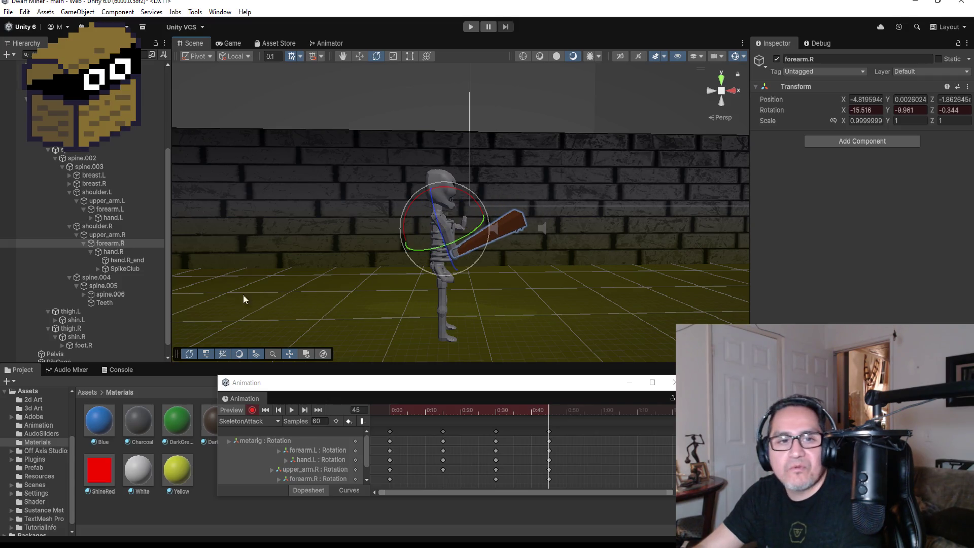
Tilt hand.R so the club angles down, raise upper_arm.R, then stop recording and preview.
left_click(115, 253)
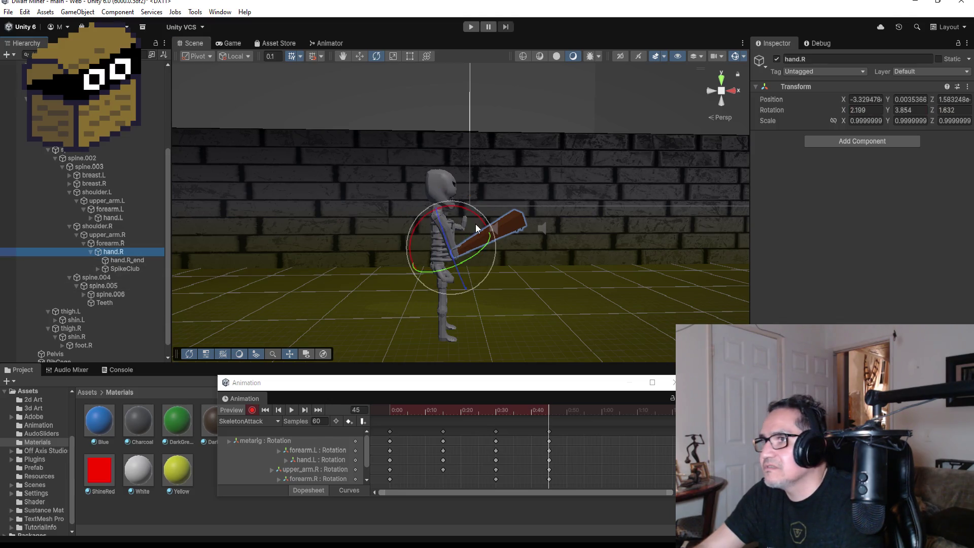
mouse_move(473, 213)
left_mouse_down()
mouse_move(540, 234)
mouse_move(528, 237)
left_mouse_up()
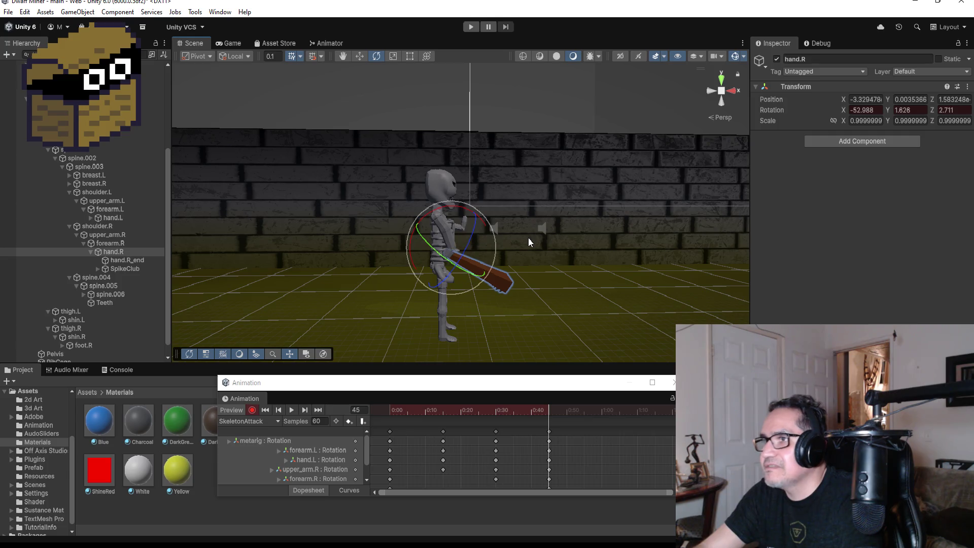
left_click(114, 245)
left_click(122, 235)
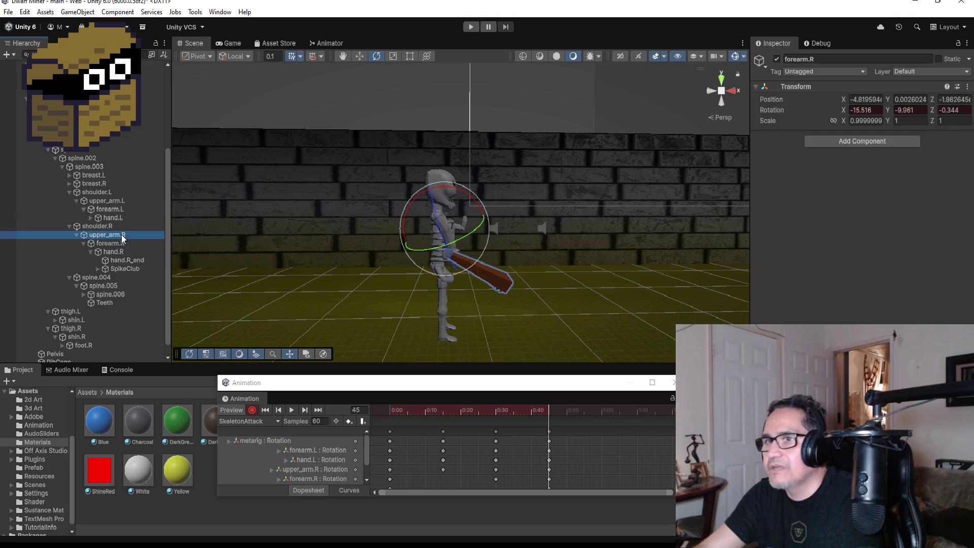
left_click_drag(475, 202, 458, 139)
mouse_move(571, 229)
left_mouse_down("alt")
mouse_move(532, 285)
mouse_move(332, 271)
mouse_move(338, 275)
left_mouse_up("alt")
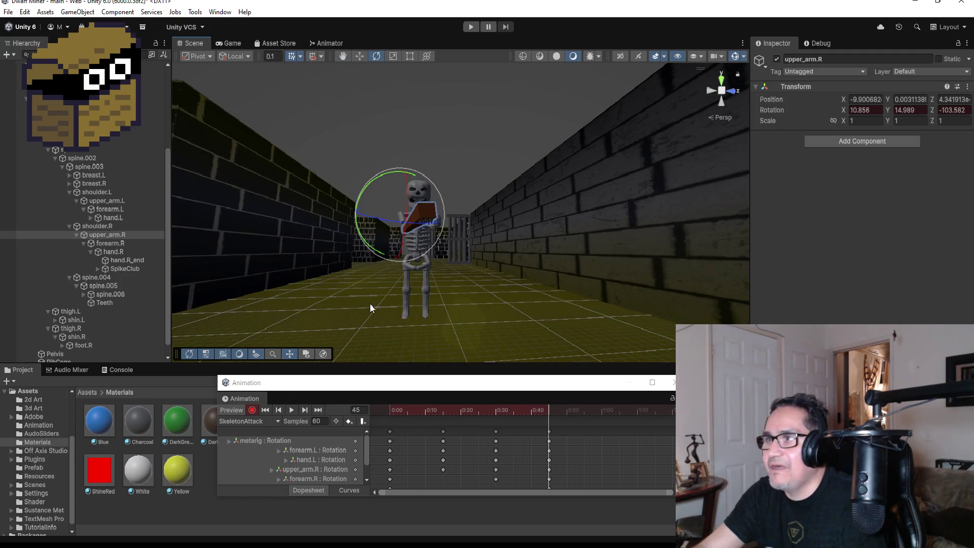
left_click(252, 409)
left_click(294, 408)
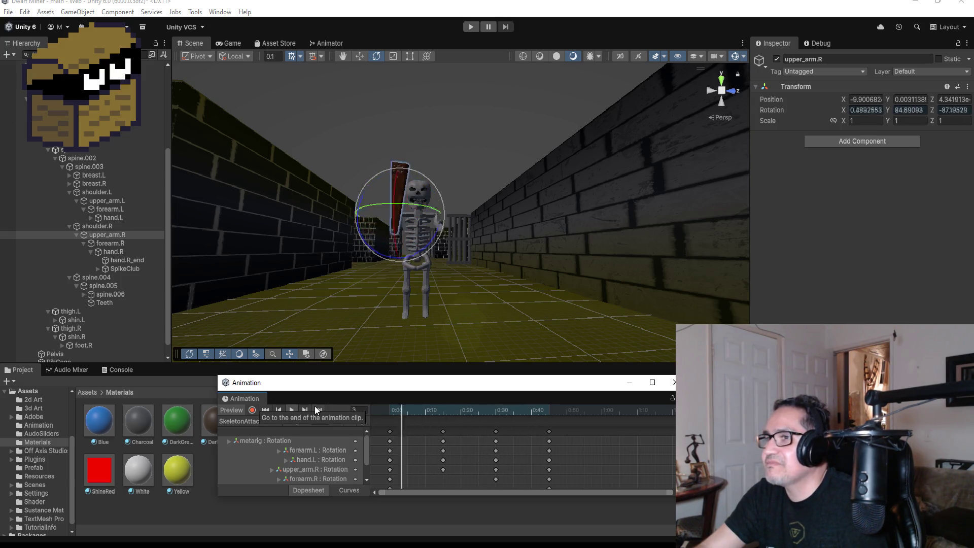
Add keys for all bones at 0:50 and move them to about 0:59.
left_click_drag(495, 355, 609, 347)
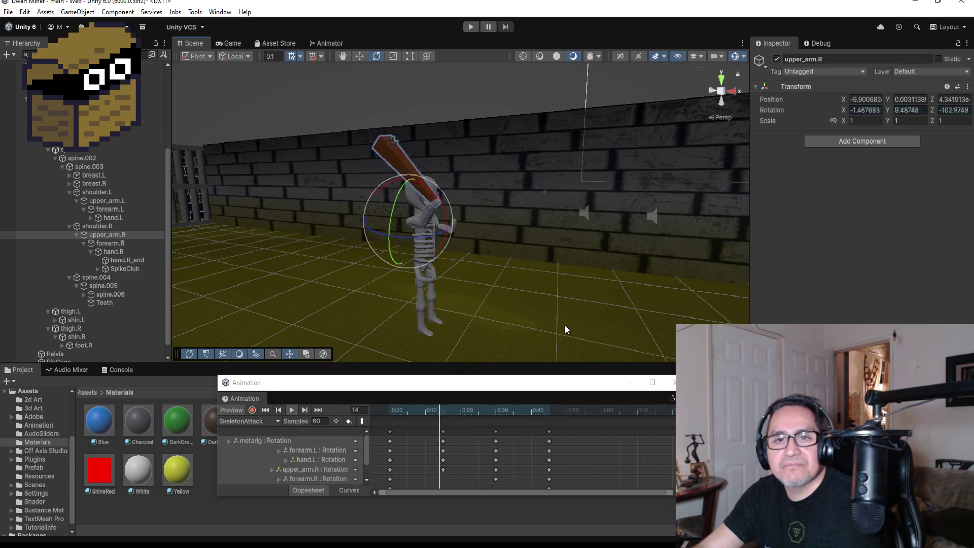
left_click(291, 409)
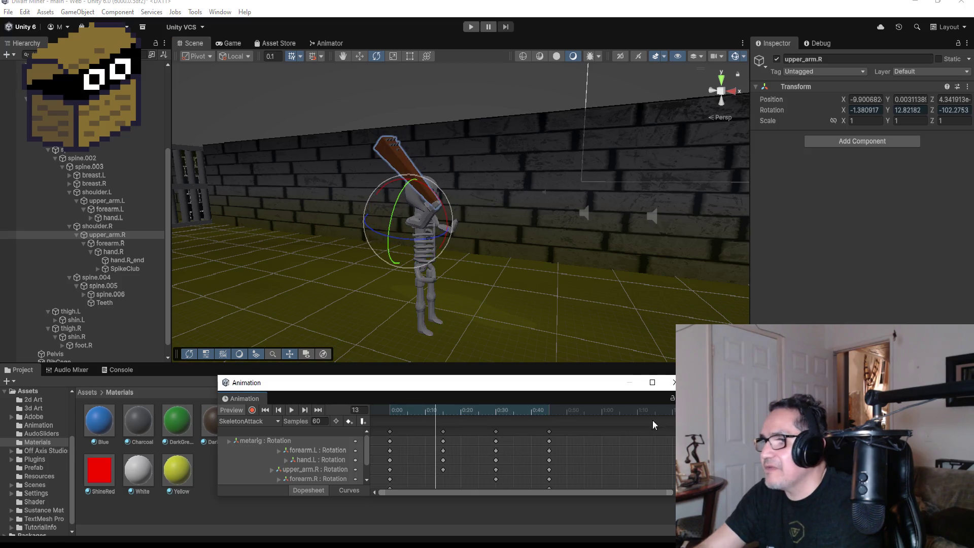
left_click(318, 410)
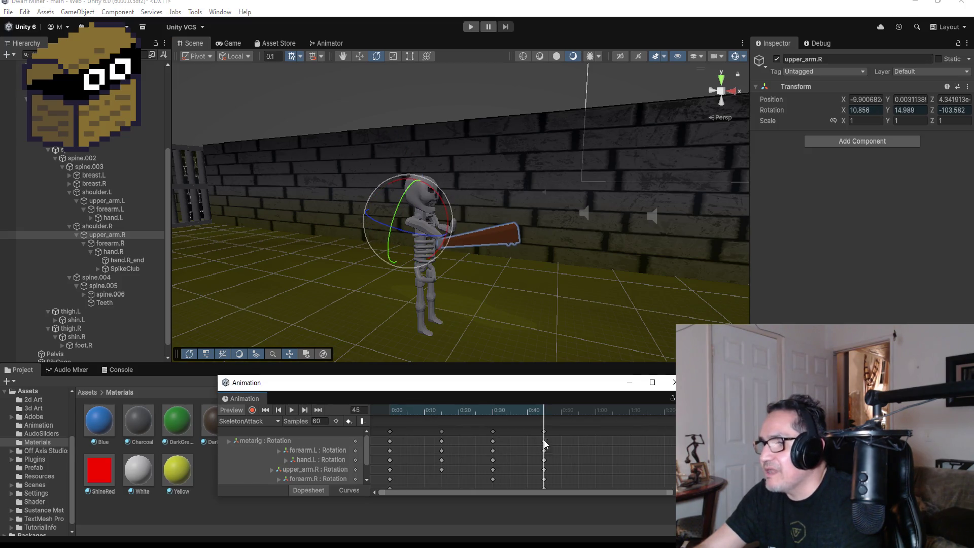
right_click(578, 431)
left_click(588, 437)
mouse_move(580, 436)
left_mouse_down()
mouse_move(597, 431)
mouse_move(586, 434)
left_mouse_up()
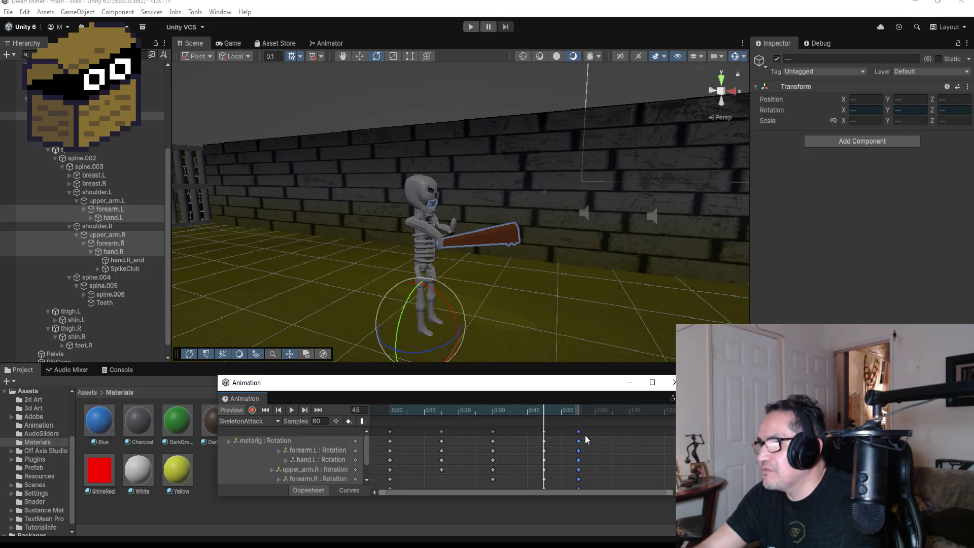
Preview the looping swing and return the playhead to the first frame.
left_click(293, 413)
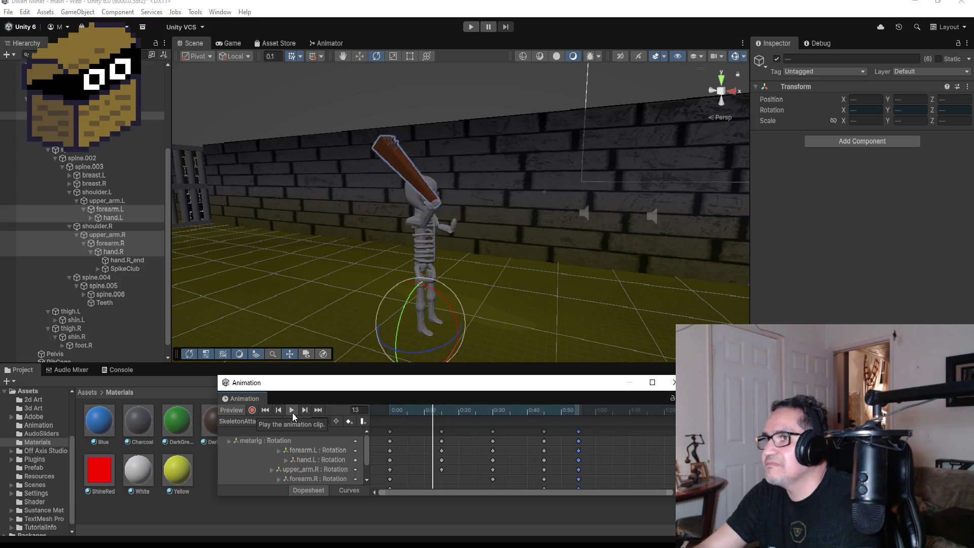
left_click_drag(555, 287, 392, 260)
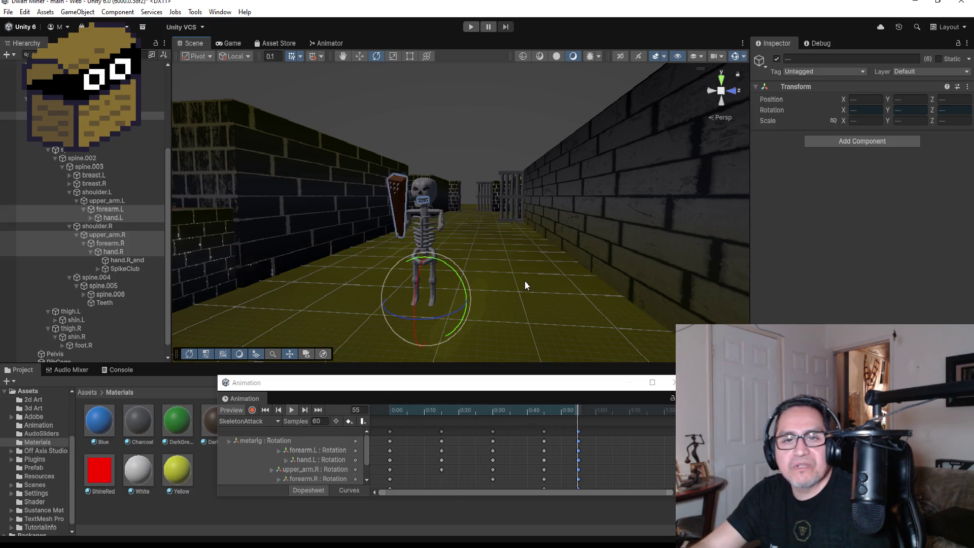
mouse_move(524, 281)
left_mouse_down()
mouse_move(576, 273)
mouse_move(498, 323)
left_mouse_up()
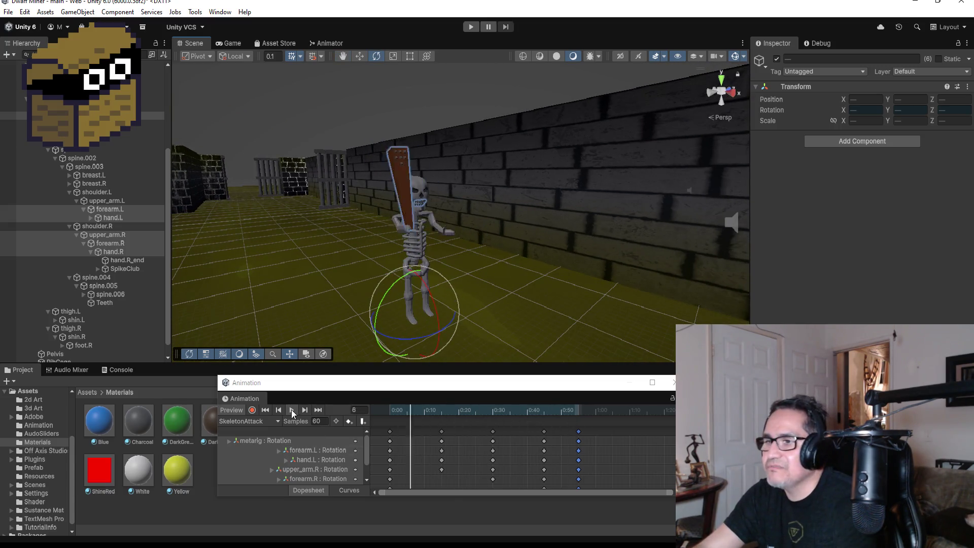
left_click(273, 410)
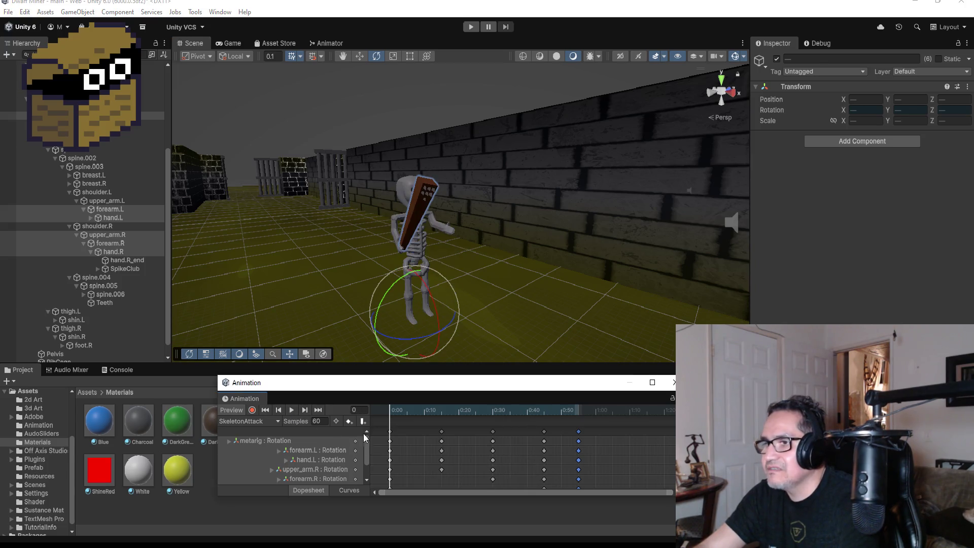
Add keys for all bones at 1:00, preview the swing, and close the Animation window.
scroll(613, 441, "down", 1)
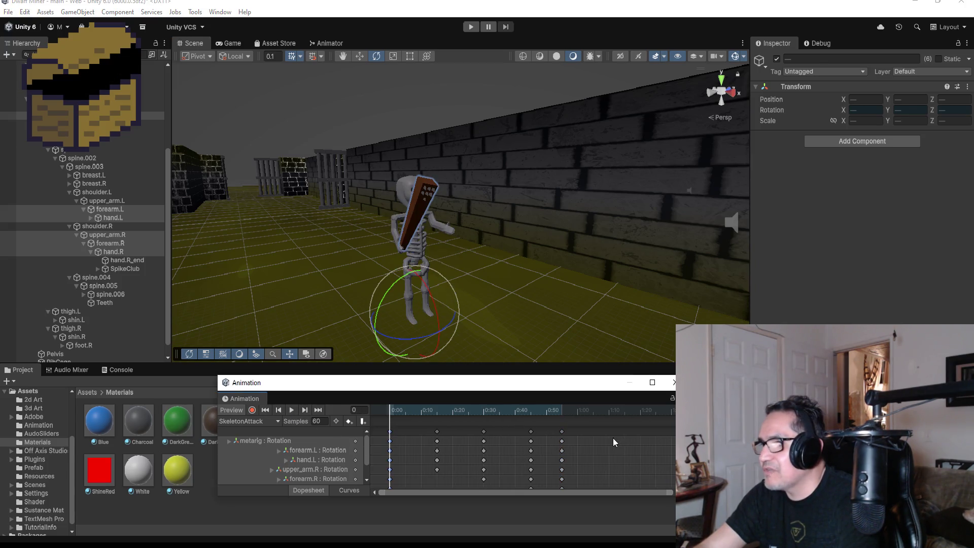
right_click(586, 431)
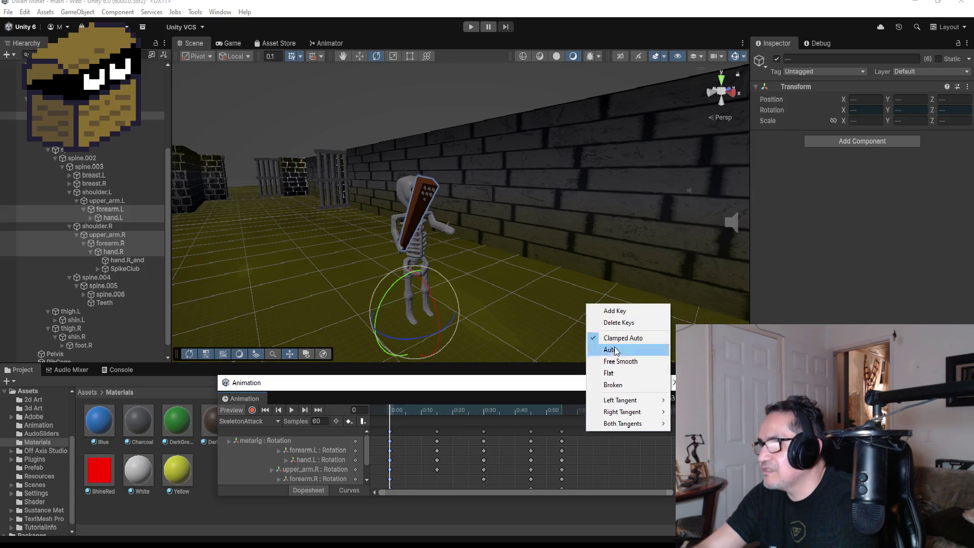
left_click(615, 310)
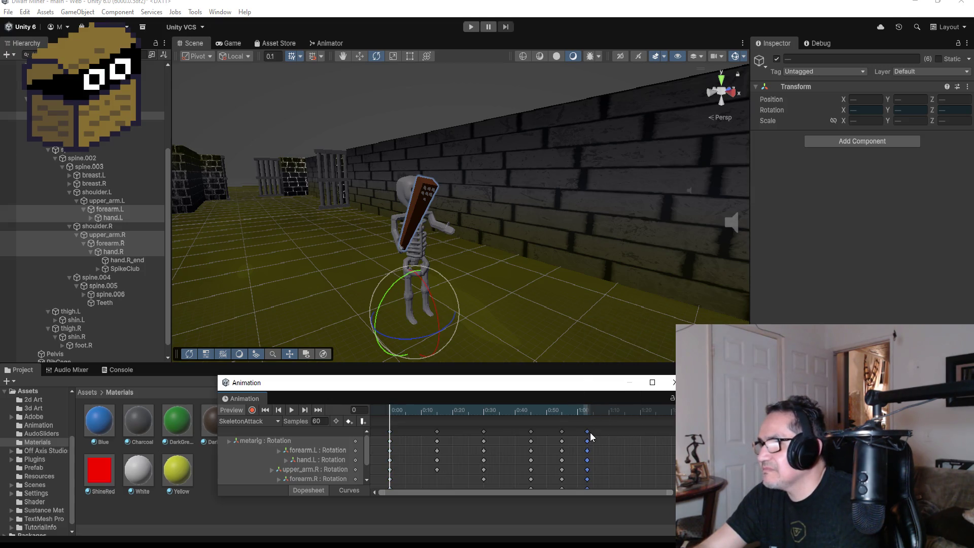
left_click(294, 412)
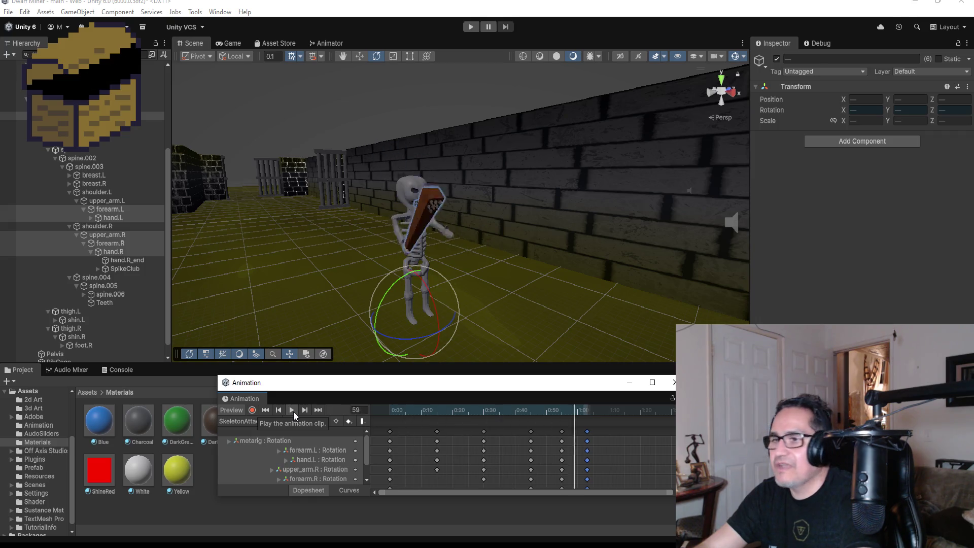
left_click(673, 382)
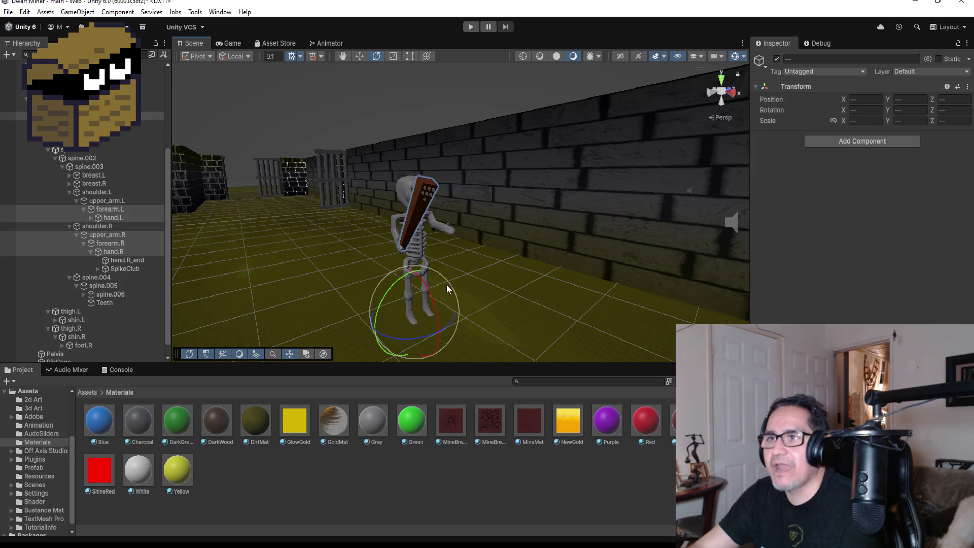
Collapse spine.001 and metarig, check the Skeleton's Box Collider and Rigidbody, then switch to Visual Studio.
left_click(48, 150)
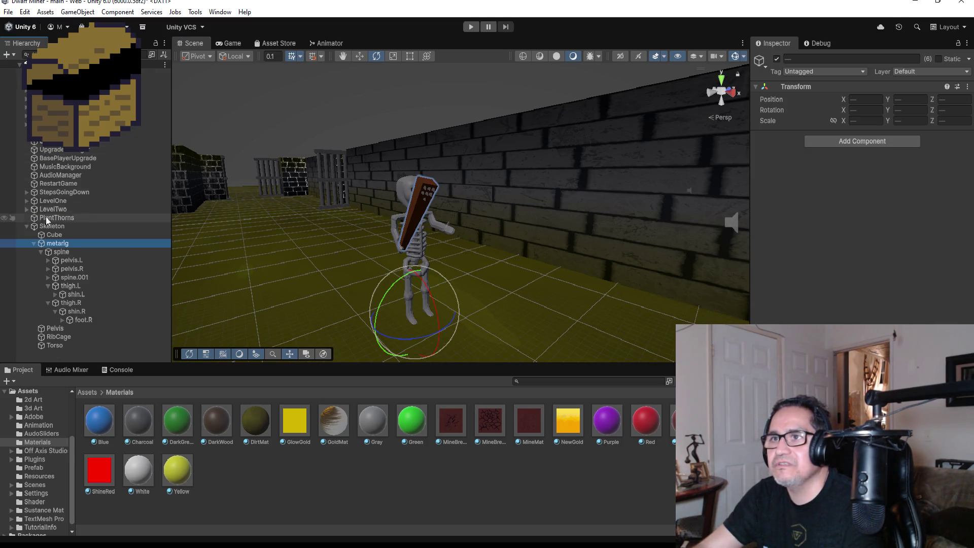
left_click(33, 243)
left_click(48, 226)
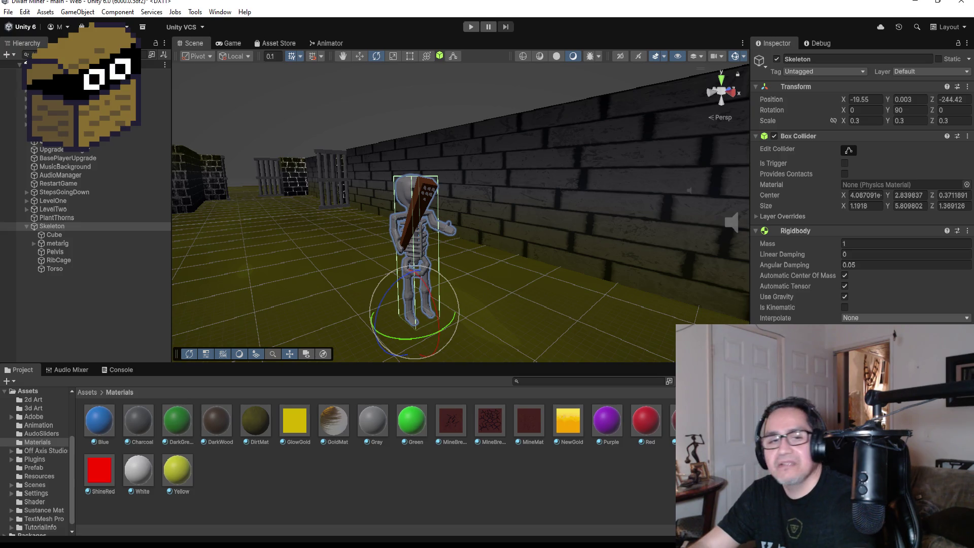
key("alt+Tab")
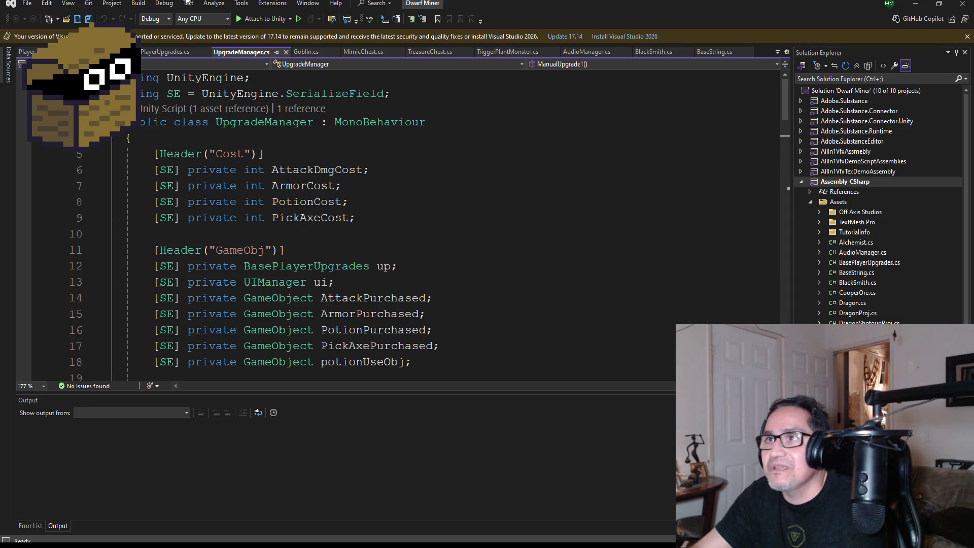
Save the script, close the Visual Studio update bar, and open Goblin.cs from Solution Explorer.
key("ctrl+s")
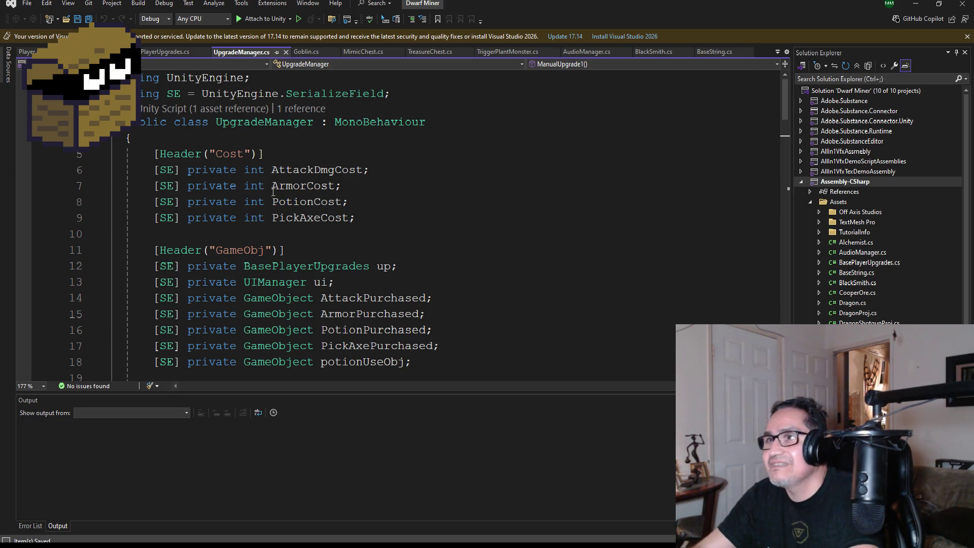
left_click(966, 37)
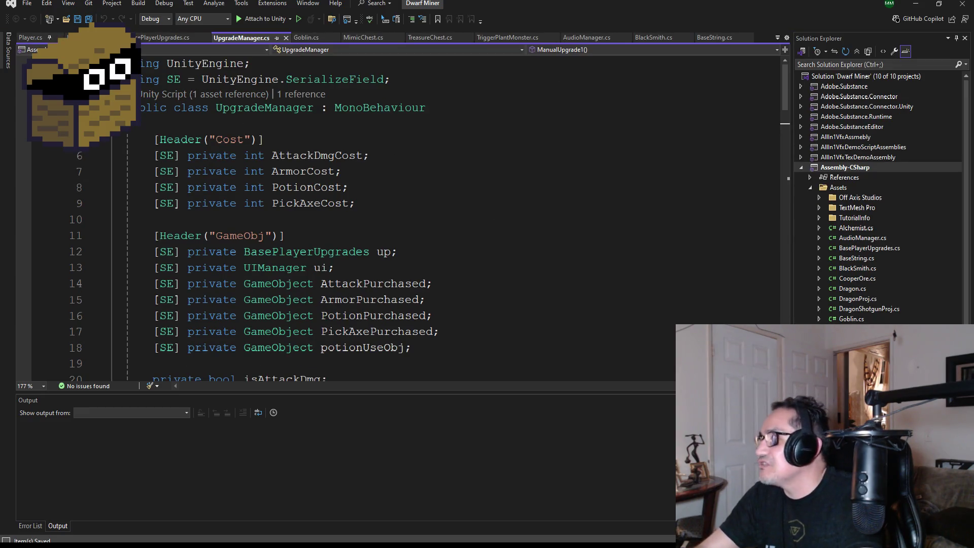
scroll(877, 198, "down", 2)
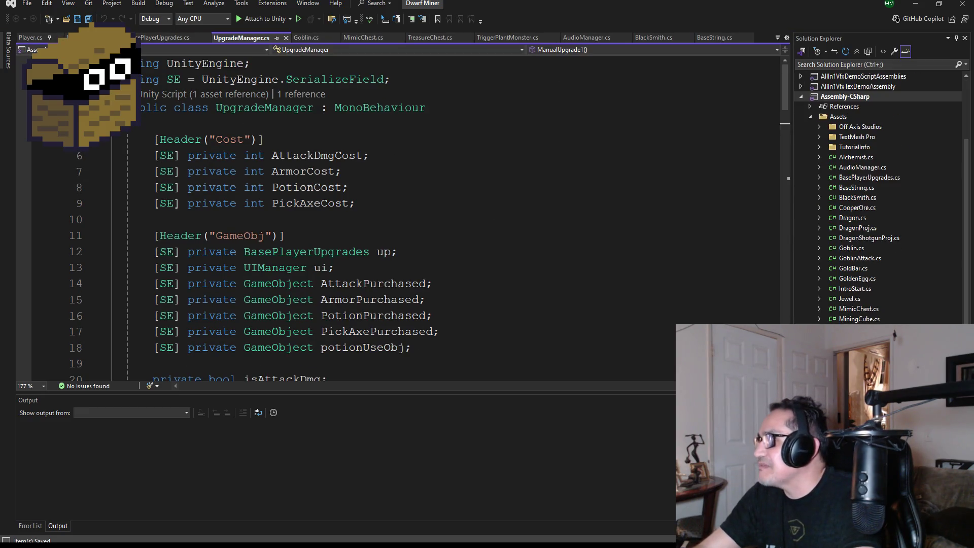
double_click(853, 248)
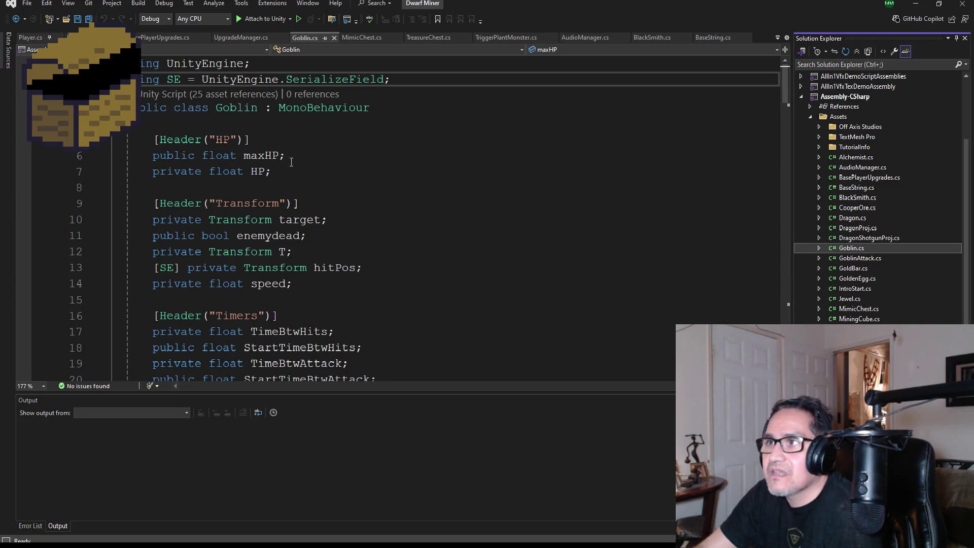
Select Goblin.cs's 'using SE' SerializeField alias line and look over its fields.
left_click_drag(390, 79, 122, 79)
key("ctrl+c")
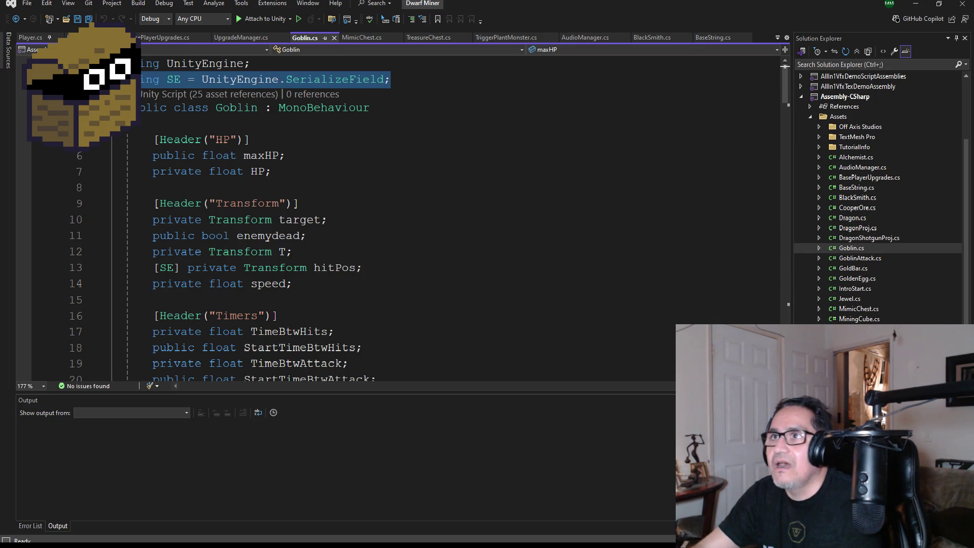
scroll(330, 243, "down", 4)
scroll(293, 218, "up", 4)
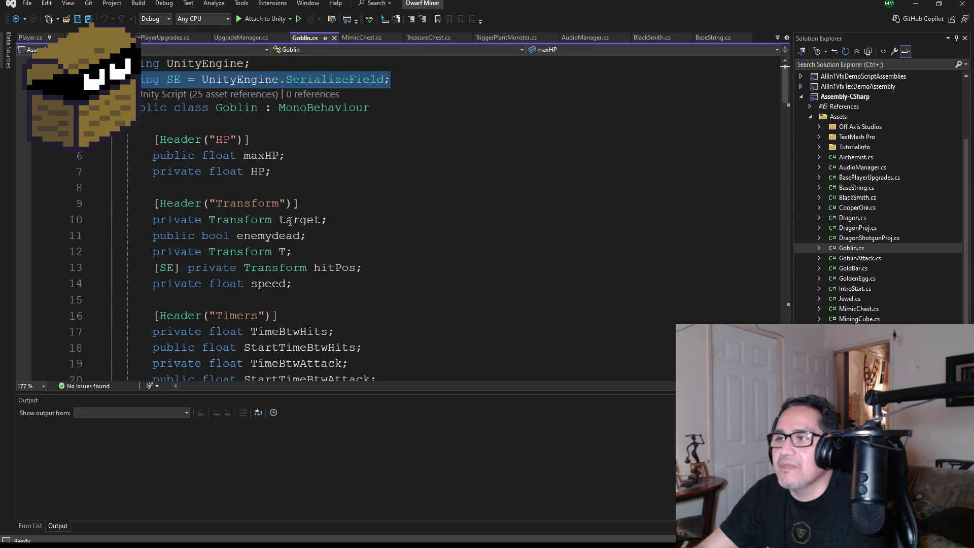
scroll(290, 219, "down", 4)
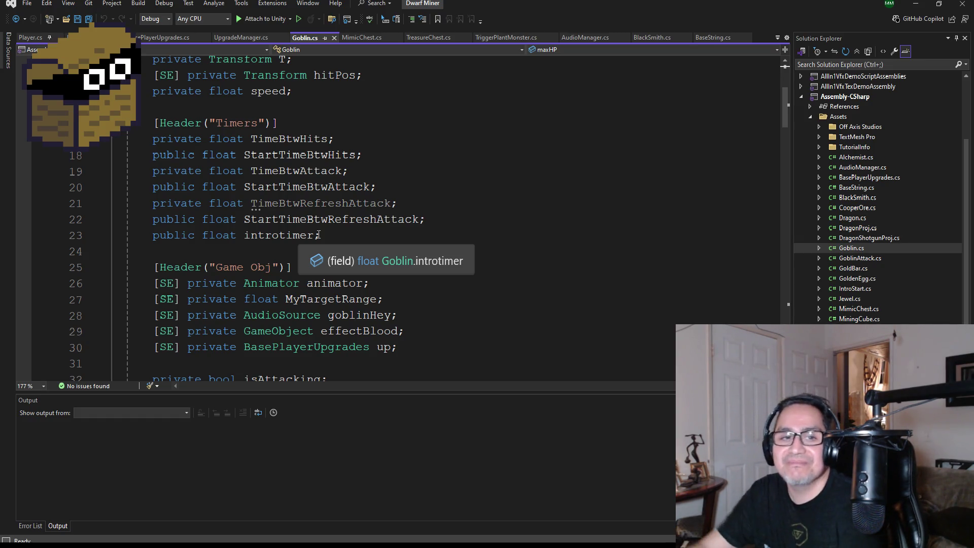
scroll(341, 217, "down", 3)
scroll(147, 140, "up", 7)
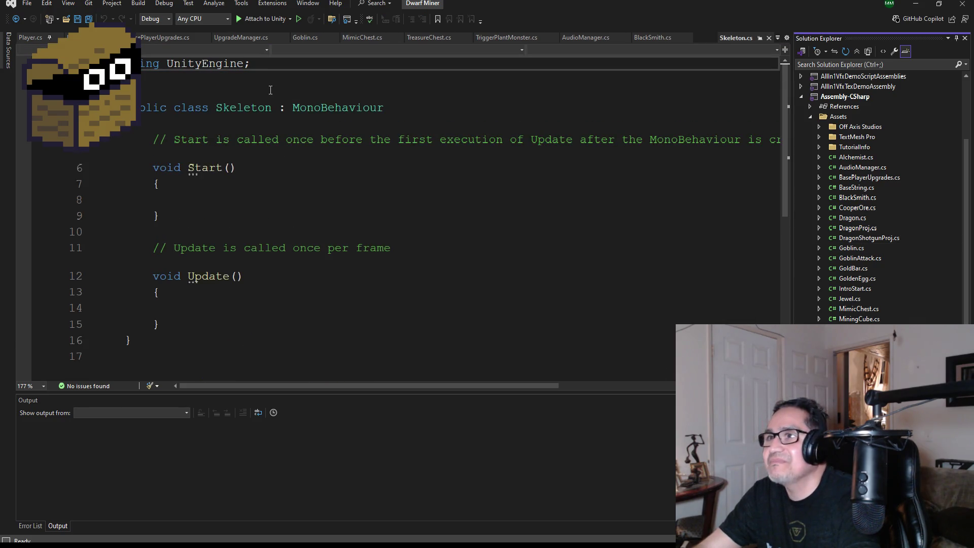
Paste the SE alias at line 2 of Skeleton.cs, delete the template Start and Update methods, and save.
left_click(160, 83)
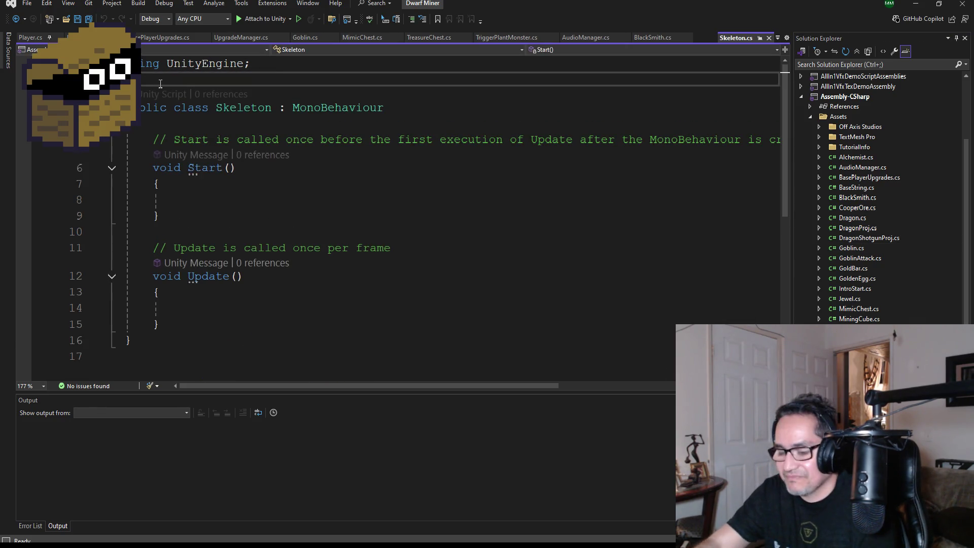
key("ctrl+v")
mouse_move(161, 325)
left_mouse_down()
mouse_move(89, 213)
mouse_move(75, 158)
left_mouse_up()
key("Delete")
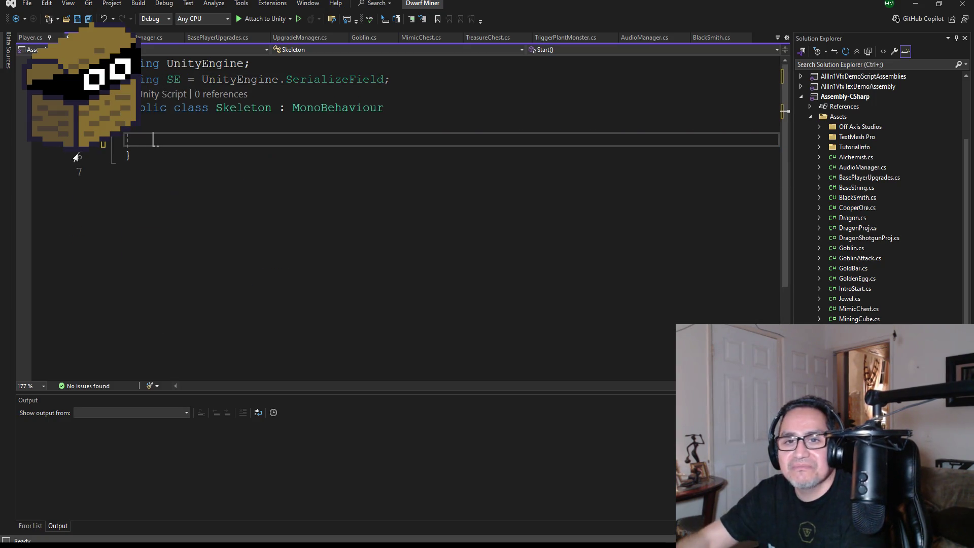
left_click(83, 18)
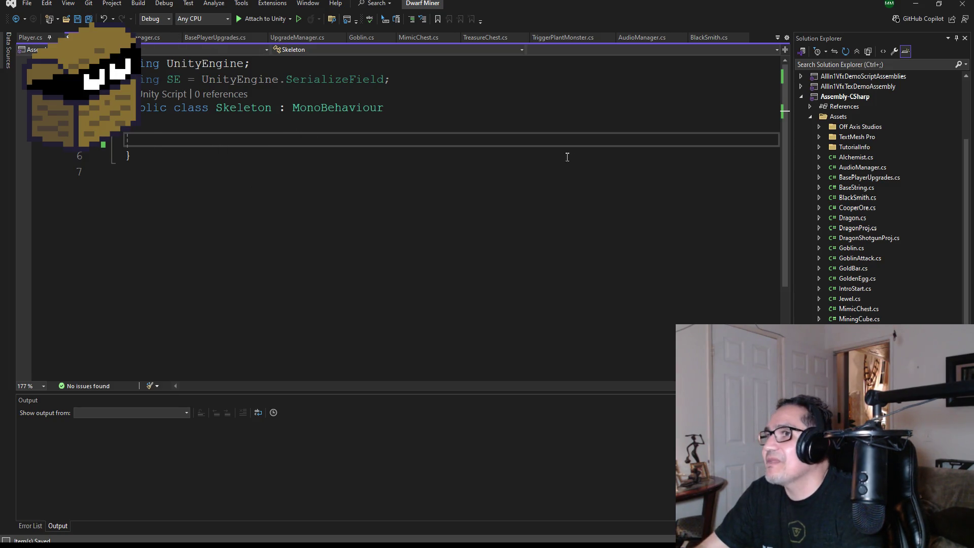
left_click(361, 37)
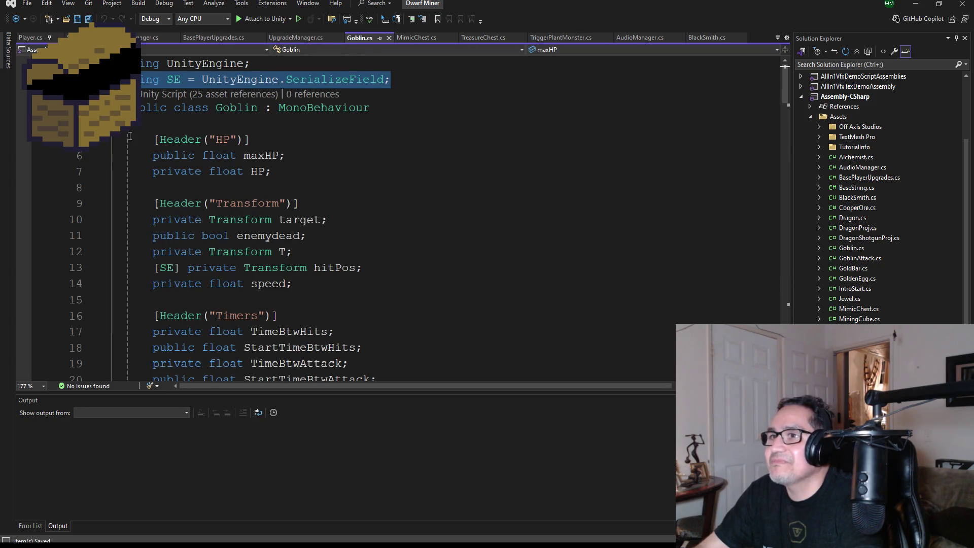
Copy Goblin's code from the HP header through the Distance method and paste it into the Skeleton class.
left_click(244, 140)
scroll(281, 295, "down", 20)
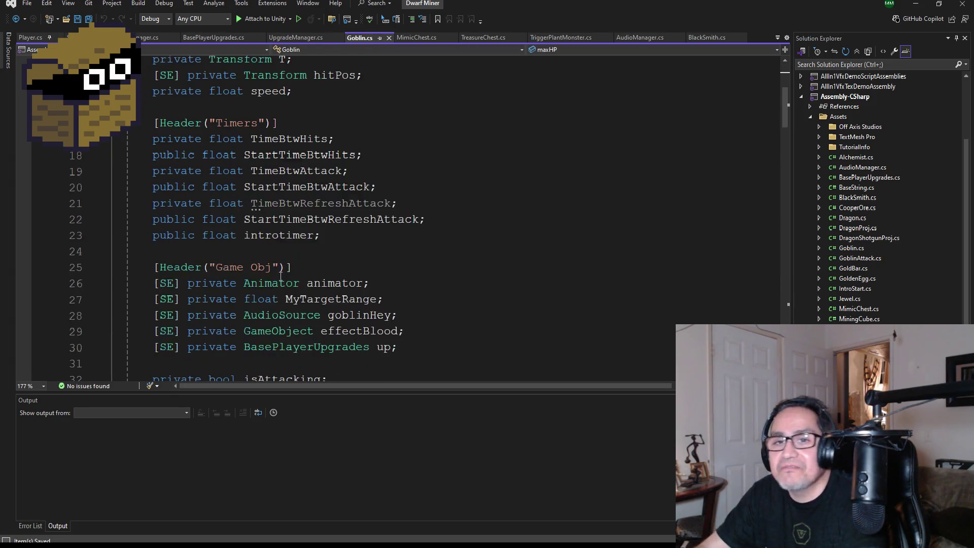
scroll(286, 277, "down", 15)
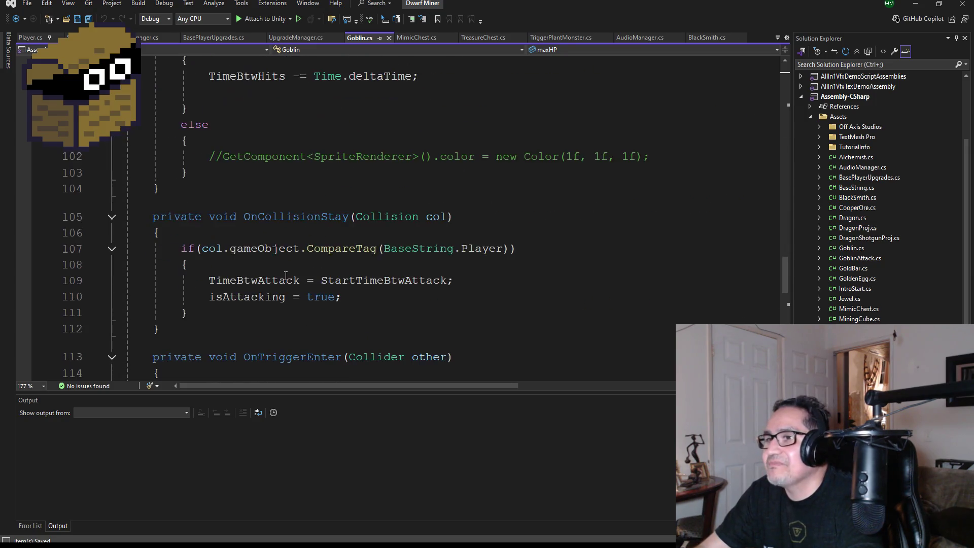
left_click(207, 227, "shift")
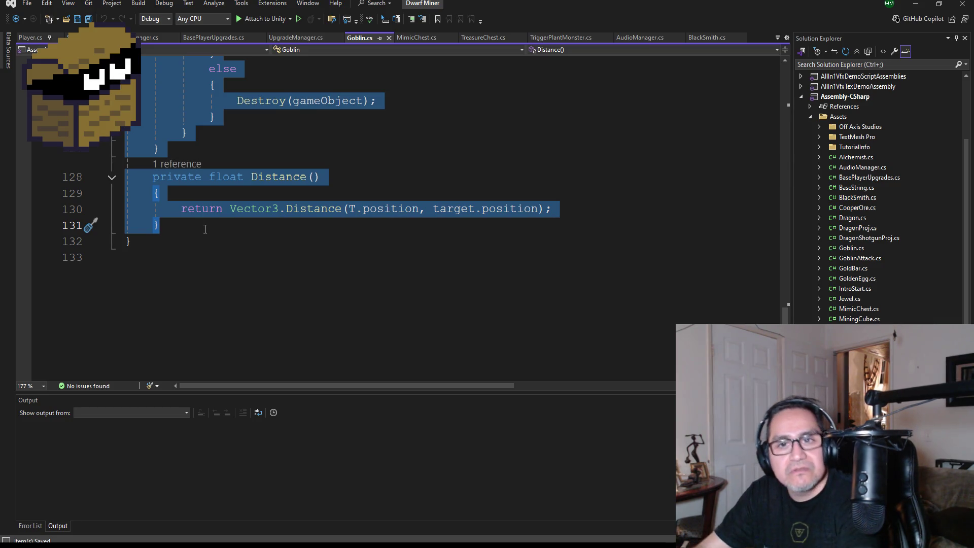
key("ctrl+c")
key("ctrl+Tab")
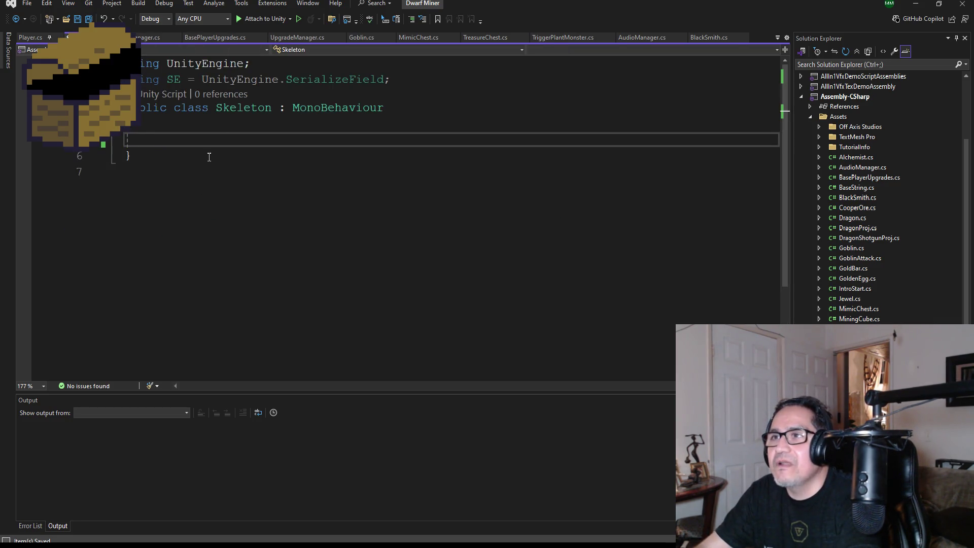
key("ctrl+v")
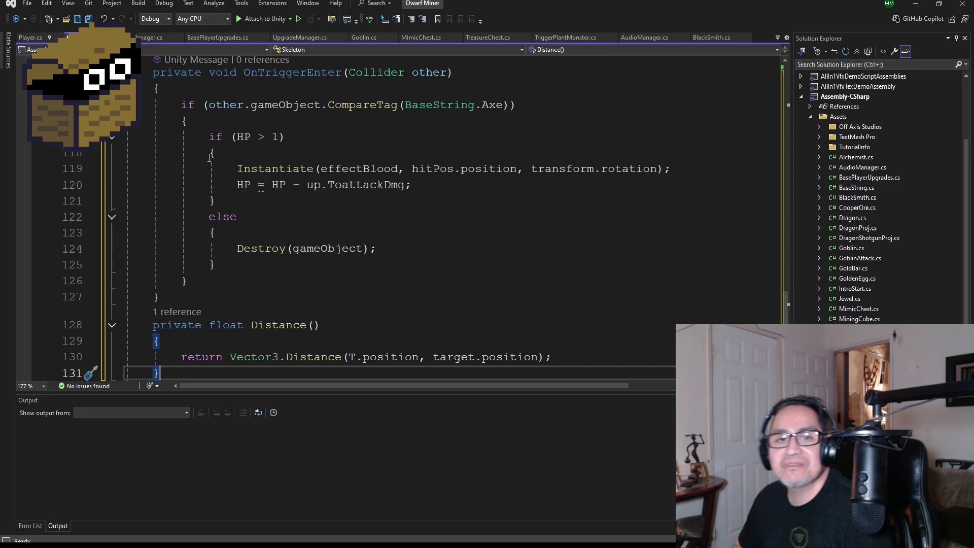
scroll(356, 247, "up", 20)
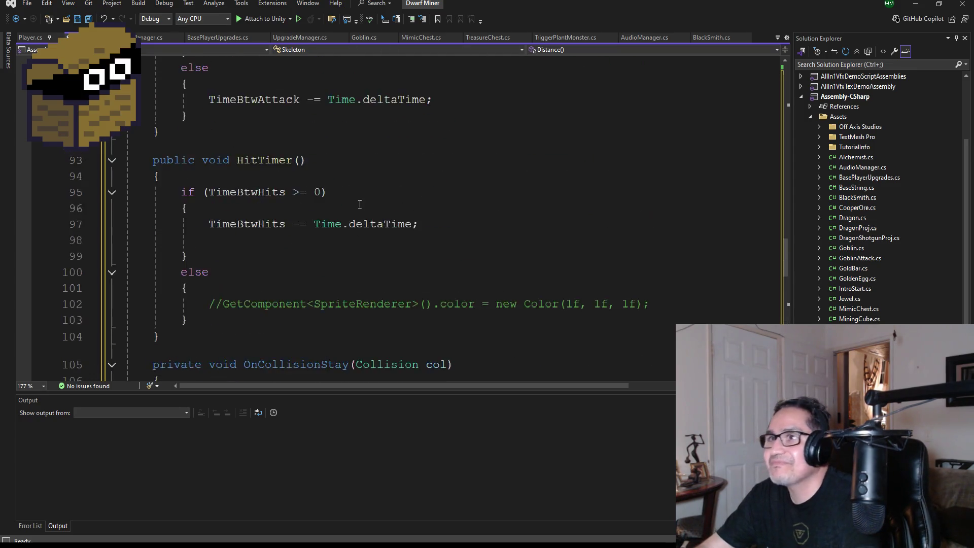
scroll(342, 158, "up", 3)
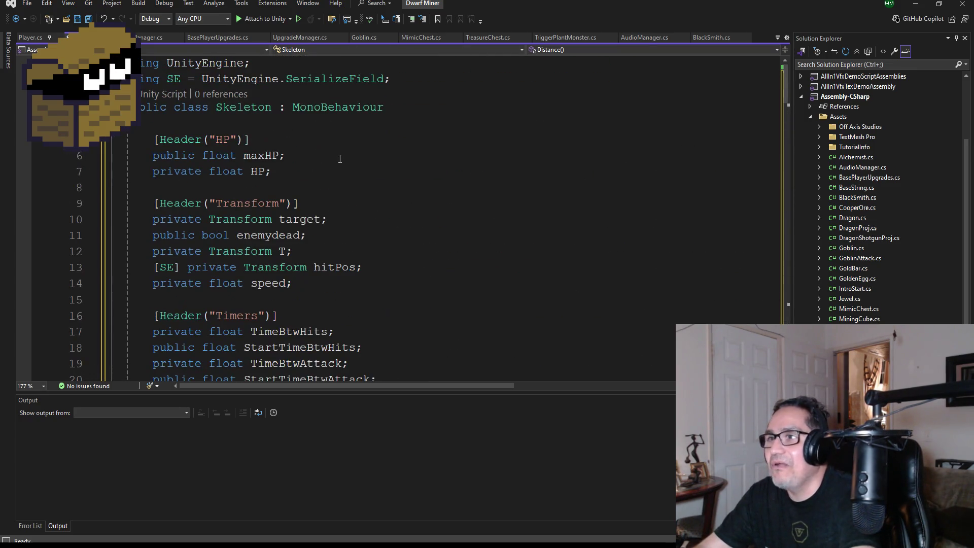
scroll(288, 298, "down", 2)
scroll(271, 140, "up", 2)
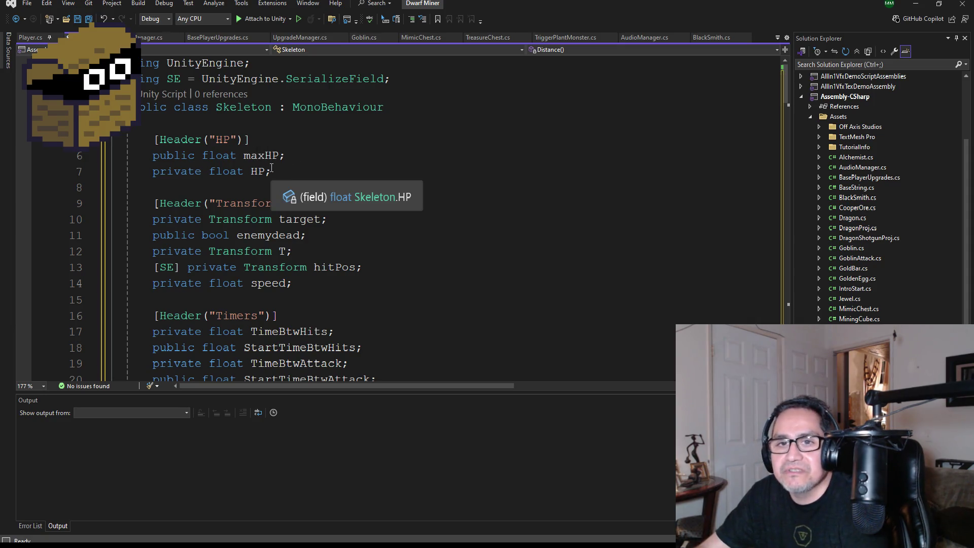
mouse_move(271, 207)
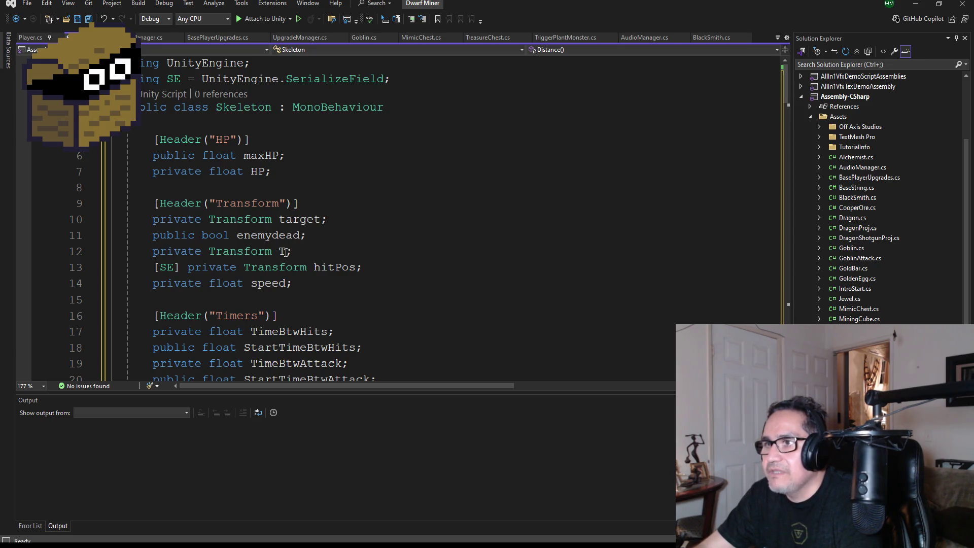
double_click(334, 268)
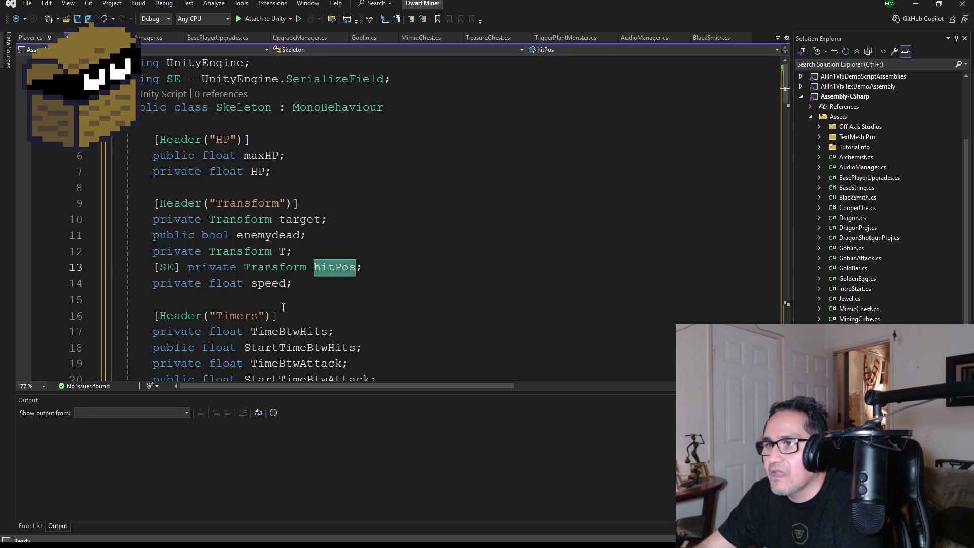
scroll(305, 284, "down", 1)
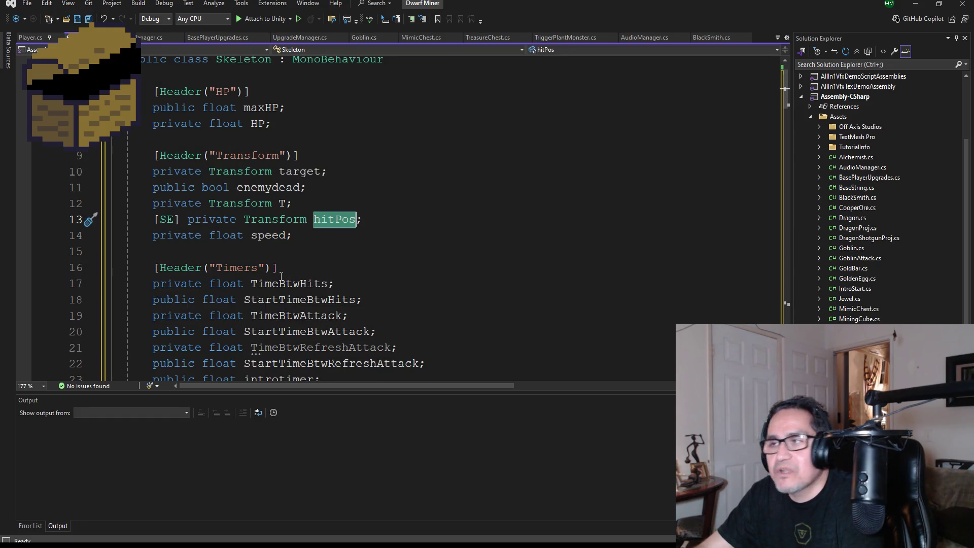
left_click(267, 235)
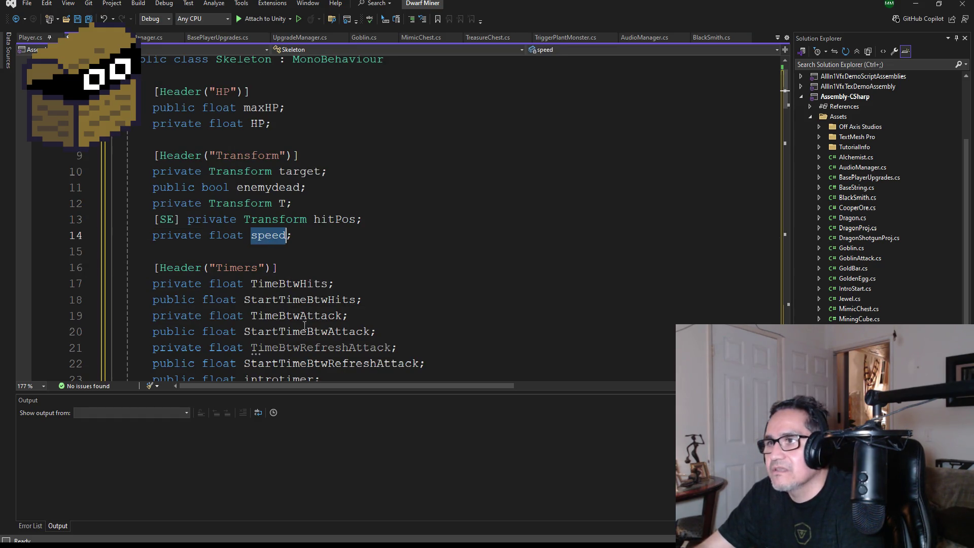
left_click(289, 284)
scroll(317, 308, "down", 2)
scroll(332, 308, "down", 2)
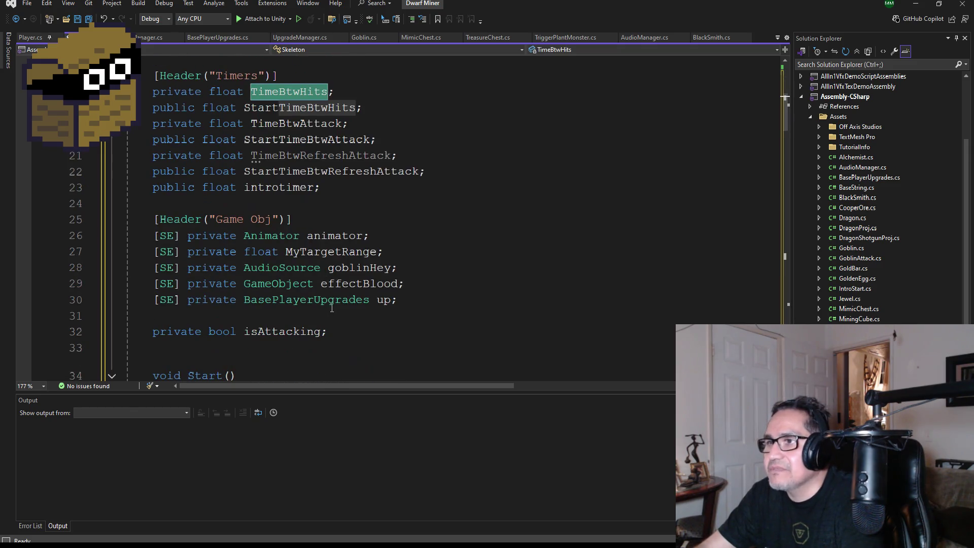
left_click(318, 237)
left_click(318, 252)
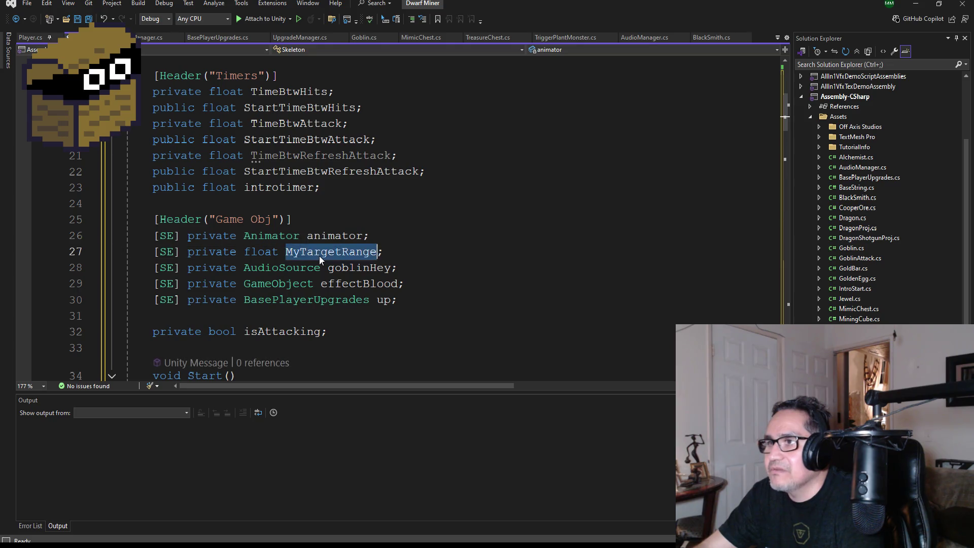
left_click(350, 271)
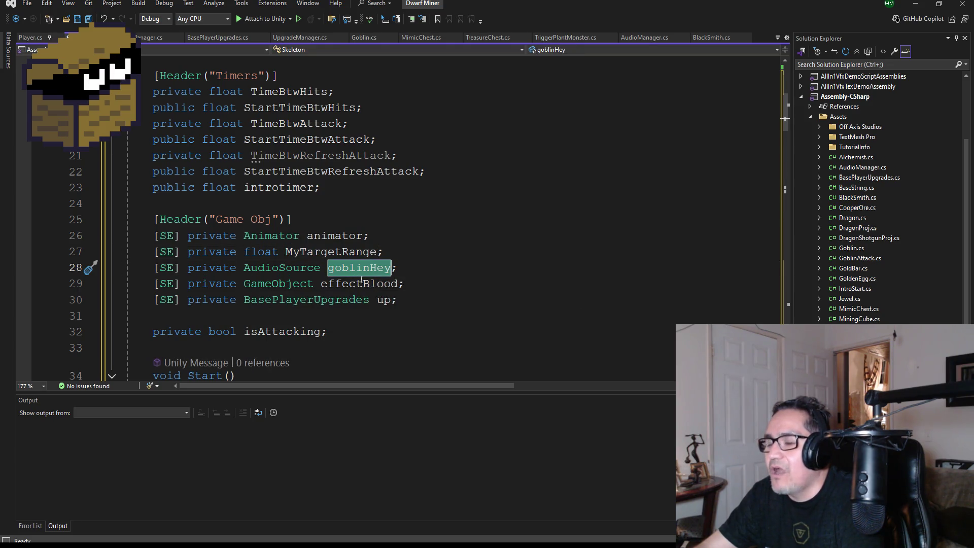
Rename the goblinHey audio field to skullySFX.
key("BackSpace")
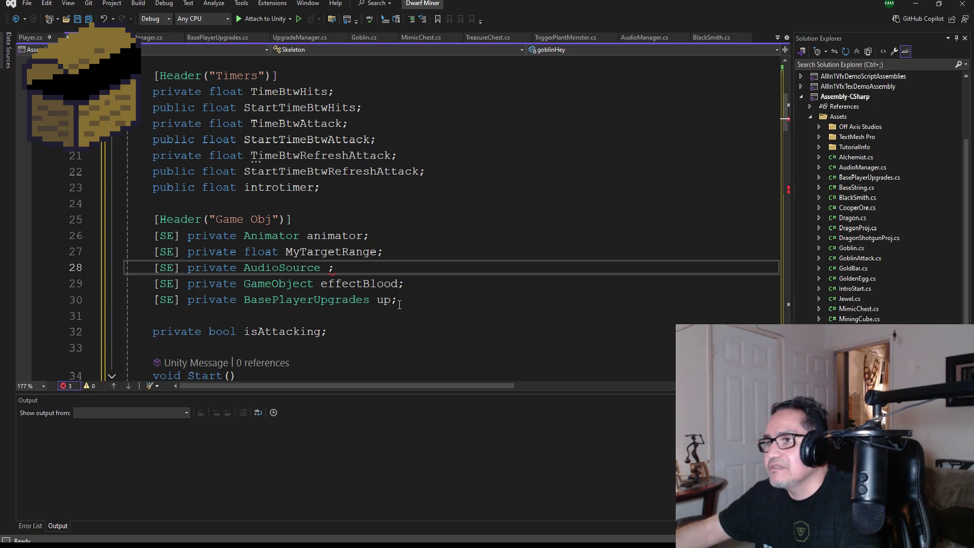
type("ske")
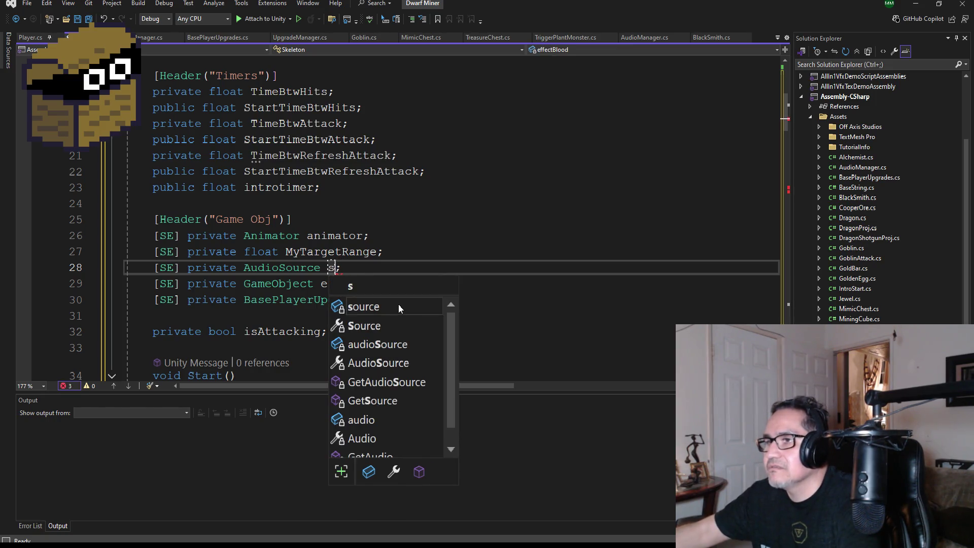
key("BackSpace")
type("ullySound")
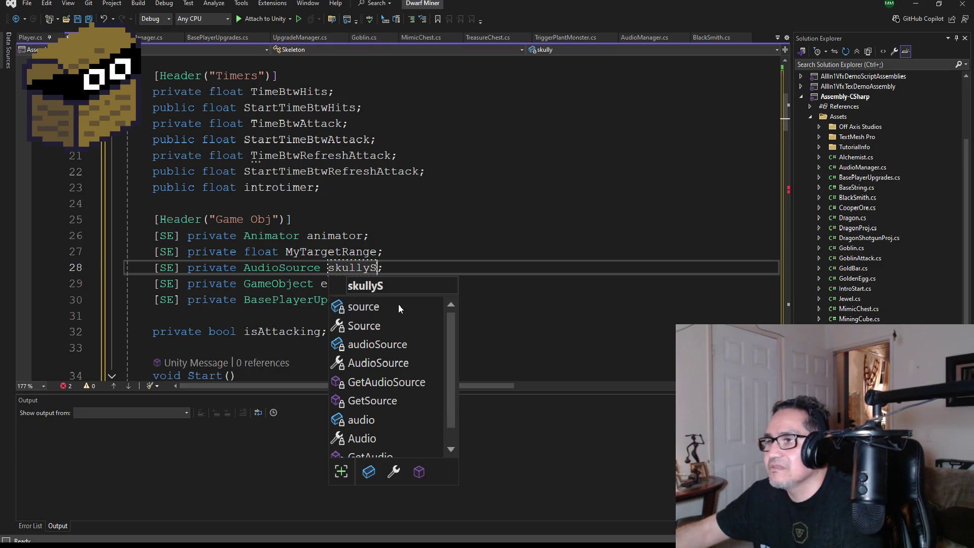
key("BackSpace")
key("BackSpace")
key("BackSpace")
type("FX")
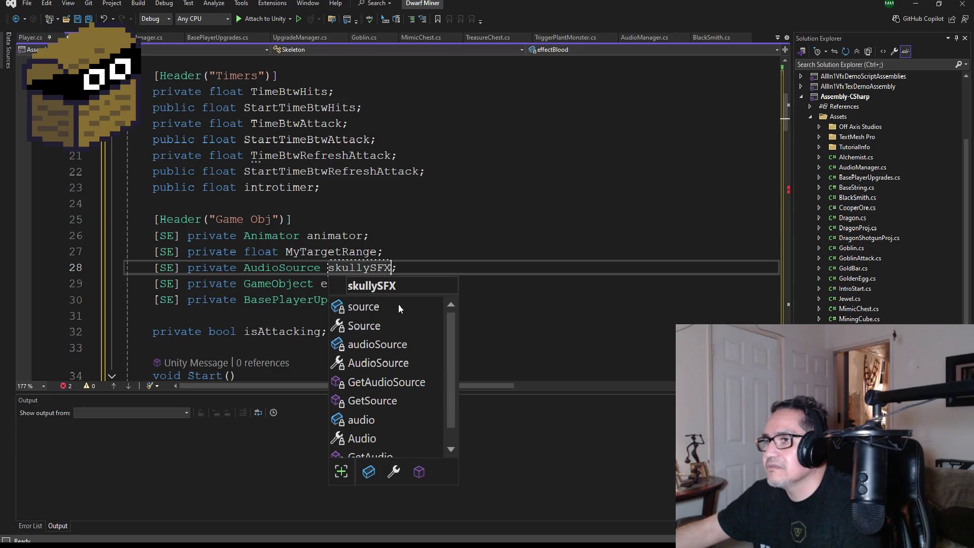
key("Left")
key("Left")
key("Left")
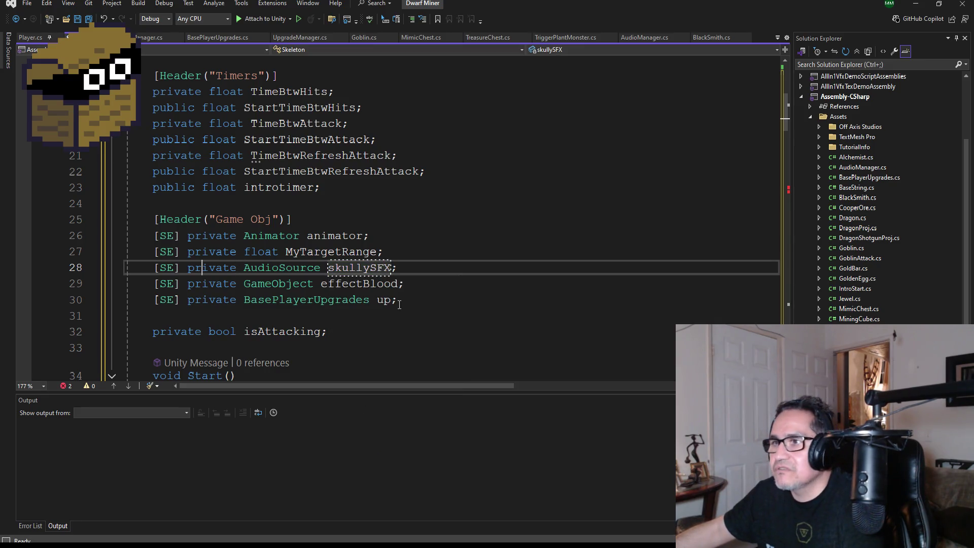
Comment out the skullySFX declaration and save Skeleton.cs.
key("ctrl+k")
key("ctrl+c")
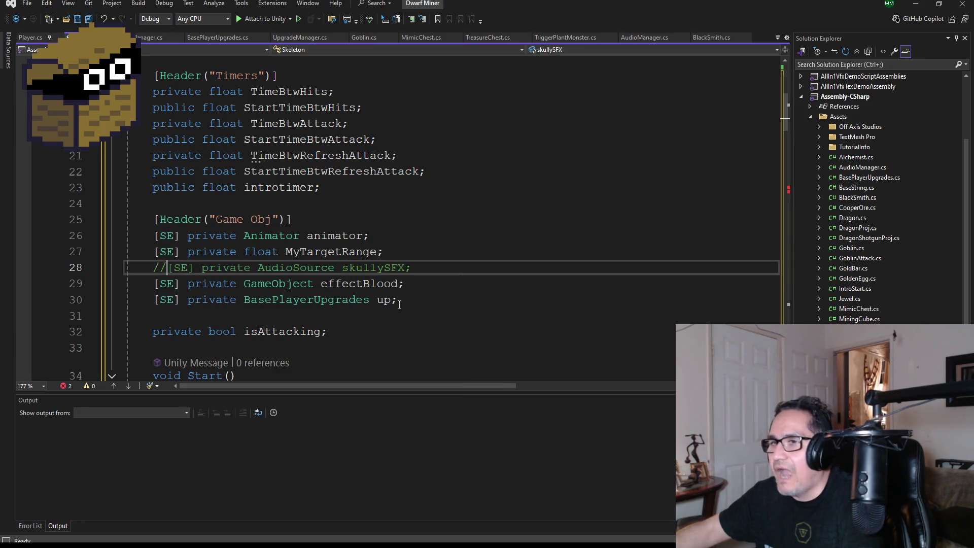
key("ctrl+s")
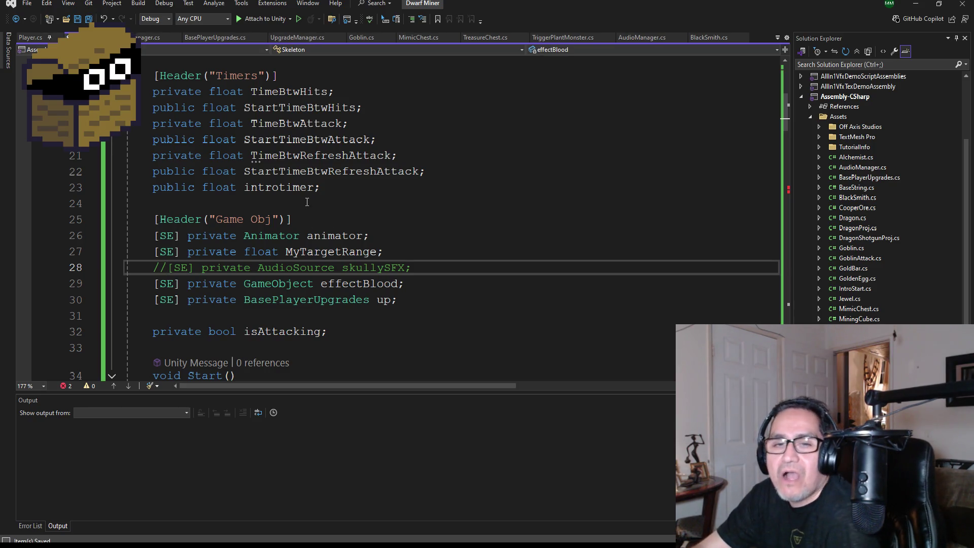
scroll(301, 197, "down", 1)
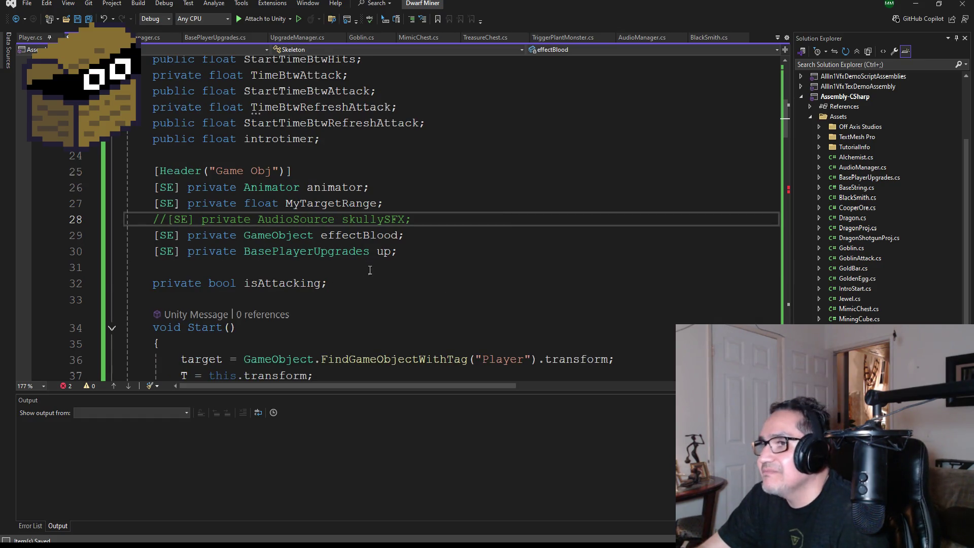
scroll(382, 268, "down", 1)
scroll(382, 274, "down", 2)
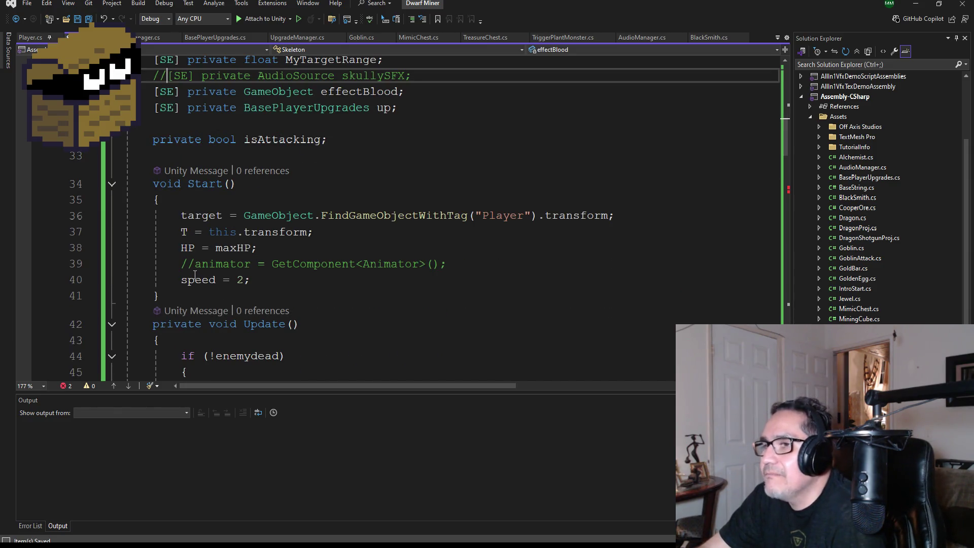
left_click(242, 281)
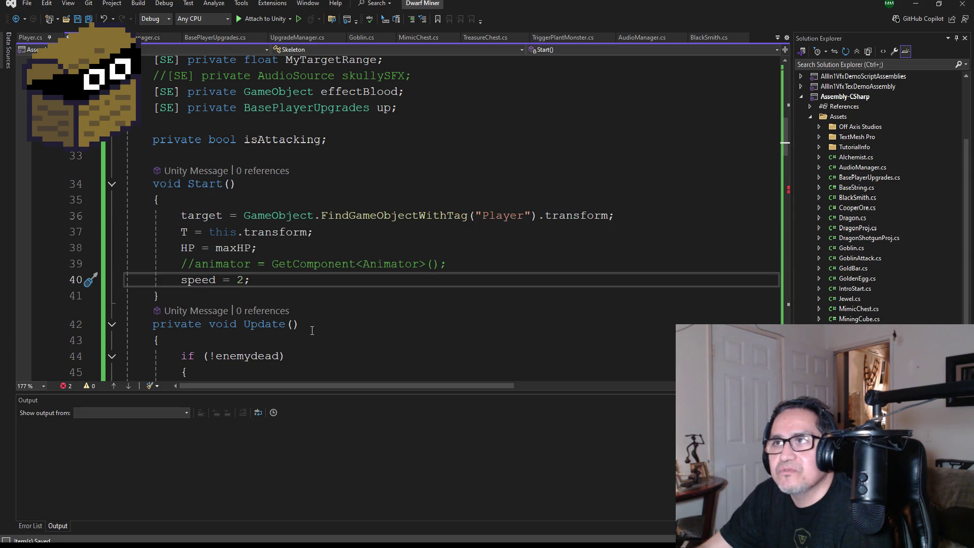
scroll(313, 320, "down", 4)
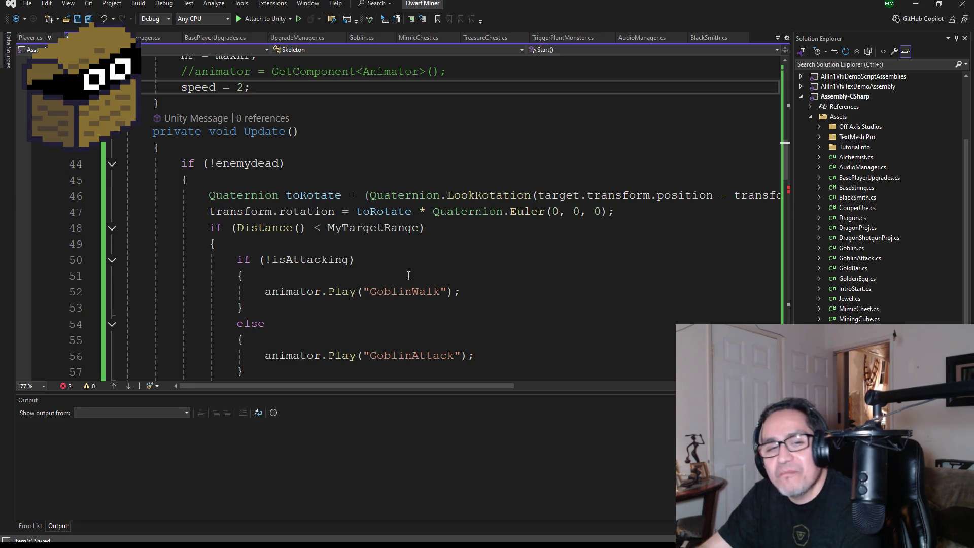
Highlight the GoblinWalk animation name in Update to review it.
scroll(325, 250, "down", 1)
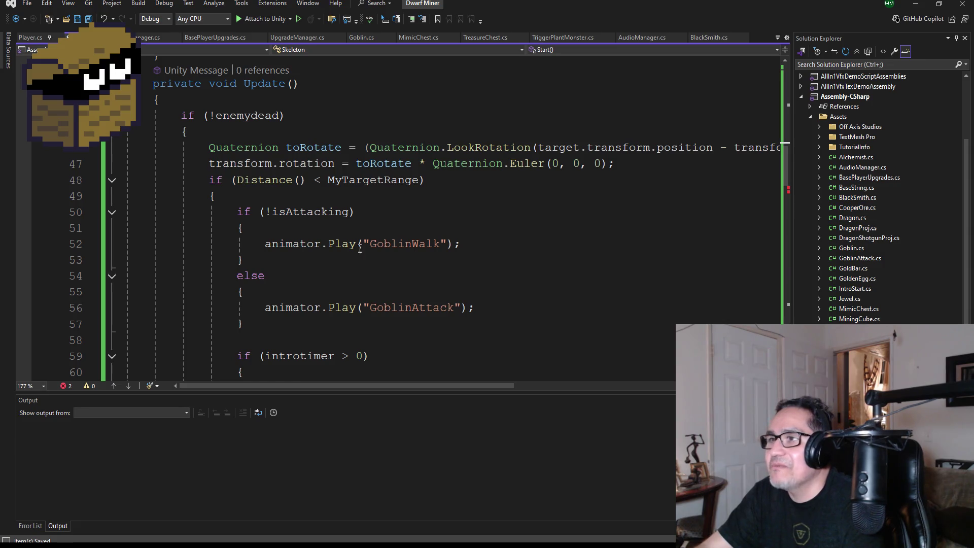
double_click(406, 244)
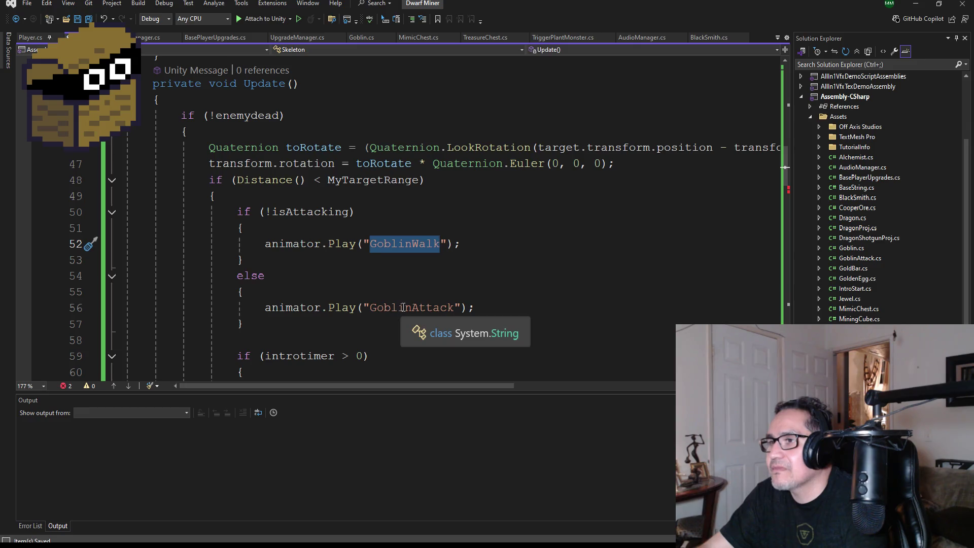
scroll(405, 325, "down", 4)
scroll(478, 307, "up", 4)
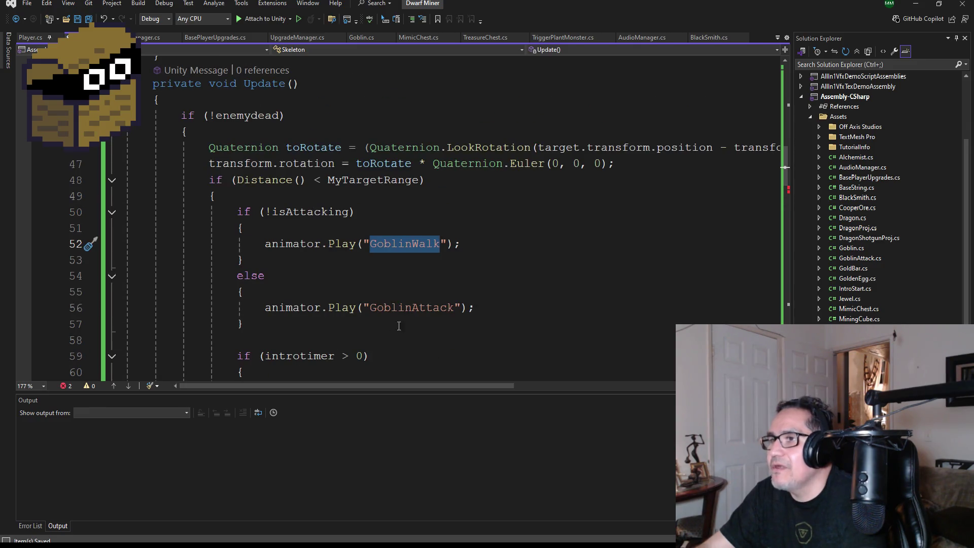
scroll(373, 310, "down", 4)
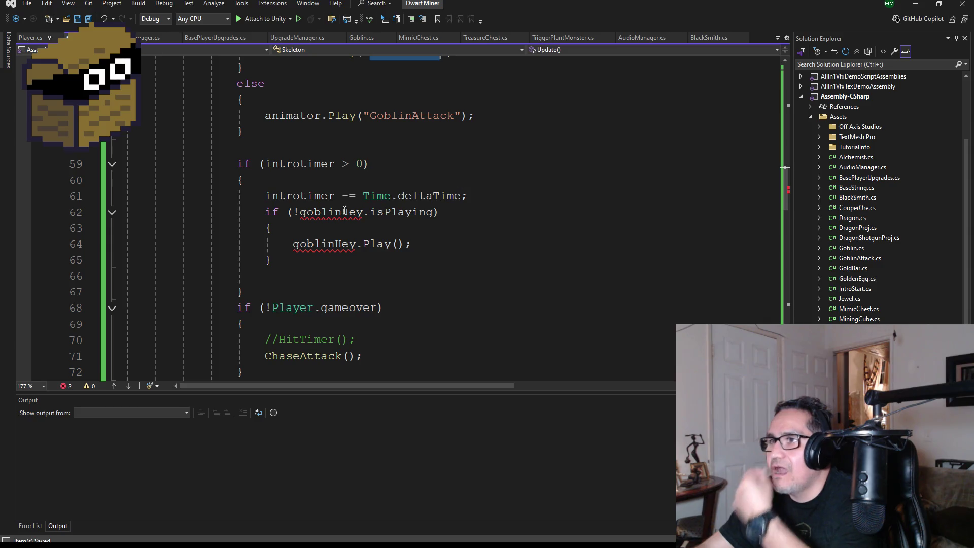
Wrap the if (!goblinHey.isPlaying) block in a /* */ comment and save the script.
left_click(494, 197)
key("Return")
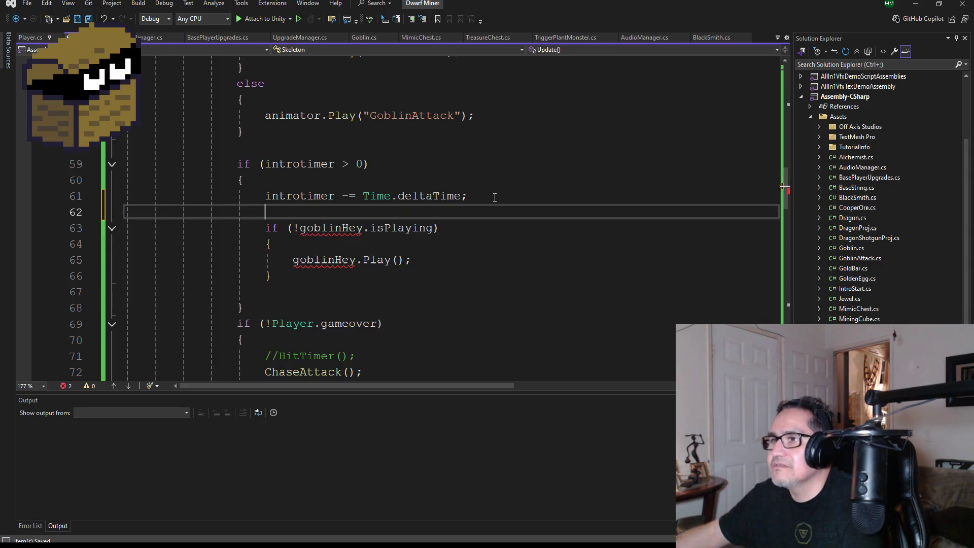
type("/*")
left_click(292, 276)
left_click(298, 298)
type("*/")
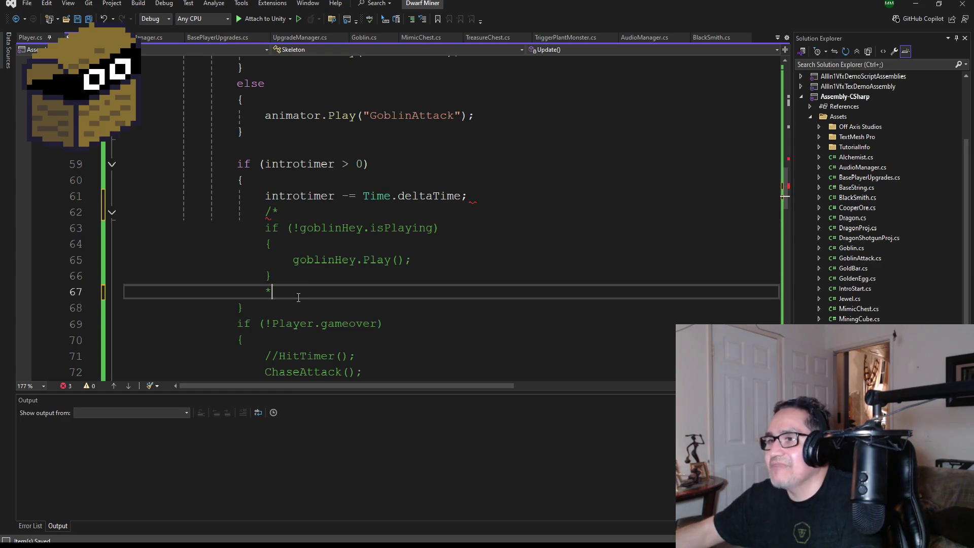
key("ctrl+s")
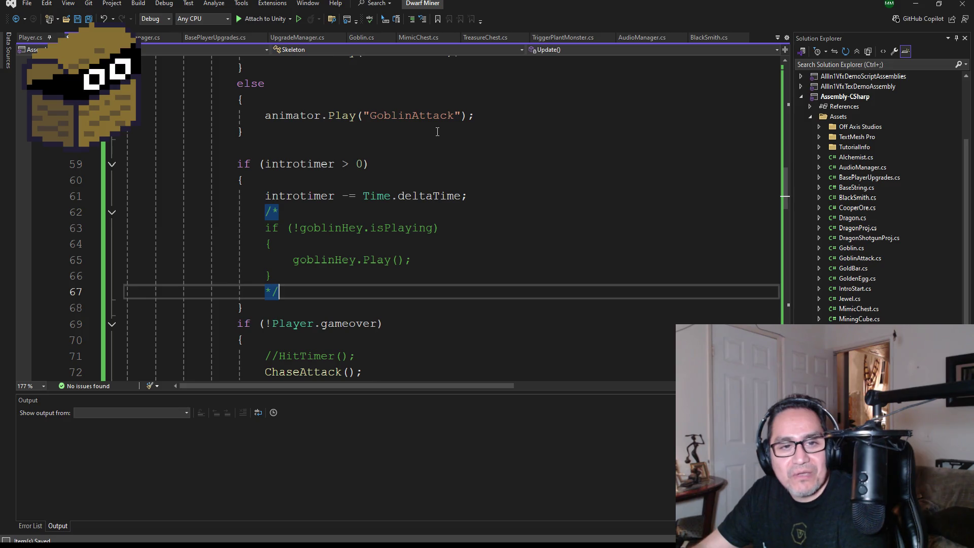
scroll(378, 252, "down", 3)
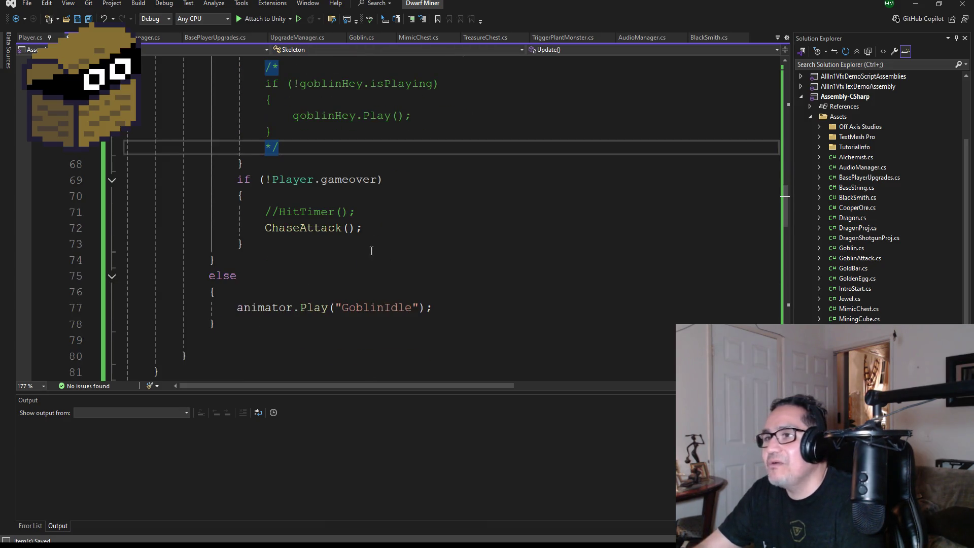